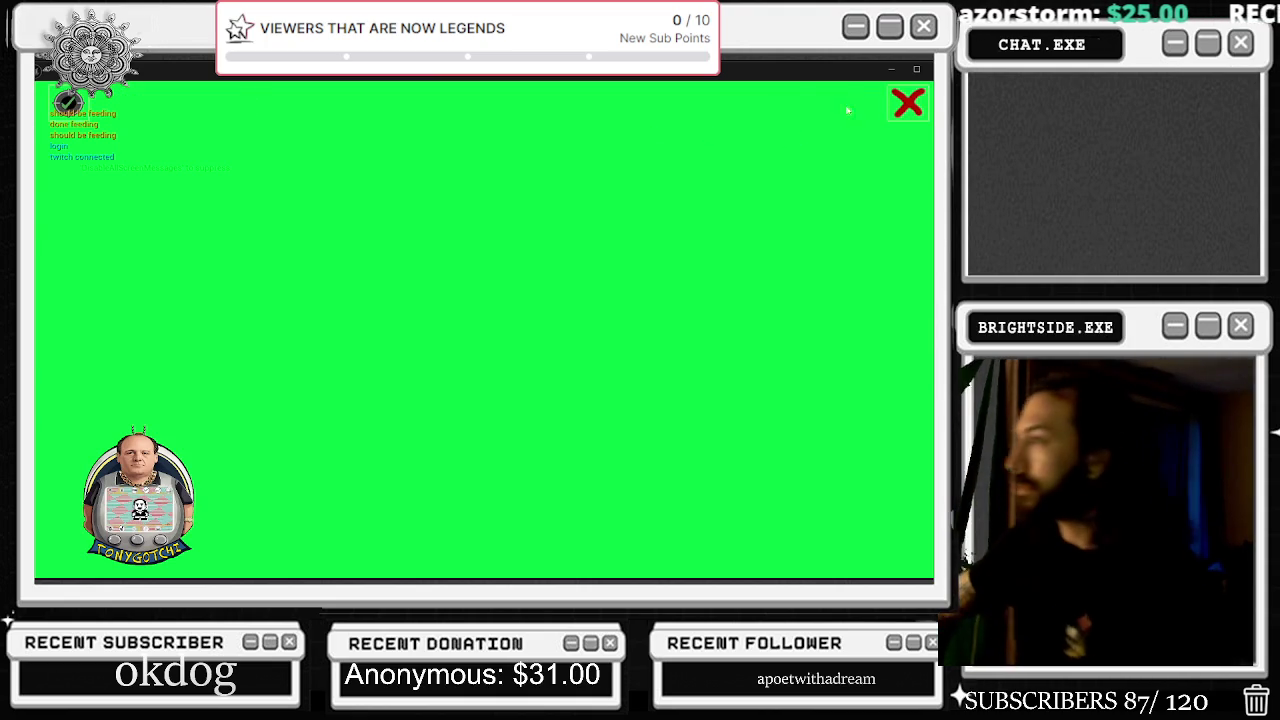
In the game's settings panel, toggle the pet overlay off and on repeatedly, ending with it off
left_click(67, 101)
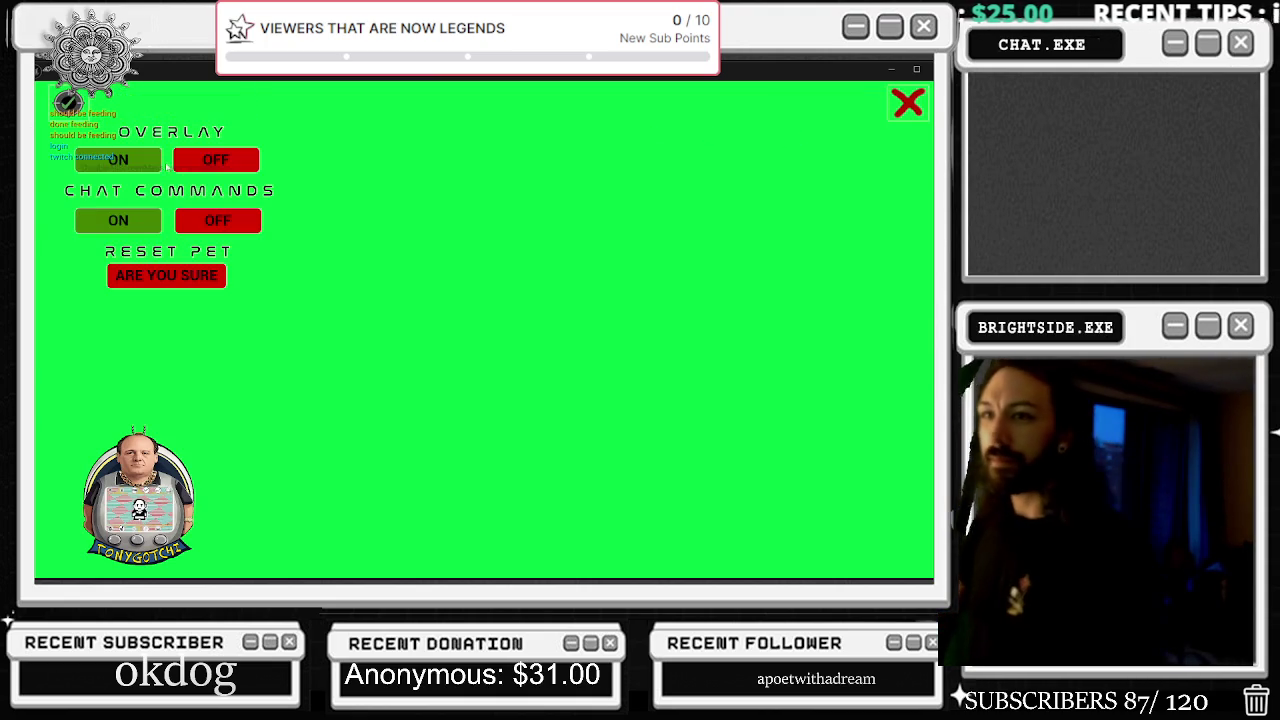
left_click(210, 160)
left_click(118, 160)
left_click(200, 160)
left_click(118, 160)
left_click(212, 165)
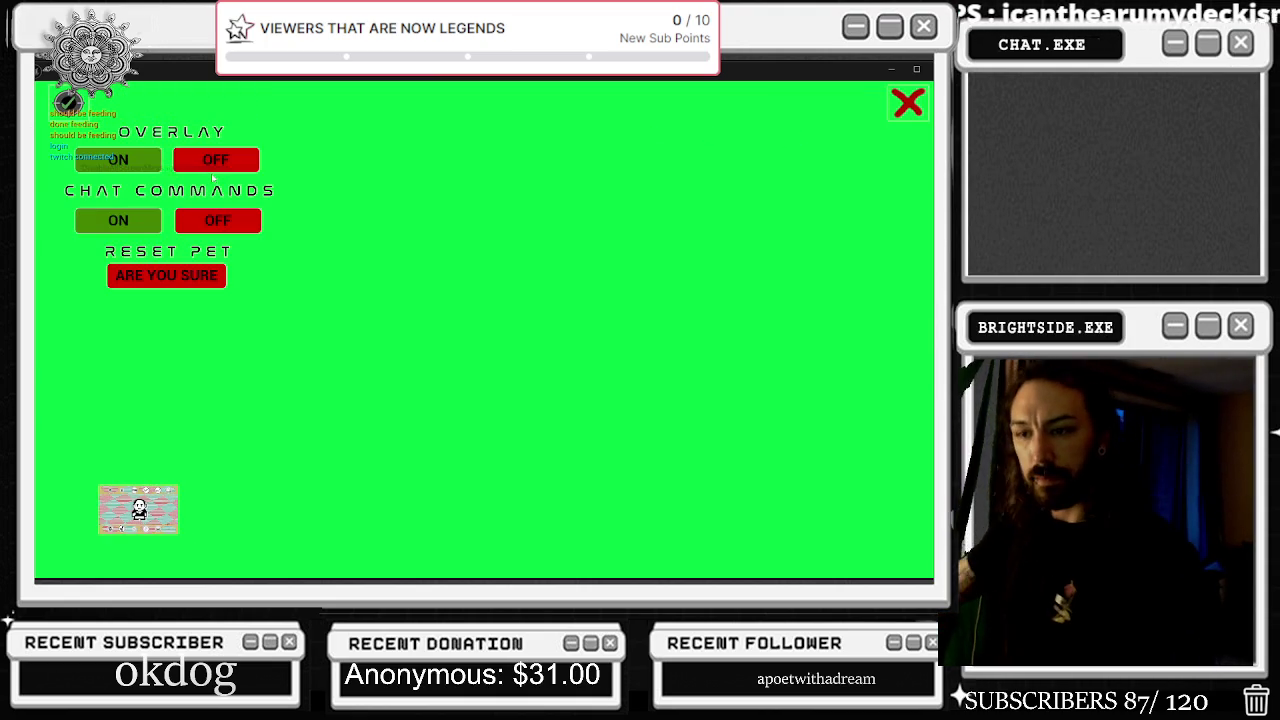
left_click(118, 162)
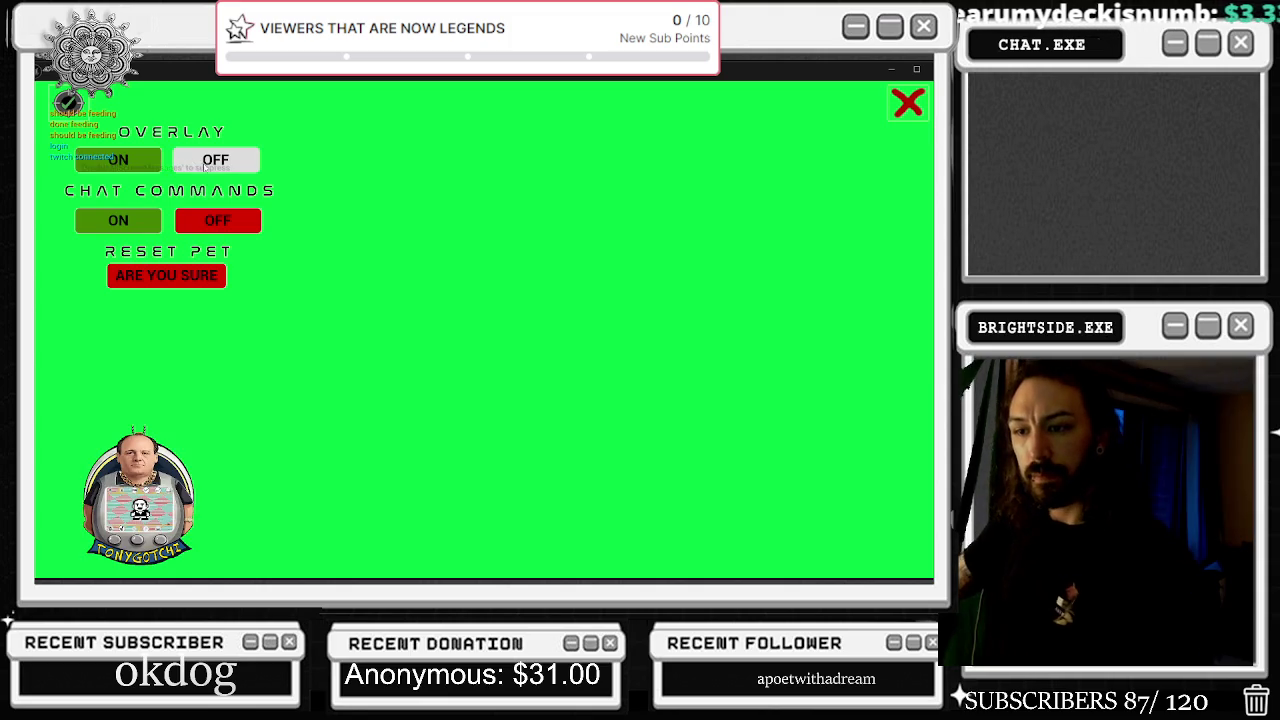
left_click(215, 160)
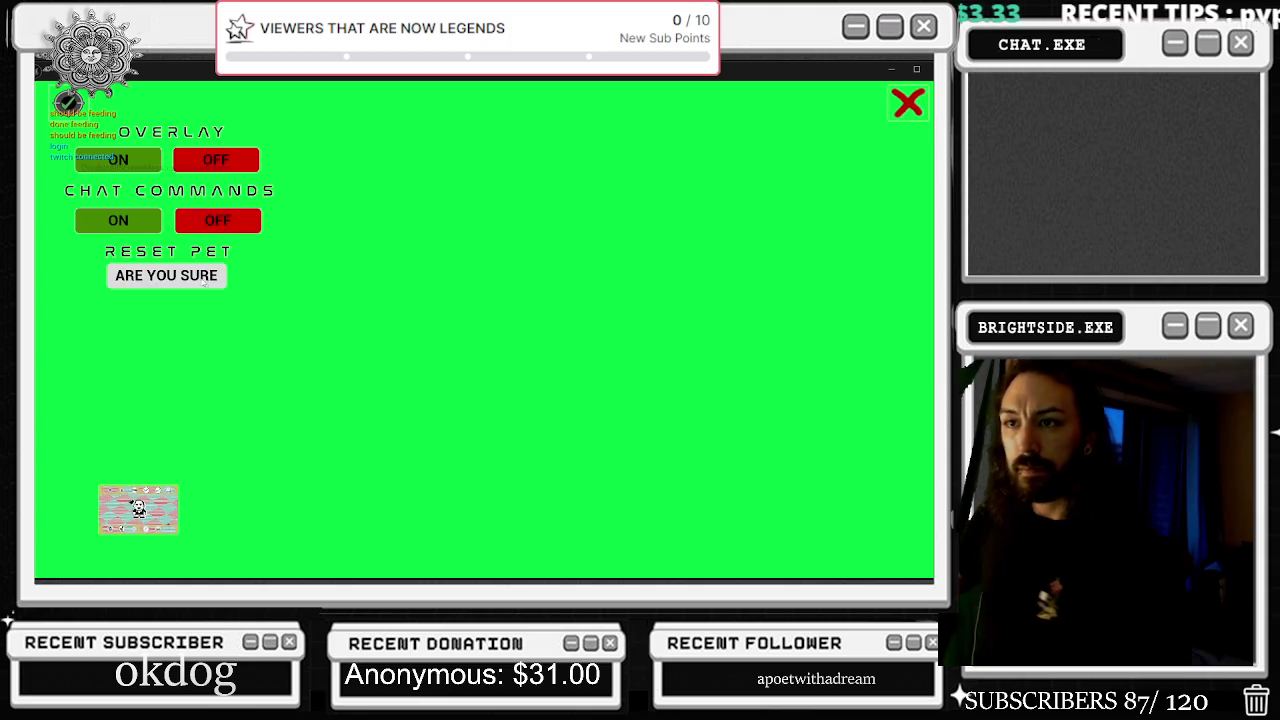
Close the settings panel, bring up the quit prompt, and stop the game preview
left_click(63, 104)
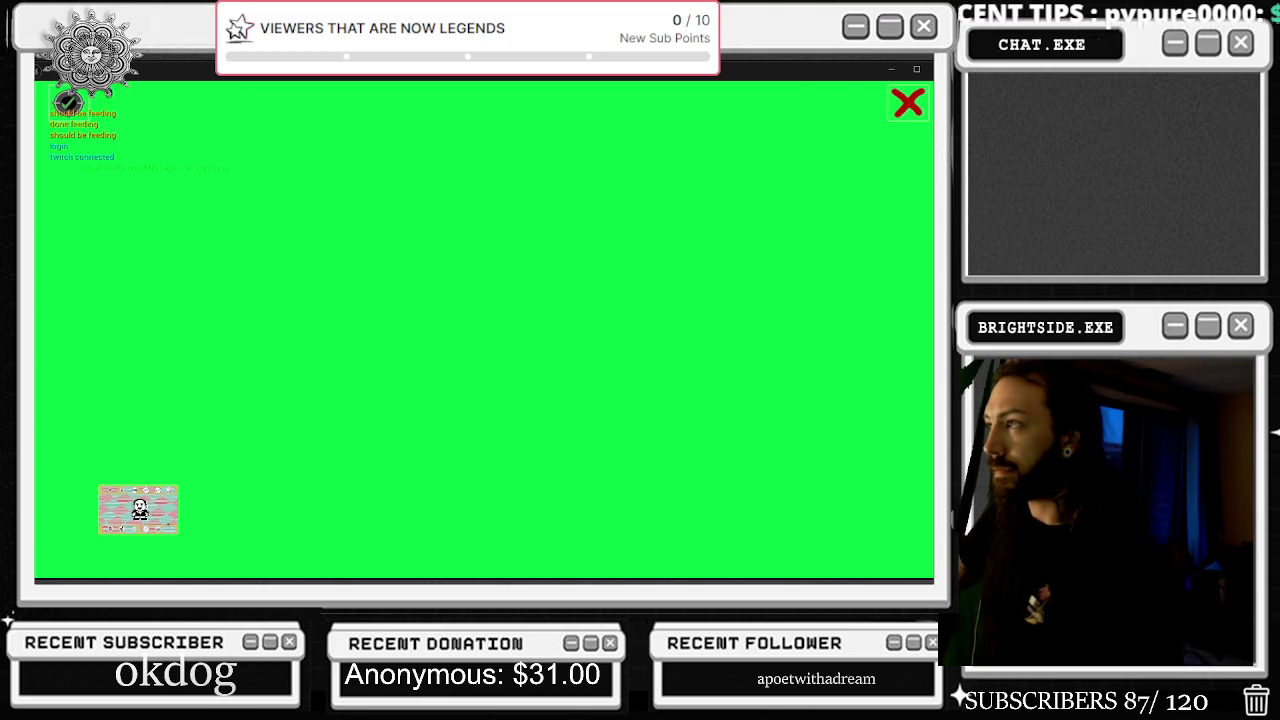
left_click(910, 103)
key("Escape")
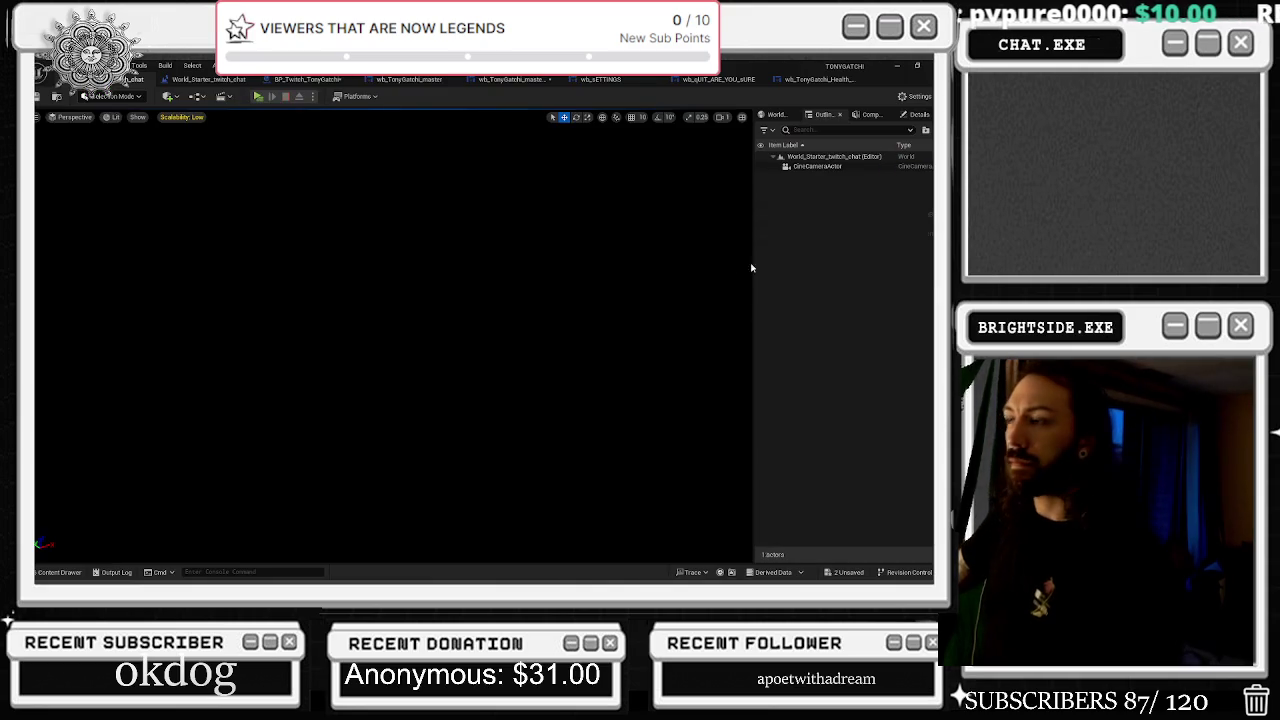
Select x_BUTTON in the wb_TonyGatchi_master_Real designer and jump to its On Pressed event
left_click(410, 80)
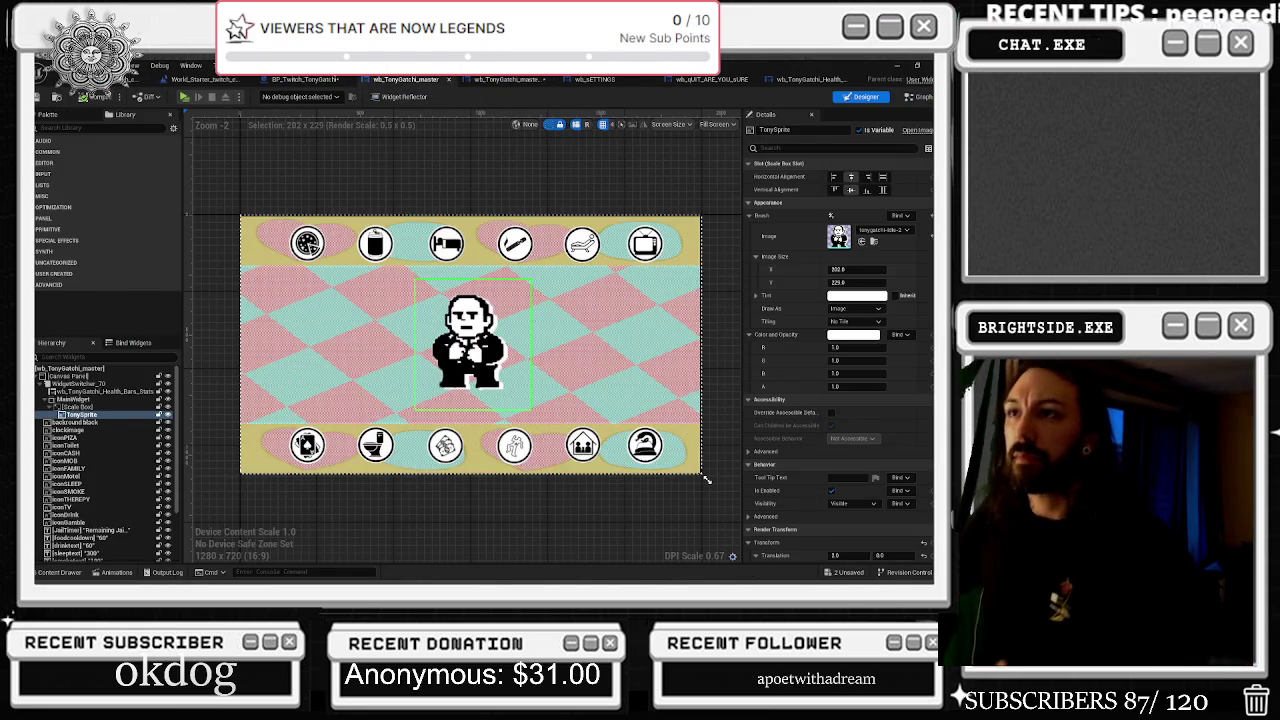
left_click(326, 80)
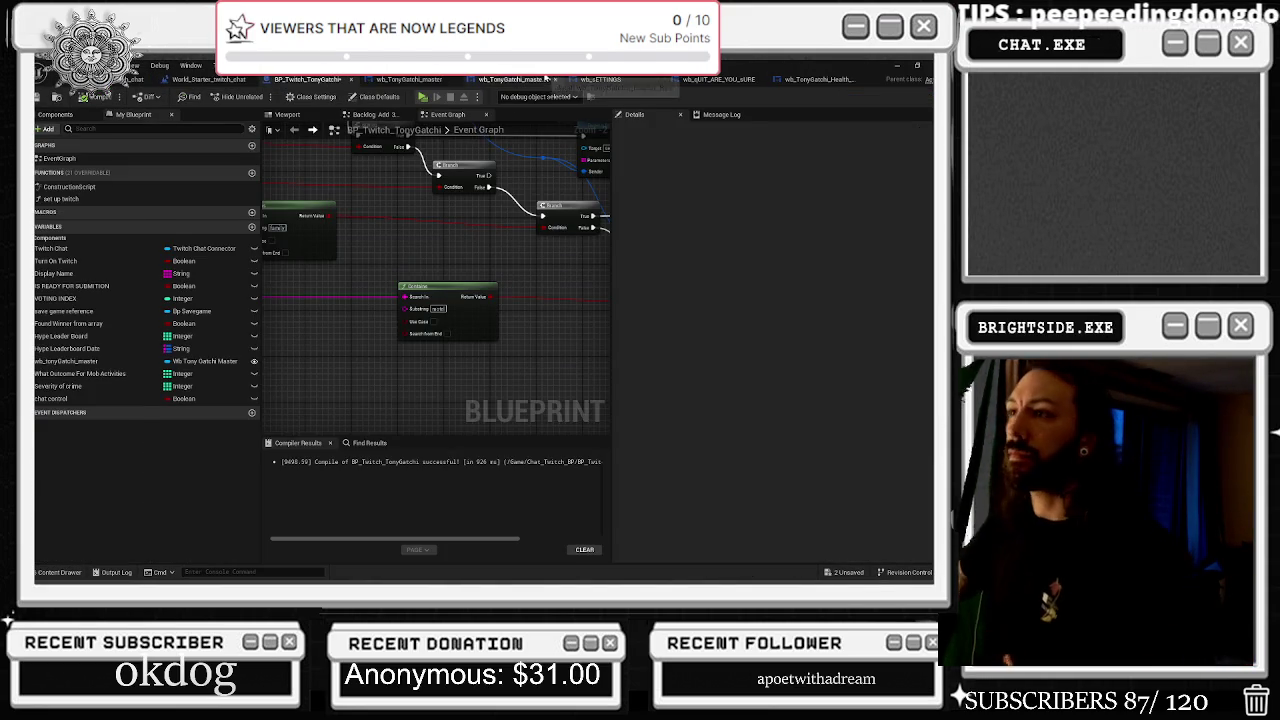
left_click(508, 79)
left_click(862, 96)
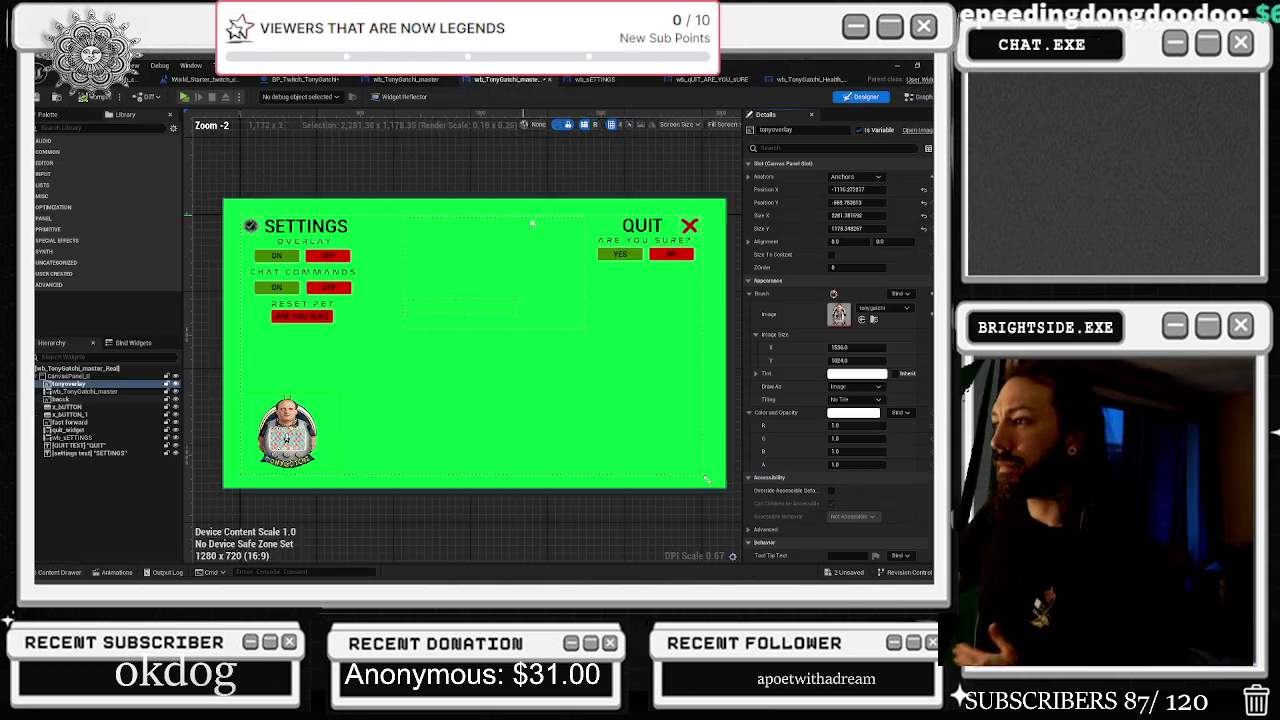
left_click(690, 225)
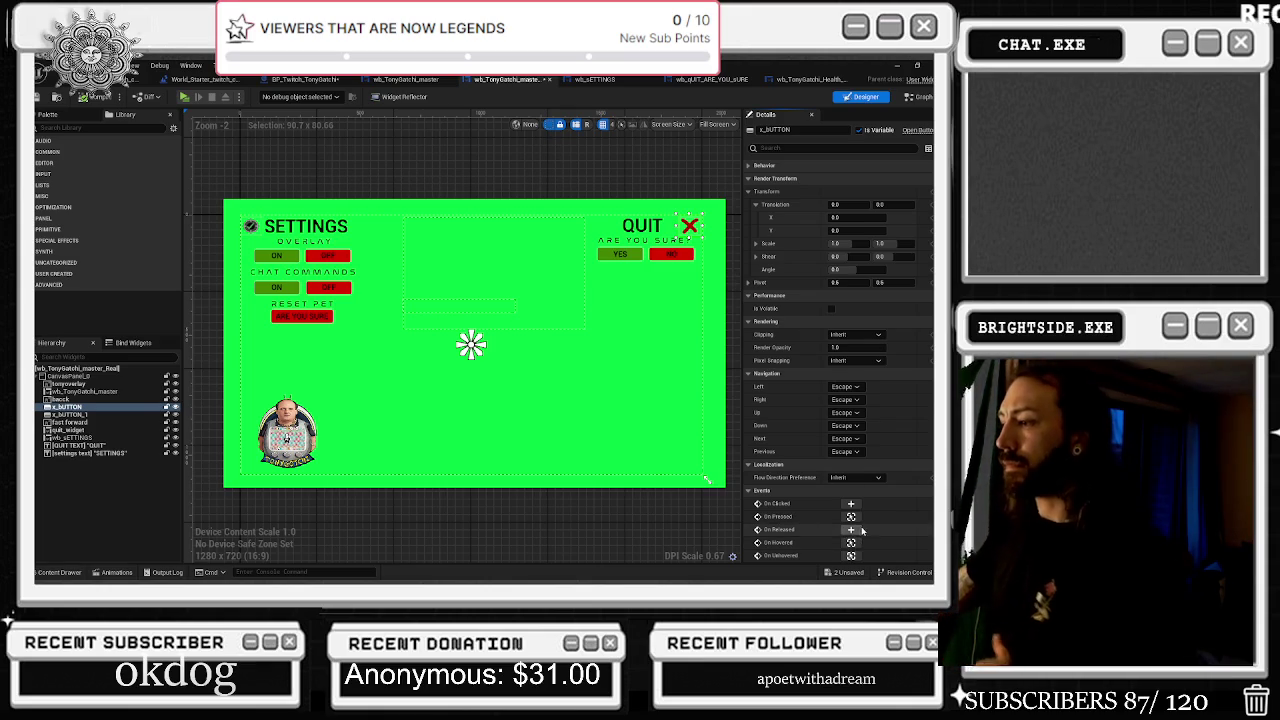
left_click(852, 517)
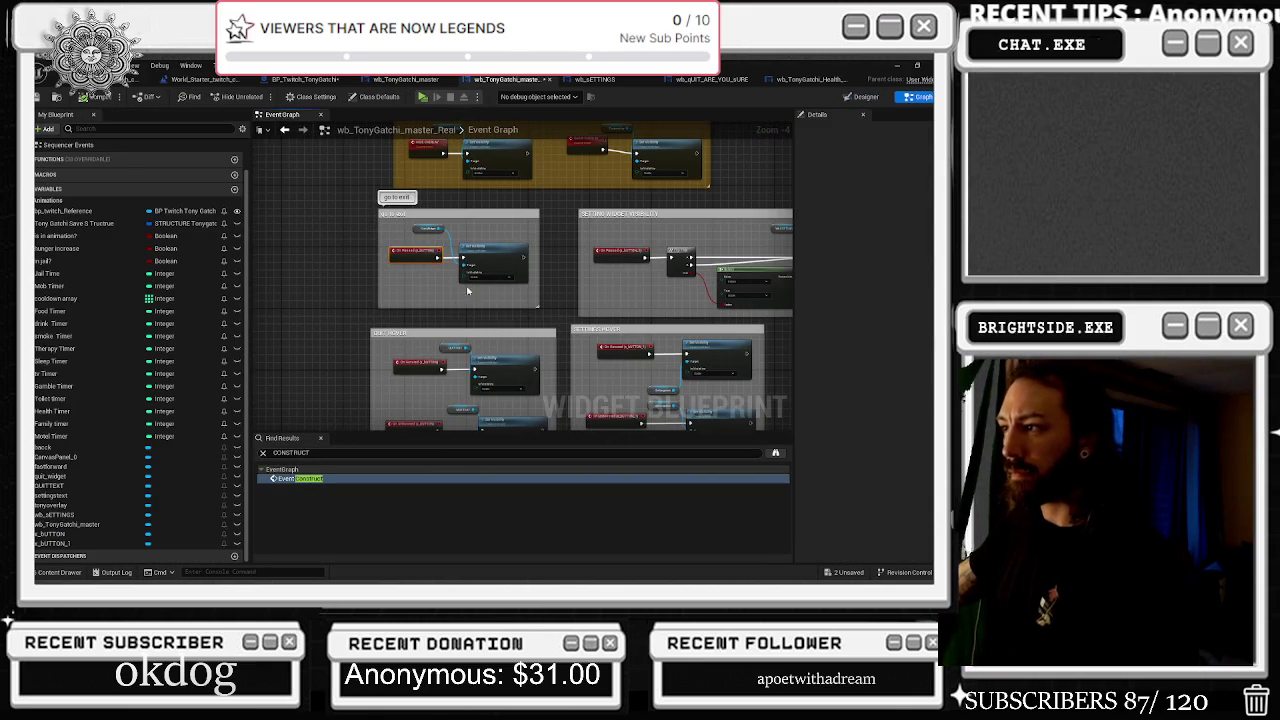
Widen the 'go to exit' comment, paste FlipFlop and Select nodes, and wire On Pressed into FlipFlop
left_click(675, 249)
left_click(361, 231)
left_click_drag(379, 230, 278, 230)
left_click_drag(415, 251, 312, 251)
key("ctrl+v")
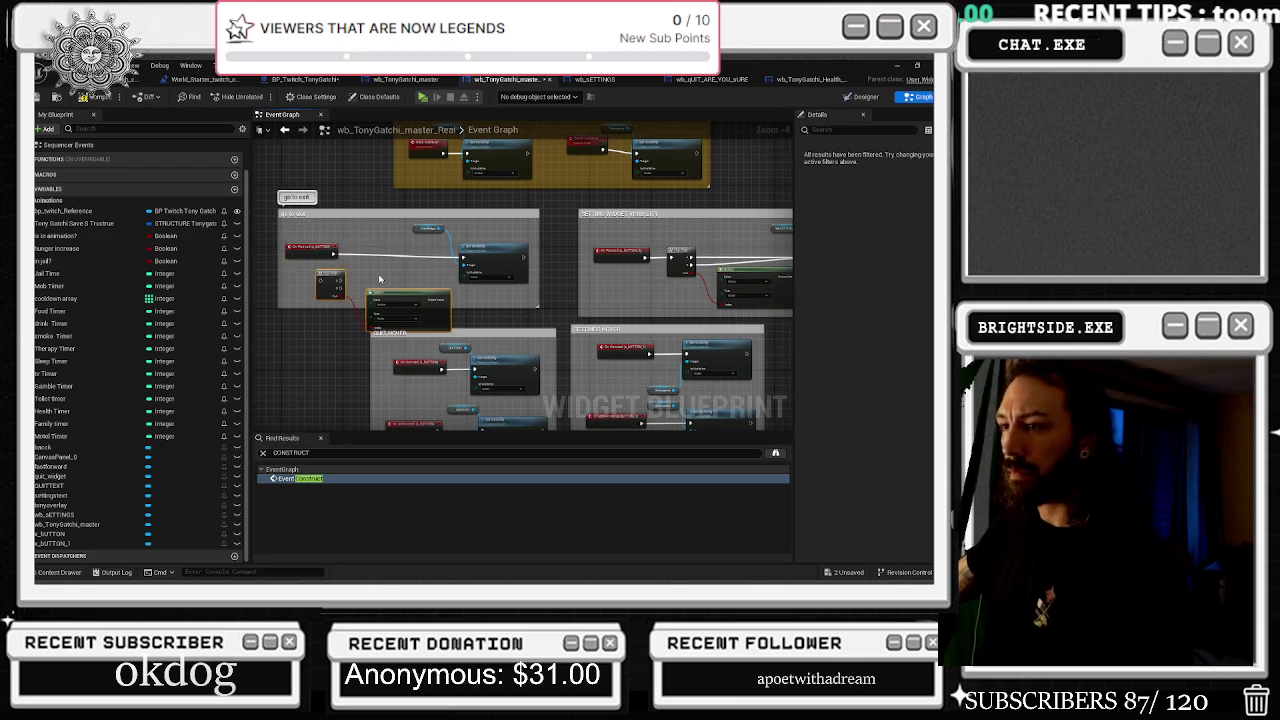
scroll(360, 290, "up", 2)
mouse_move(385, 300)
left_mouse_down()
mouse_move(361, 228)
mouse_move(318, 249)
left_mouse_up()
left_click(325, 262)
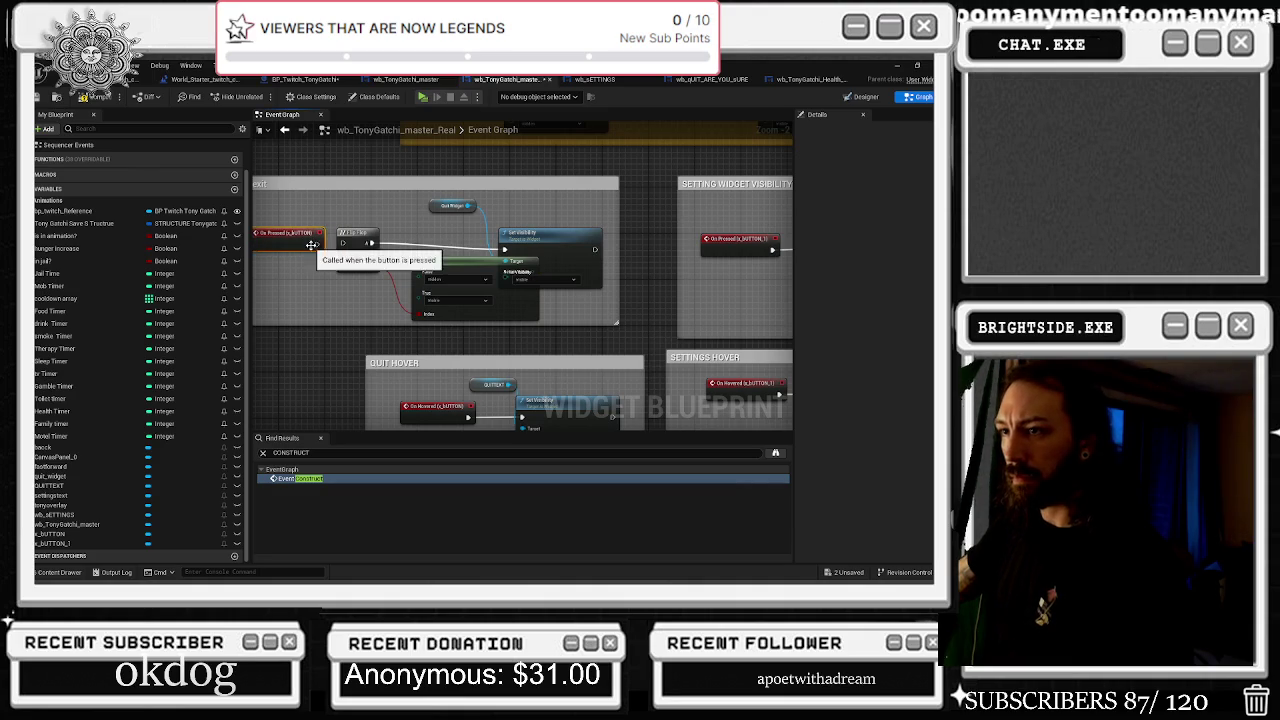
Shift Set Visibility right, wire FlipFlop's B output onward, then play the game from the level editor
left_click(393, 225)
mouse_move(537, 243)
left_mouse_down()
mouse_move(611, 232)
mouse_move(594, 238)
left_mouse_up()
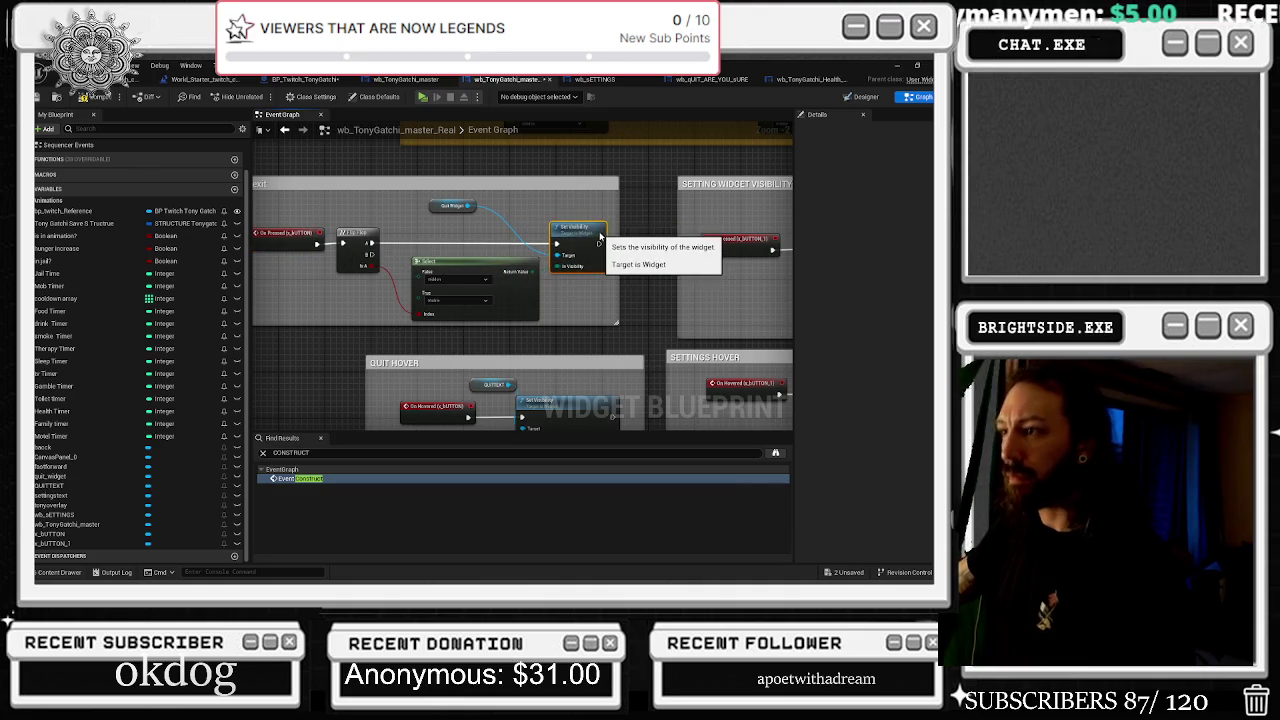
left_click(300, 232)
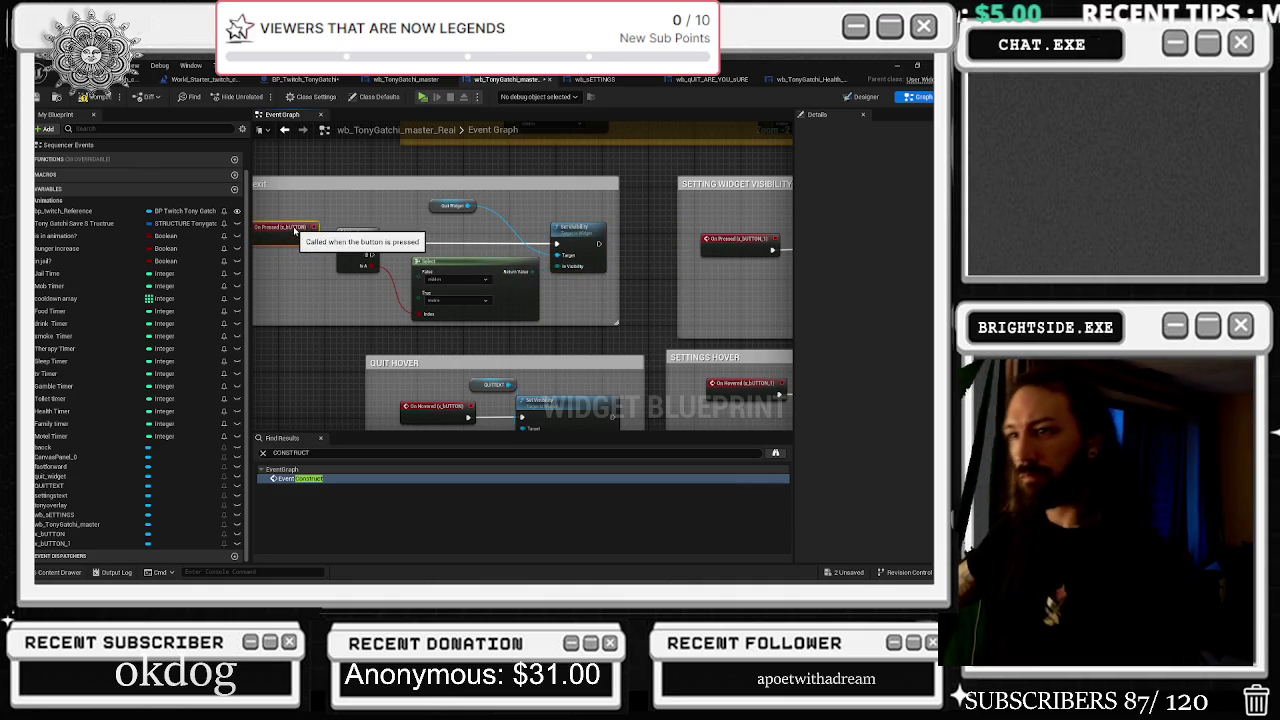
left_click_drag(372, 254, 557, 243)
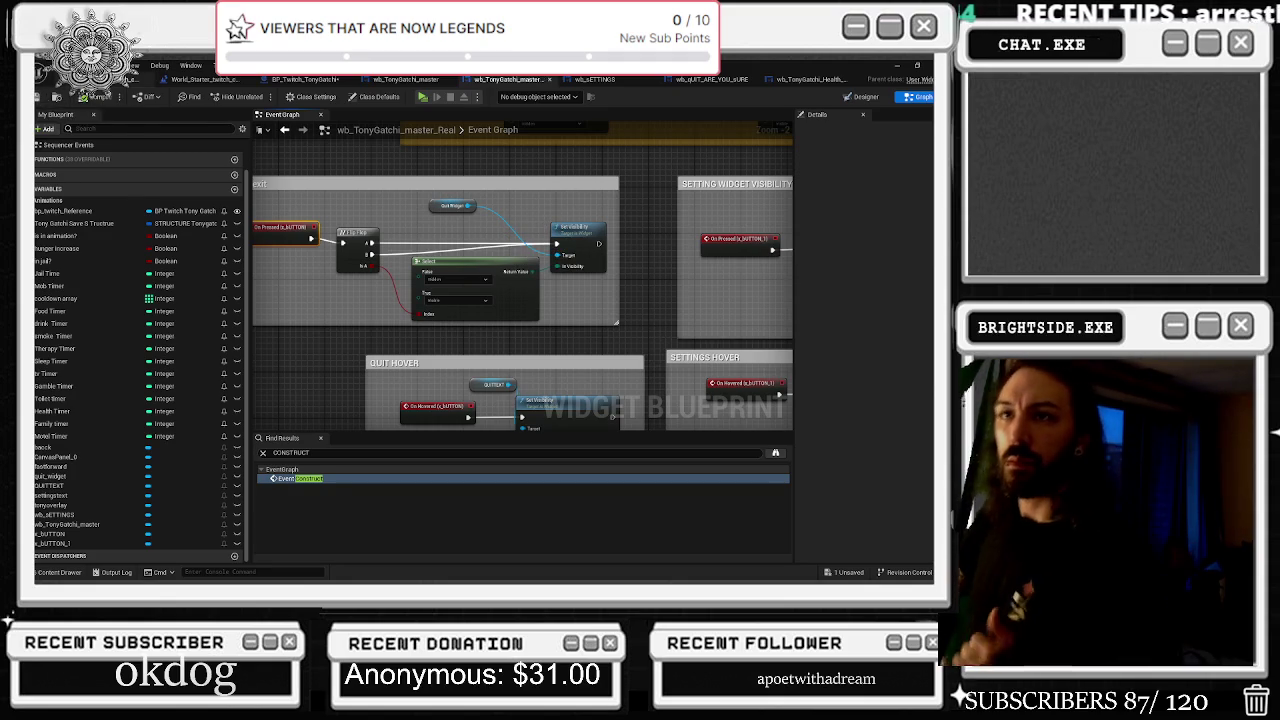
left_click(205, 79)
left_click(260, 100)
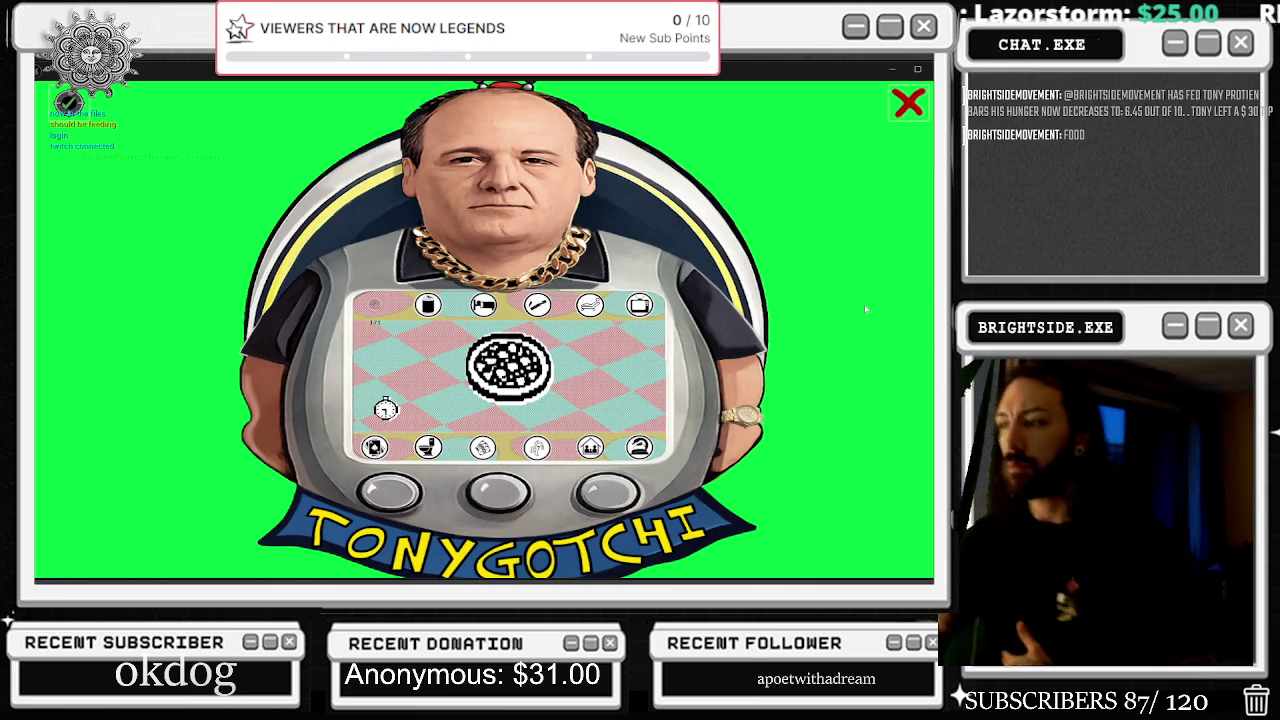
Use the game's red X close button, then switch the pet overlay off in settings
left_click(908, 102)
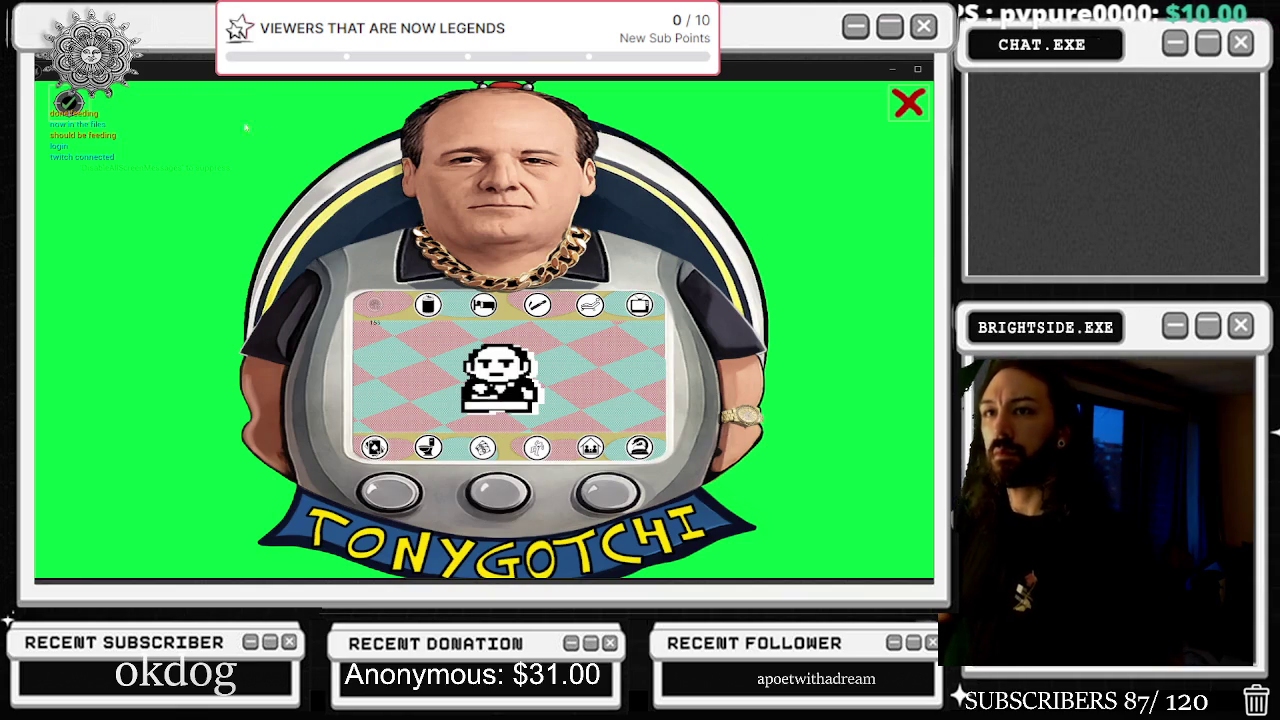
left_click(216, 160)
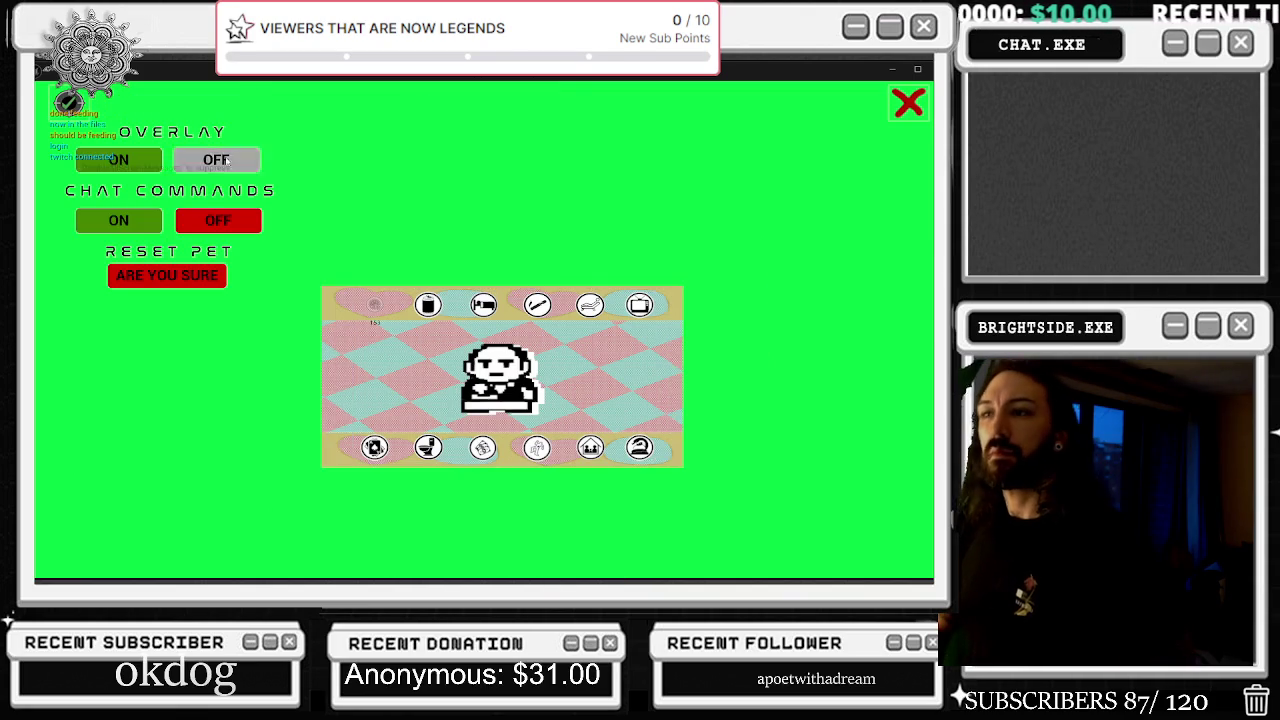
Turn the overlay on, chat commands off, the overlay off again, then stop the preview
left_click(228, 161)
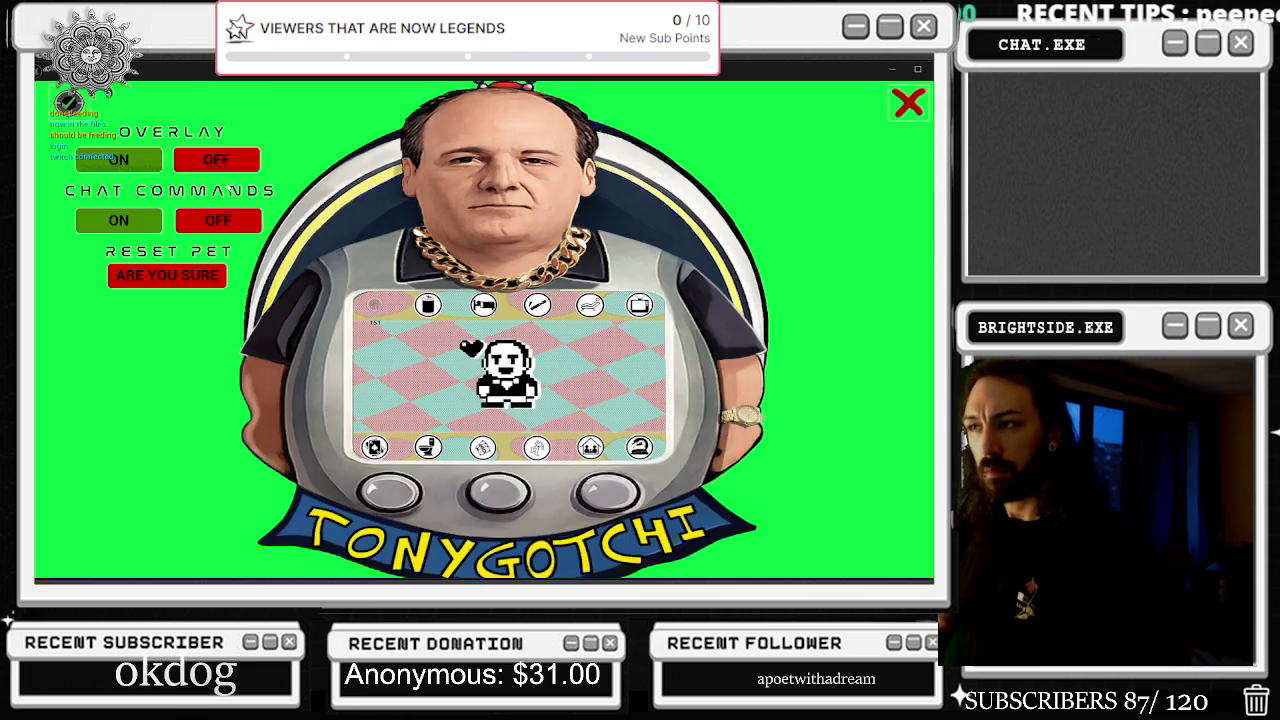
left_click(213, 220)
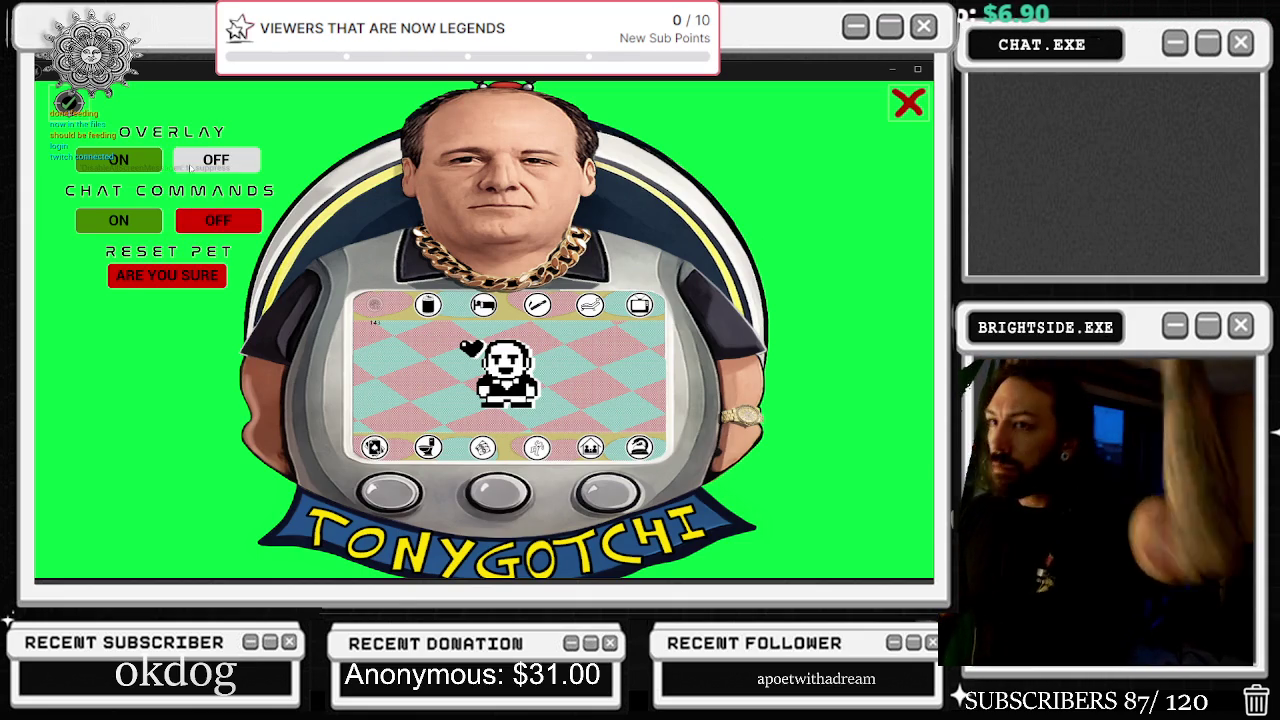
left_click(216, 160)
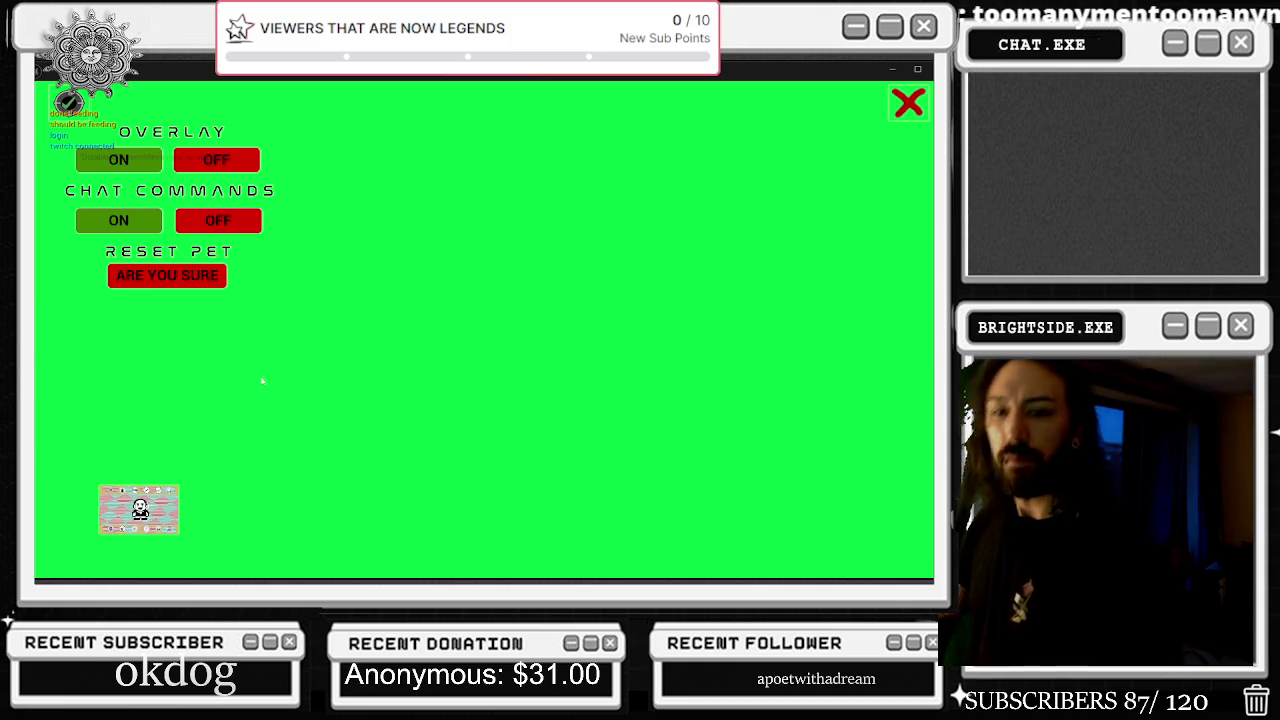
key("Escape")
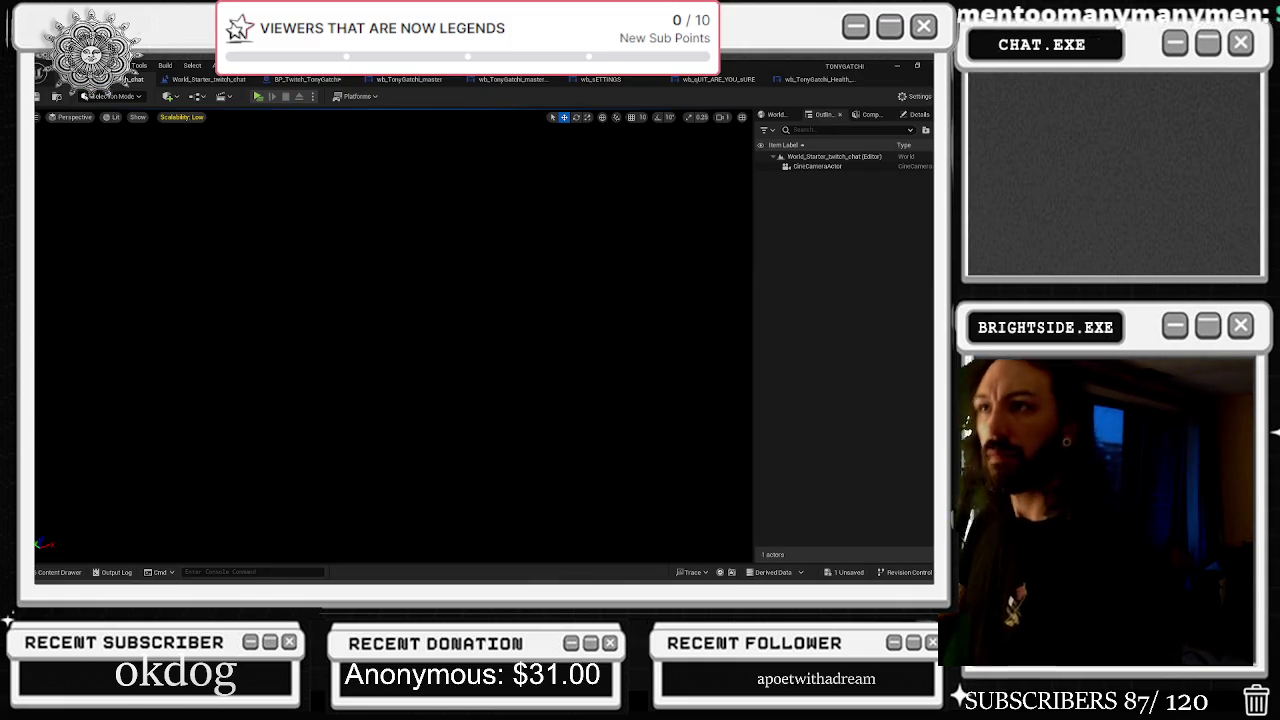
Open the BP_Twitch_TonyGatchi blueprint and pan its graph over to the Branch nodes
left_click(205, 79)
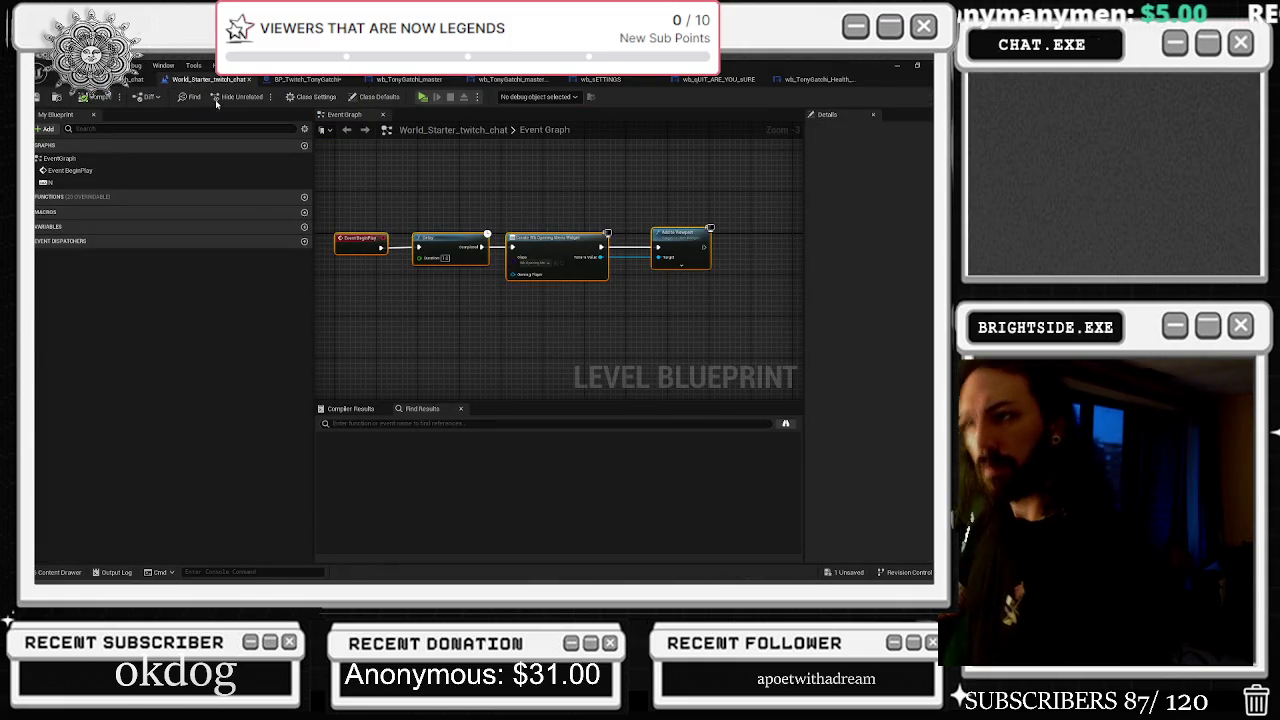
left_click(287, 80)
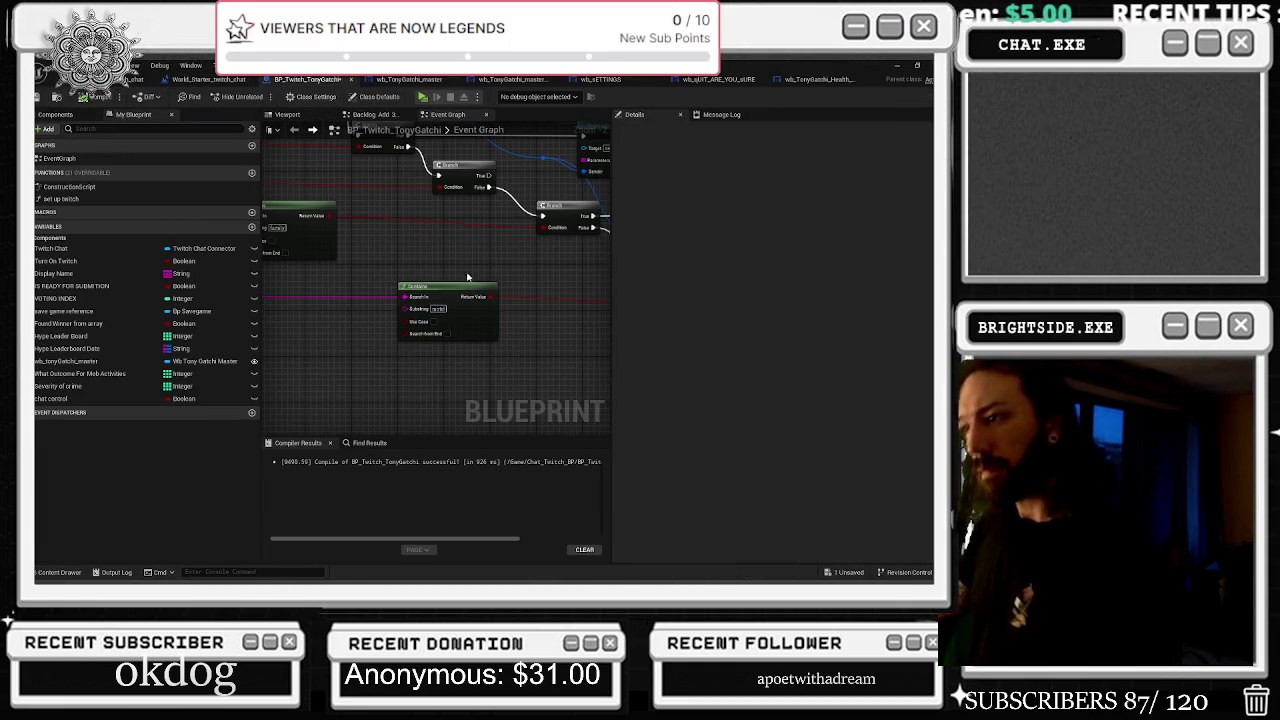
left_click_drag(467, 277, 384, 257)
left_click_drag(568, 238, 430, 240)
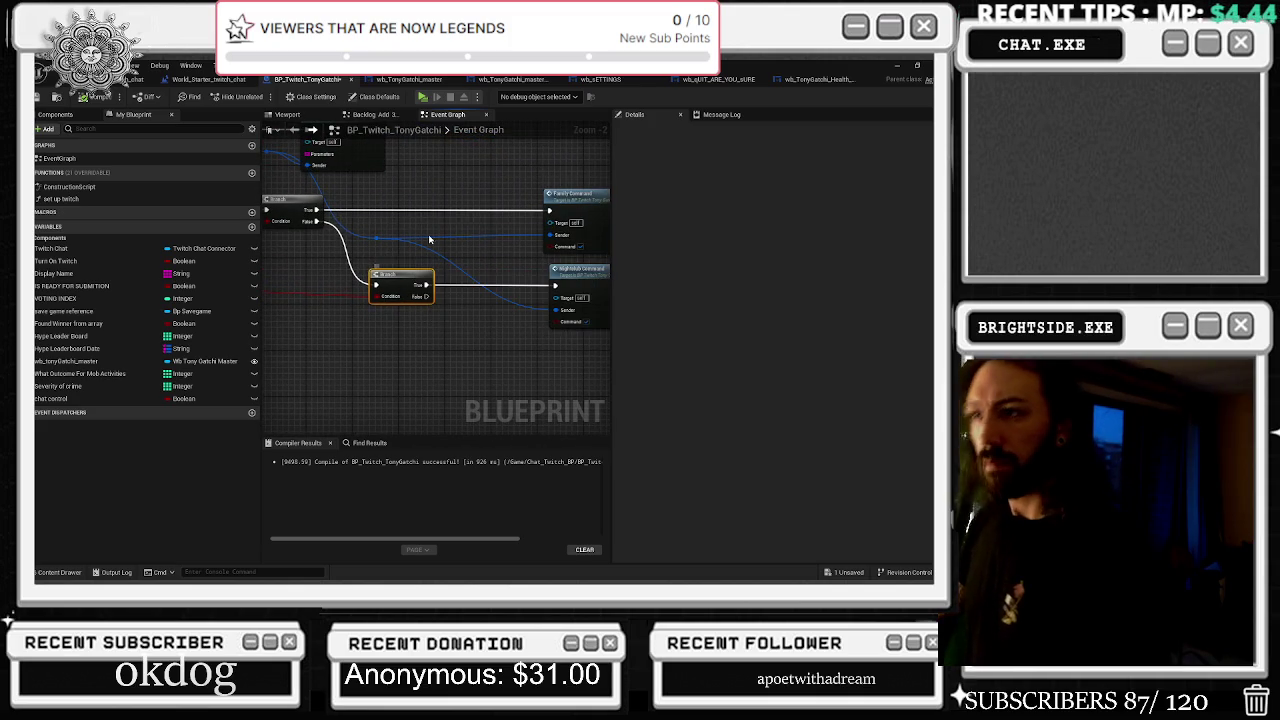
Cycle through the master, settings, quit and health-bar widget tabs, returning to BP_Twitch_TonyGatchi's graph
left_click(407, 80)
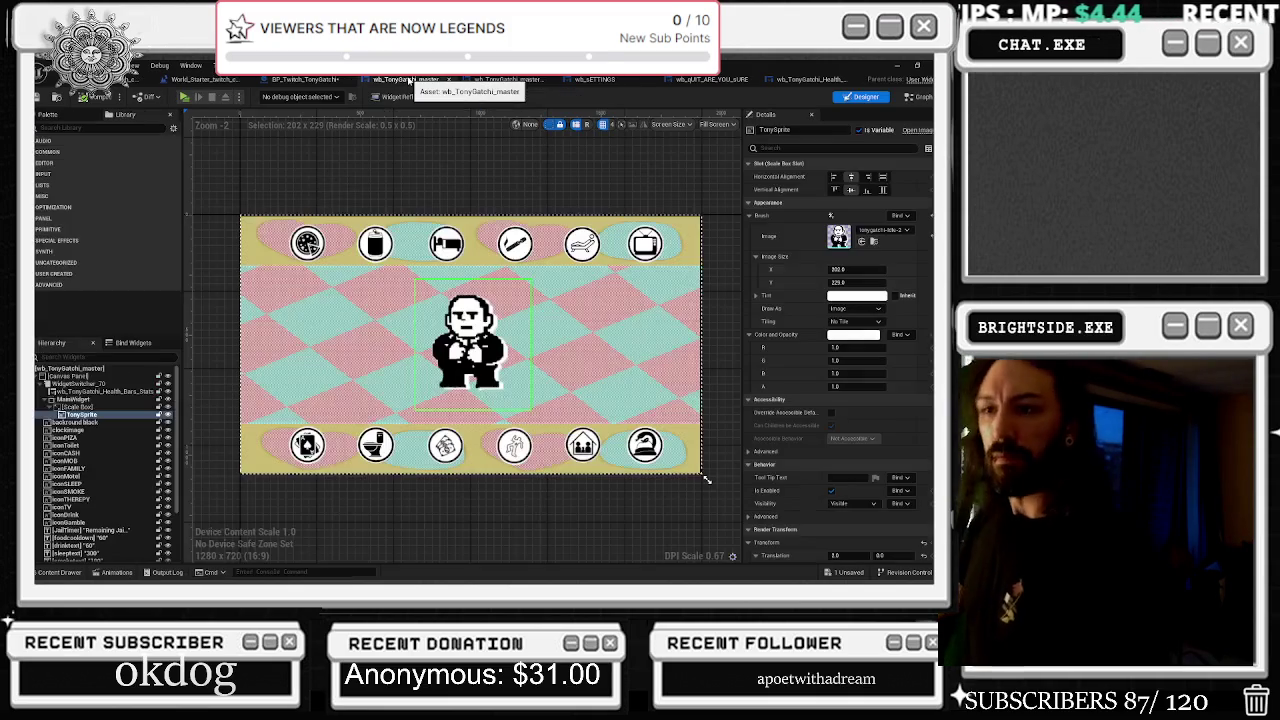
left_click(506, 79)
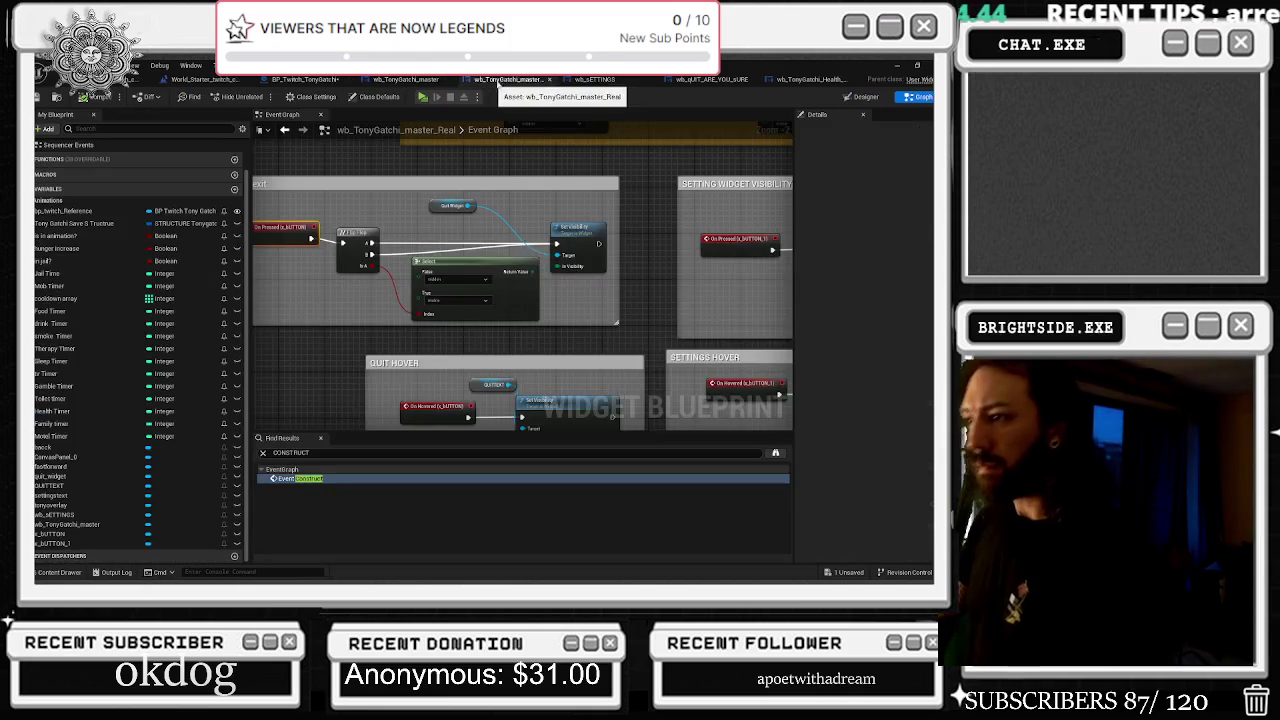
left_click(594, 84)
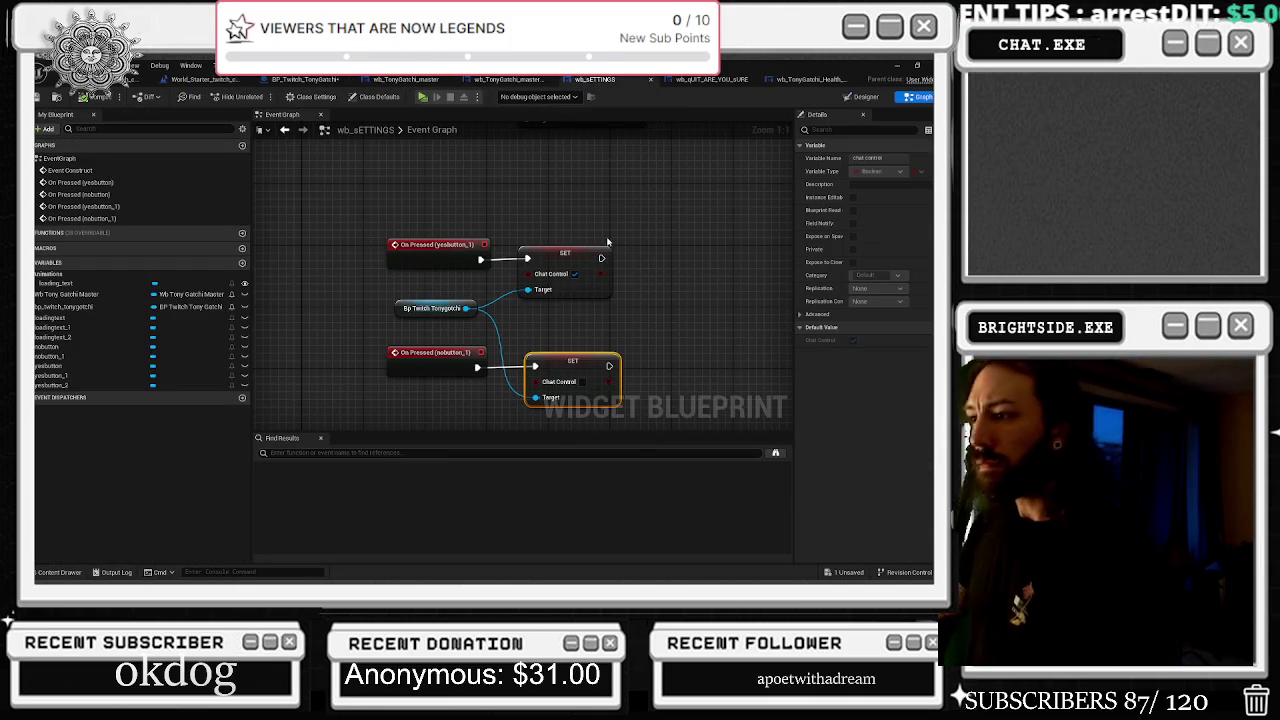
left_click(713, 82)
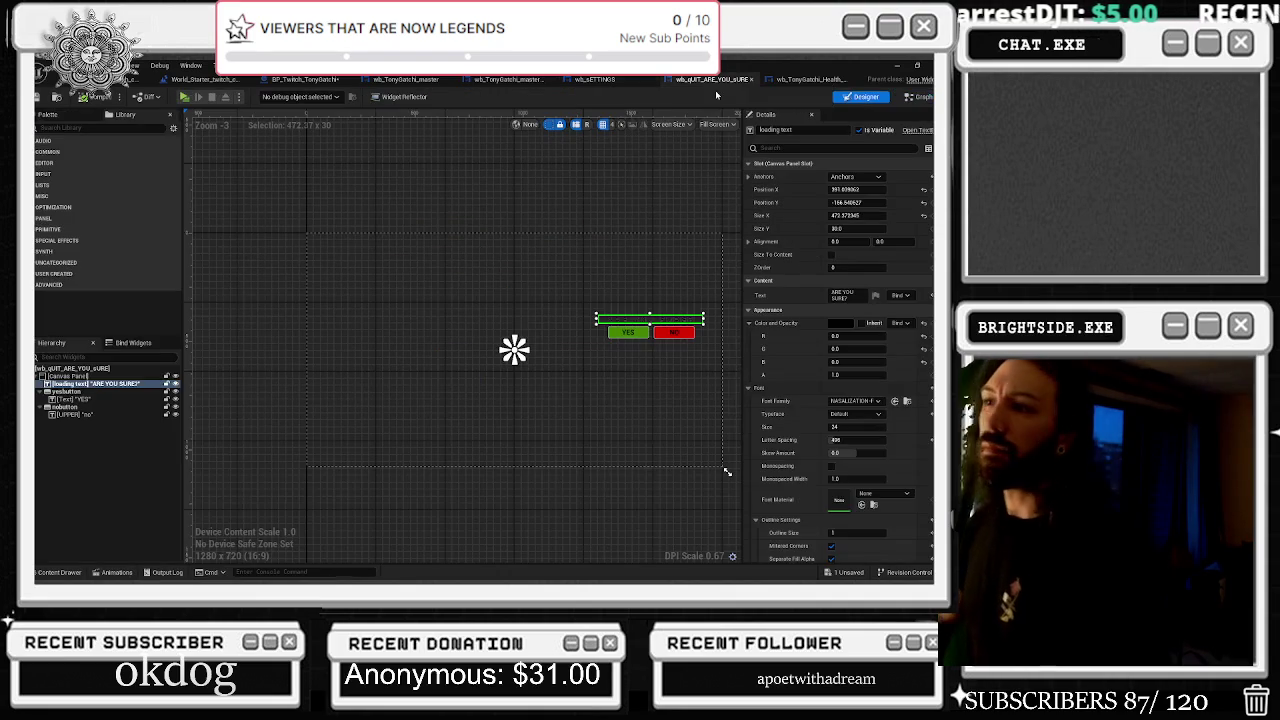
left_click(805, 80)
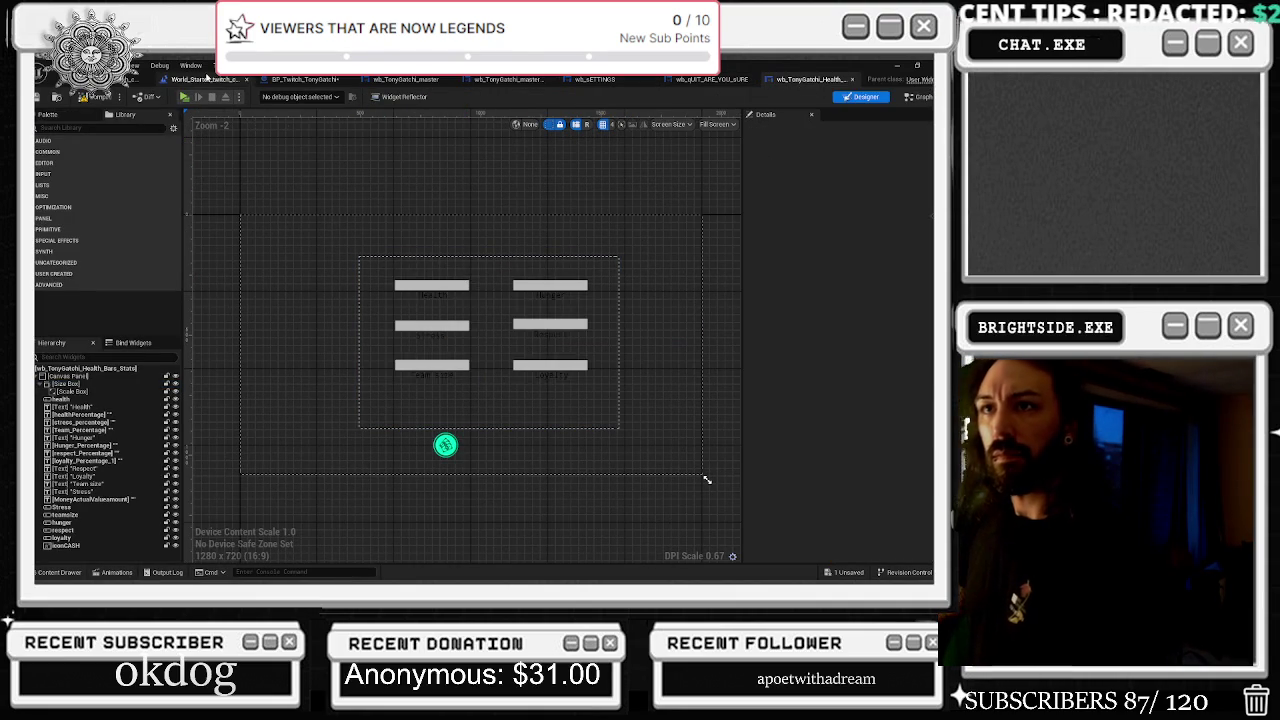
left_click(405, 80)
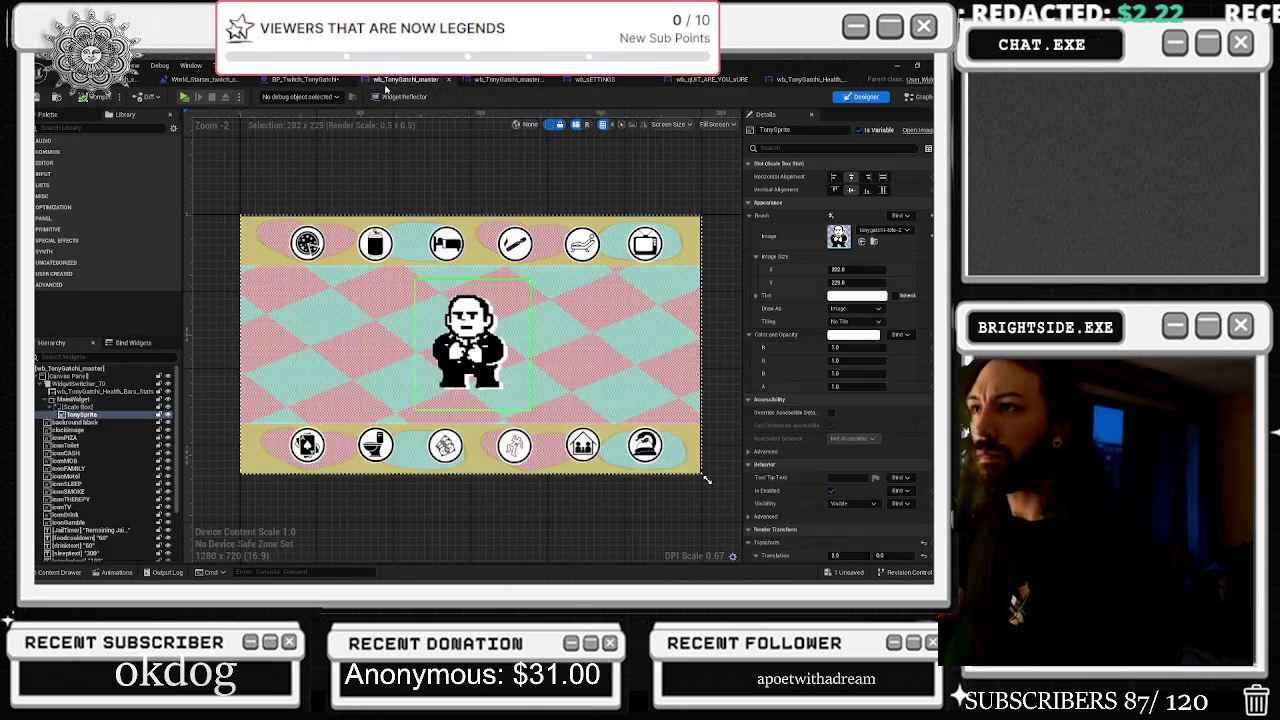
left_click(305, 80)
scroll(460, 310, "down", 6)
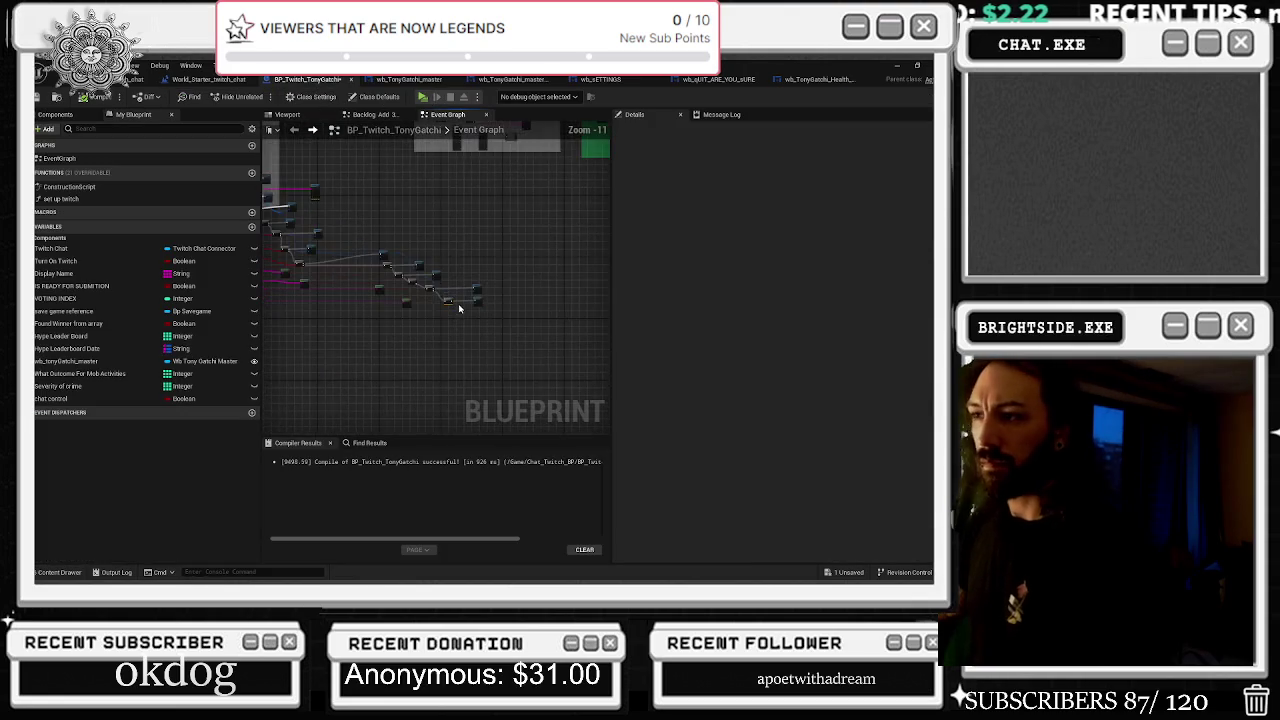
Select a group of nodes in the BP_Twitch_TonyGatchi event graph
scroll(455, 266, "up", 2)
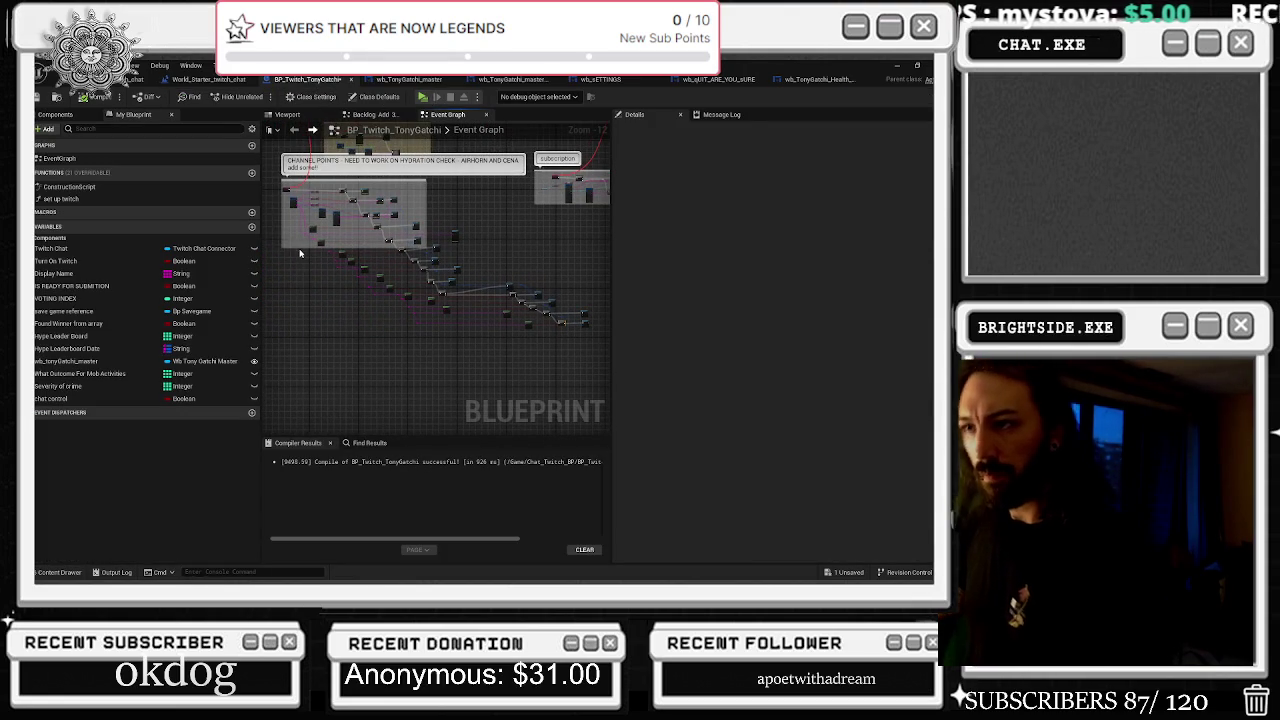
mouse_move(288, 248)
left_mouse_down()
mouse_move(300, 400)
mouse_move(330, 385)
left_mouse_up()
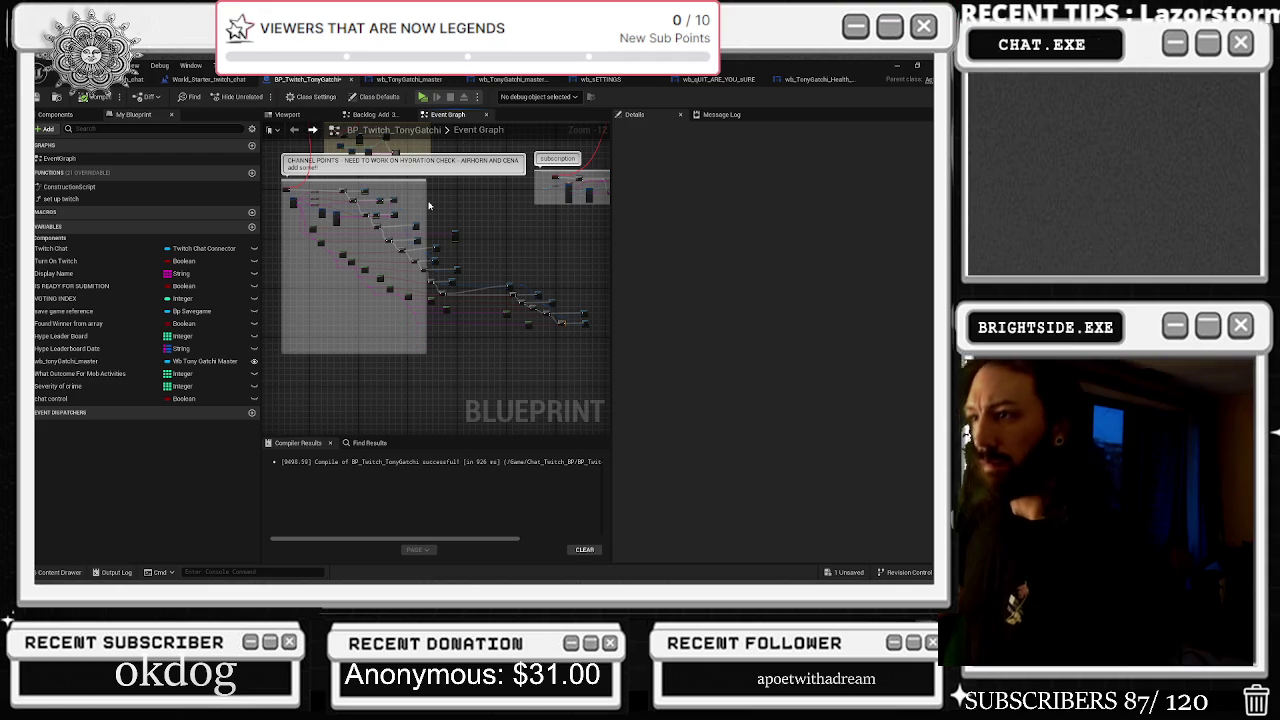
mouse_move(535, 243)
left_mouse_down()
mouse_move(371, 275)
mouse_move(393, 277)
left_mouse_up()
left_click_drag(463, 350, 468, 340)
key("Home")
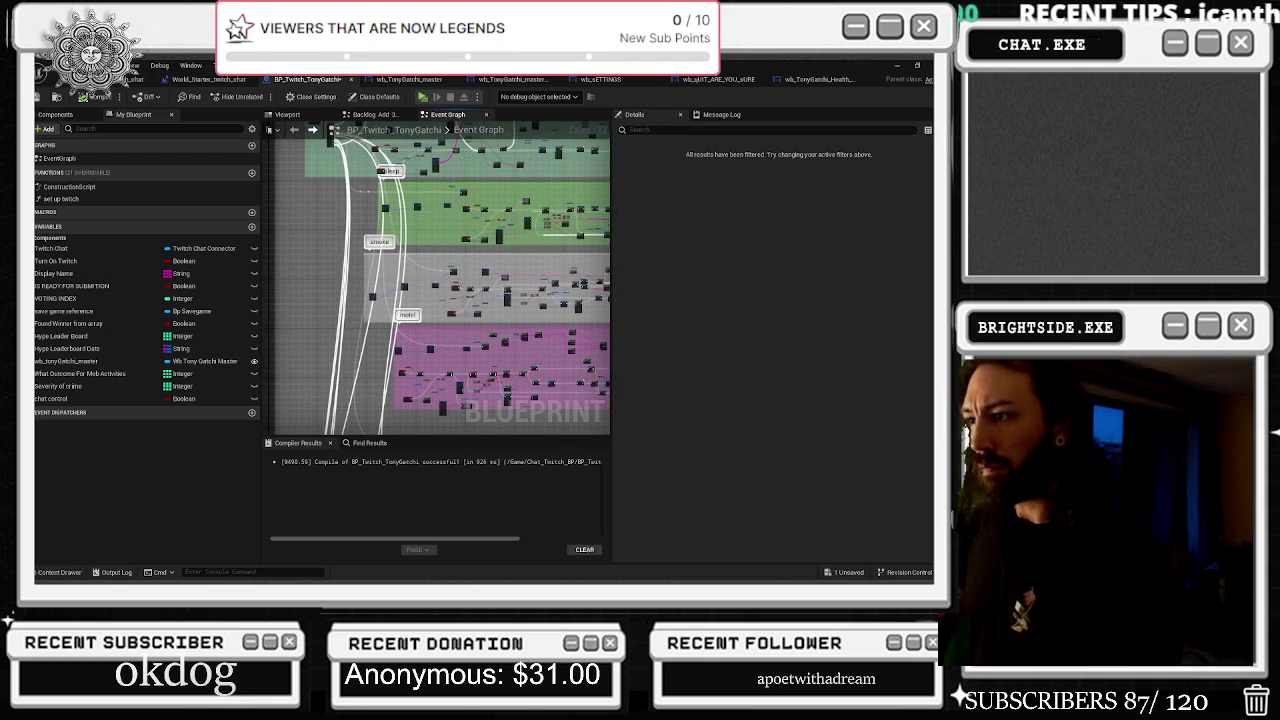
Check the wb_sETTINGS graph, view the check stats and hydration comments, then open wb_TonyGatchi_master's designer
left_click(410, 81)
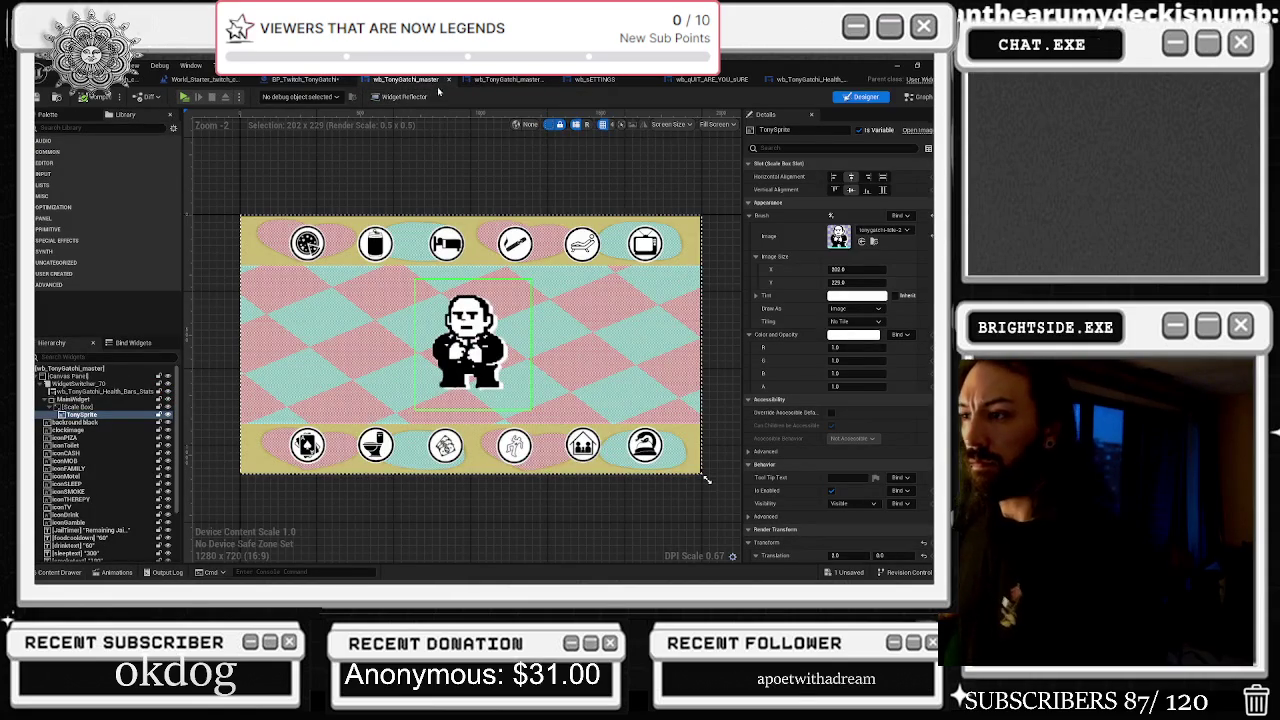
left_click(468, 82)
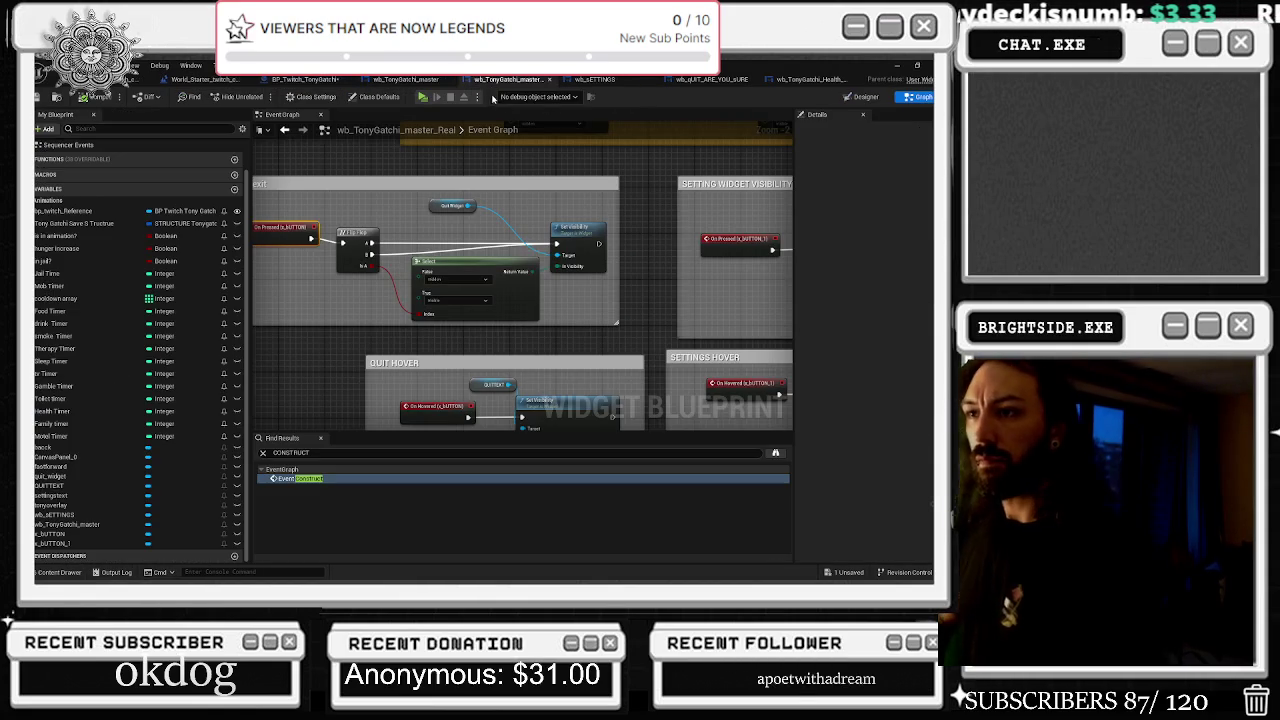
left_click(598, 80)
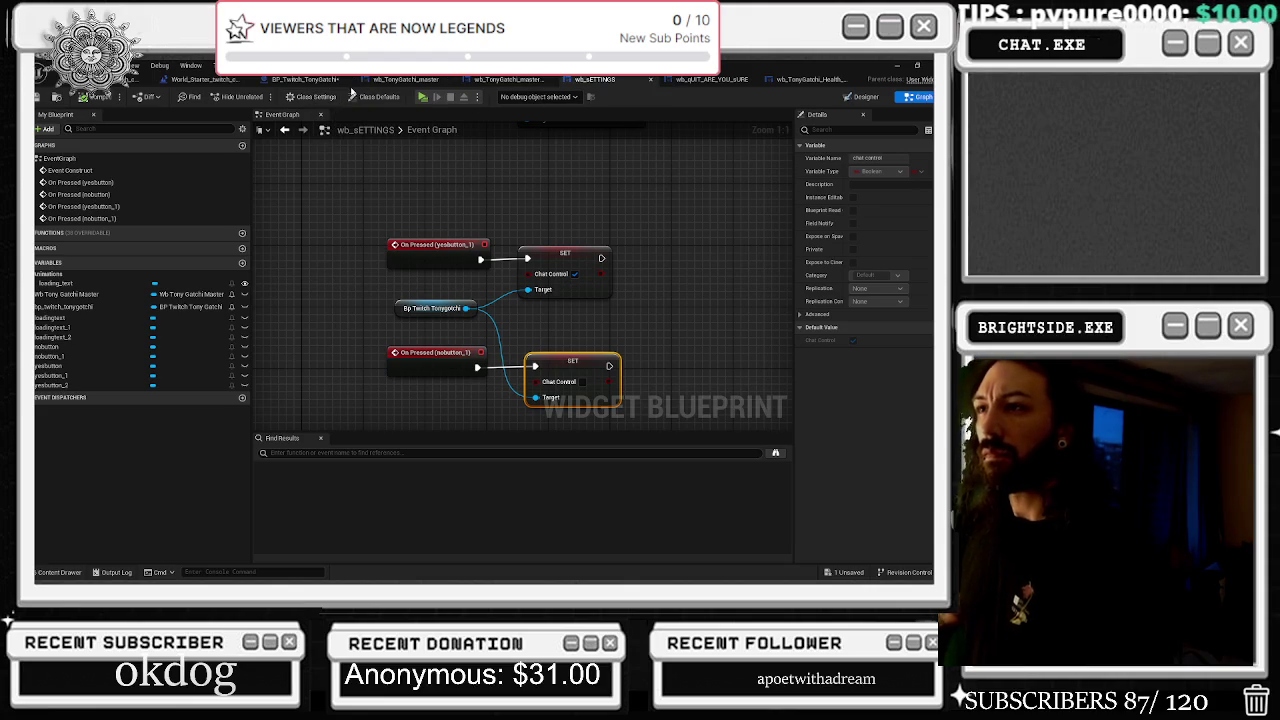
left_click(318, 80)
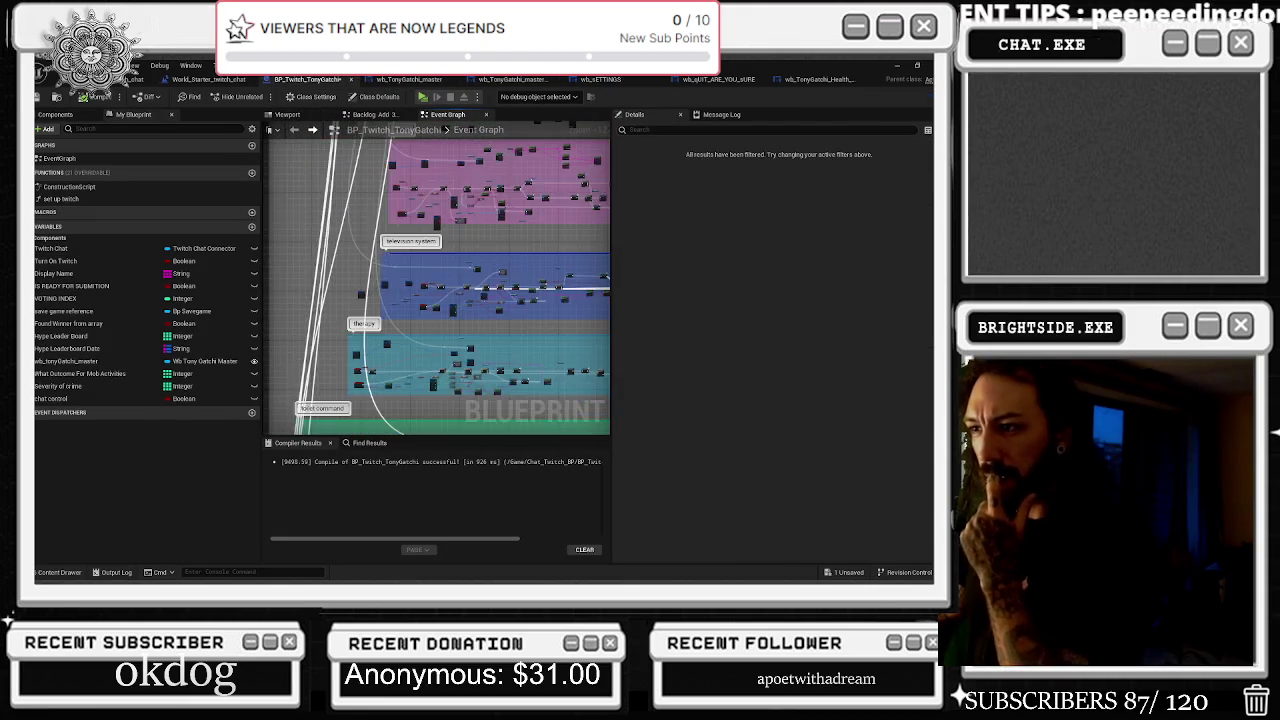
scroll(457, 262, "down", 1)
left_click_drag(457, 262, 515, 183)
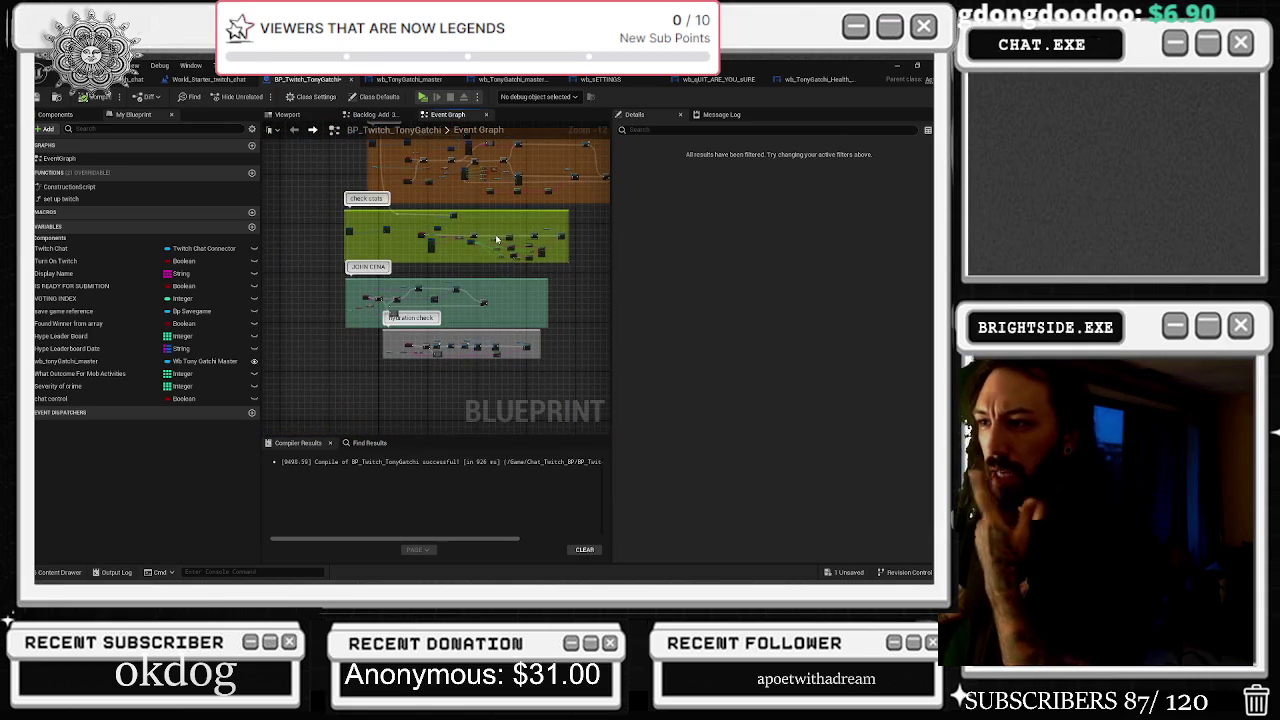
left_click(404, 83)
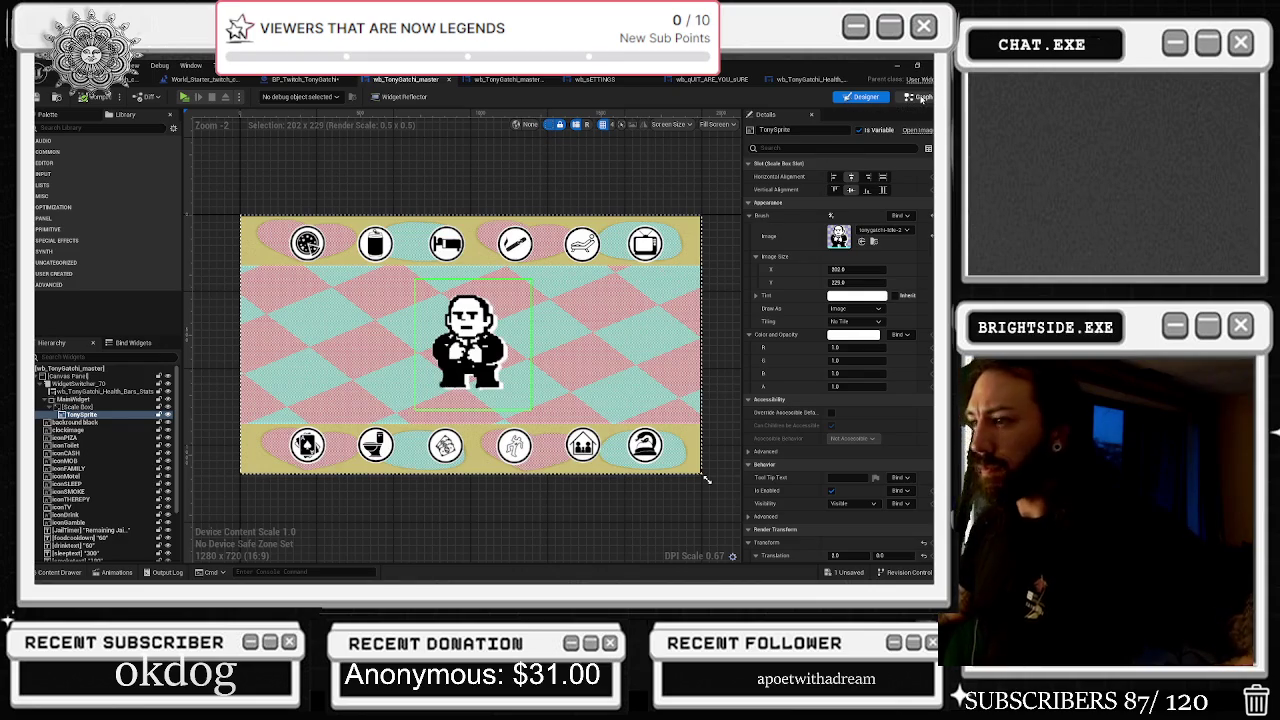
Switch wb_TonyGatchi_master to its Graph and search the blueprint for 'reset'
left_click(918, 96)
scroll(676, 260, "down", 3)
mouse_move(609, 291)
left_mouse_down()
mouse_move(675, 203)
mouse_move(676, 165)
left_mouse_up()
left_click(330, 452)
type("reseyt")
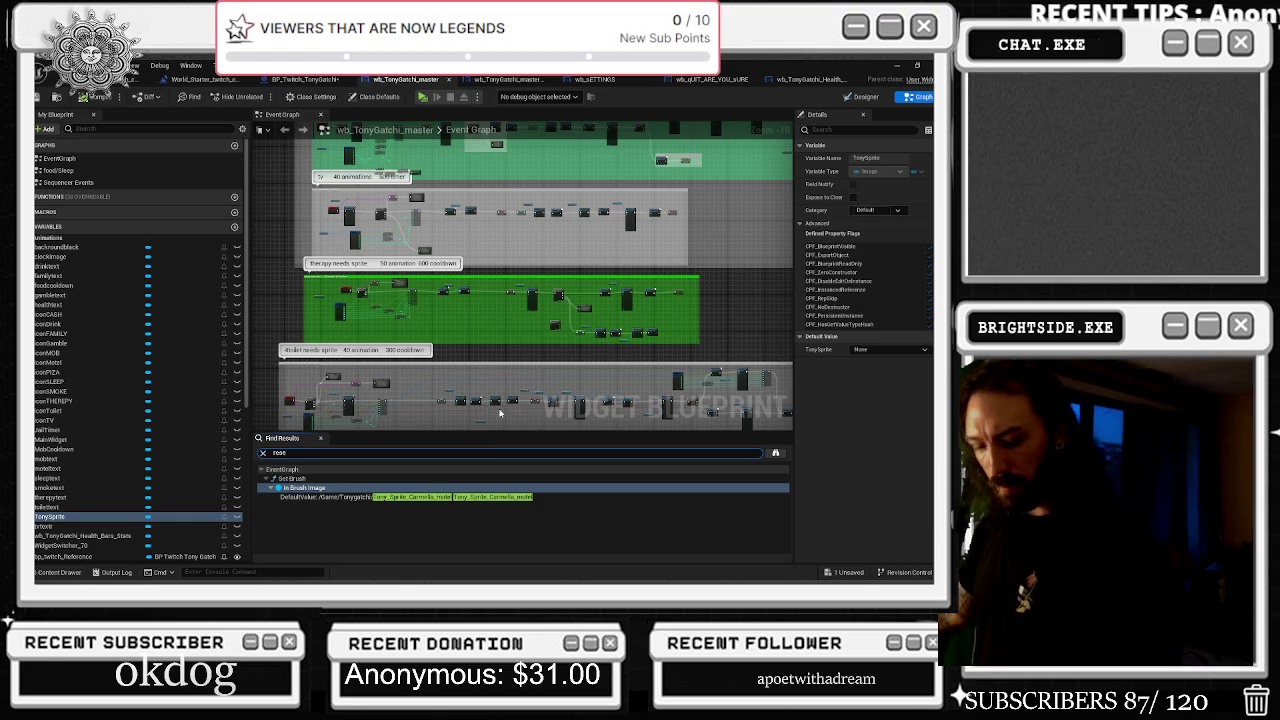
key("Return")
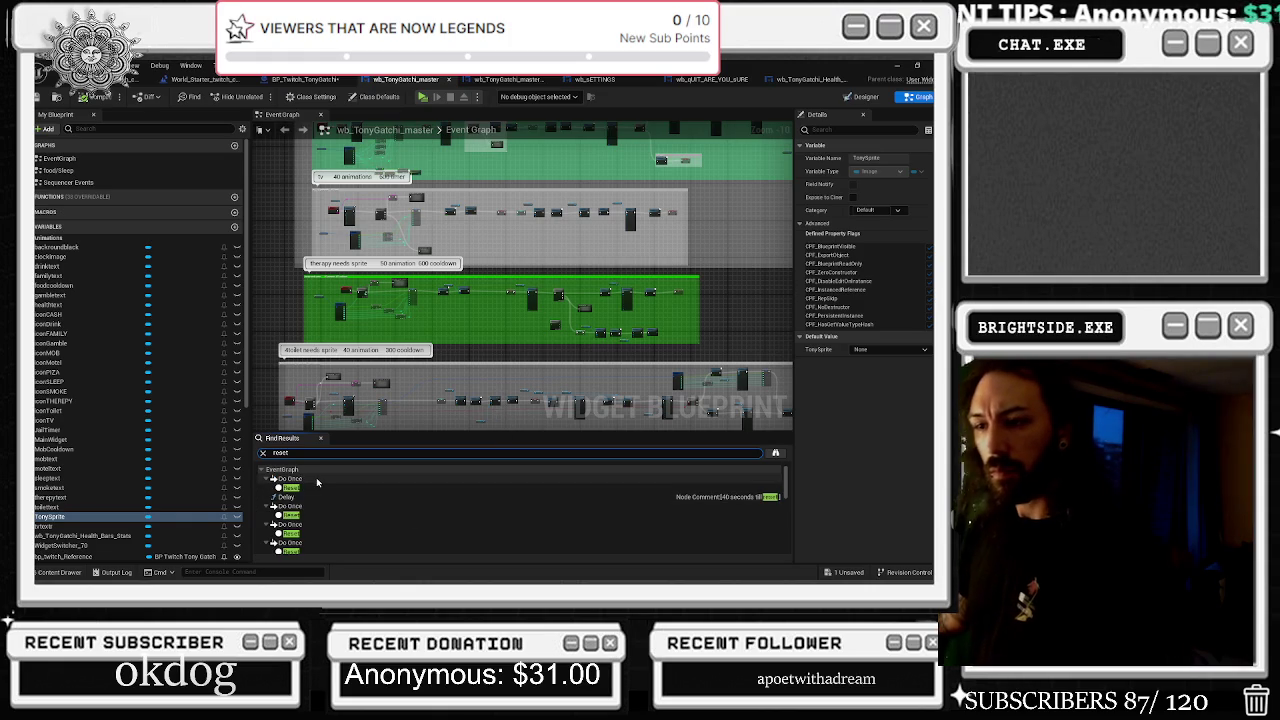
Pan through the toilet needs, mob, family activities and gamble comment blocks
scroll(353, 501, "down", 2)
scroll(354, 501, "down", 5)
scroll(358, 509, "down", 4)
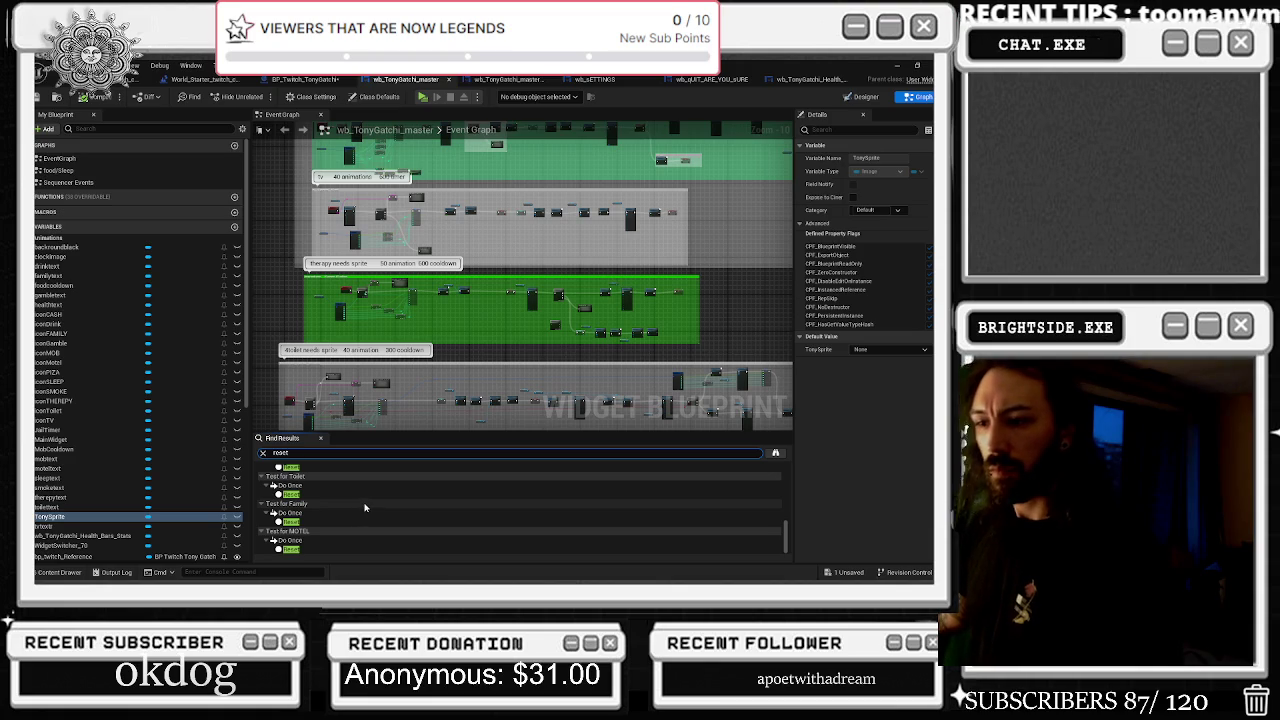
left_click_drag(482, 353, 492, 204)
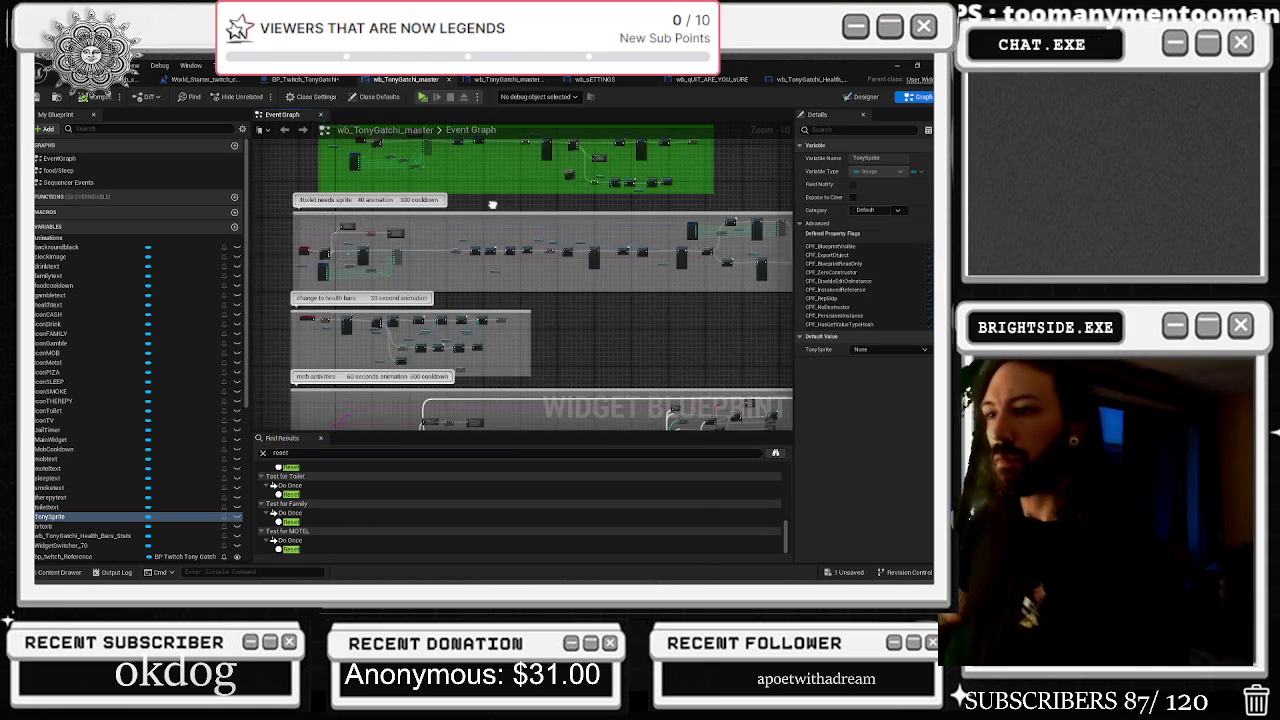
left_click_drag(564, 243, 604, 158)
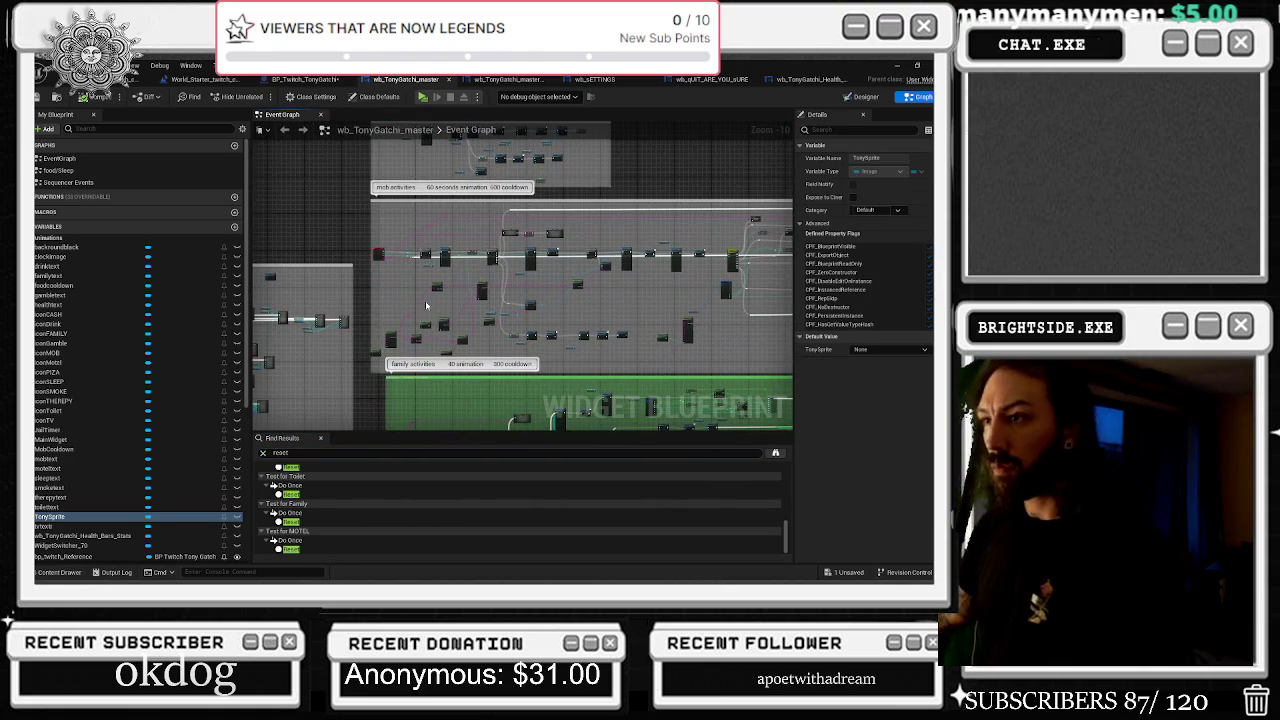
left_click_drag(426, 305, 437, 252)
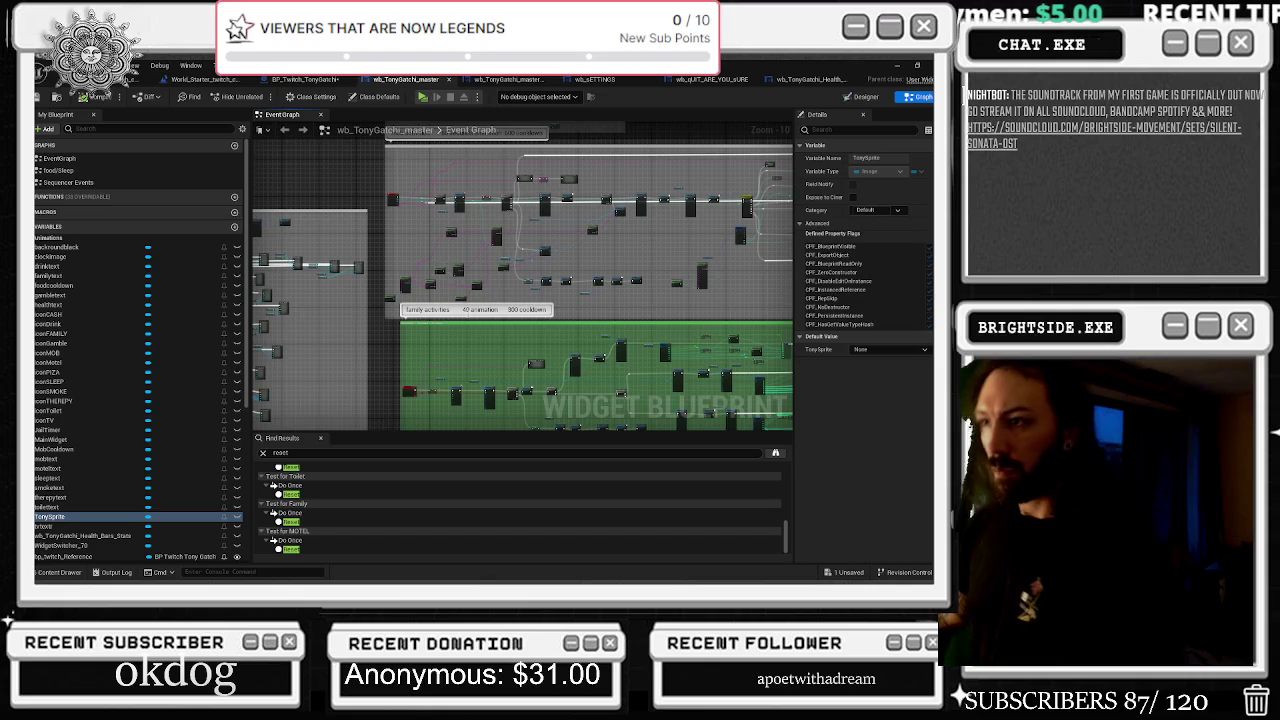
mouse_move(477, 350)
left_mouse_down()
mouse_move(458, 262)
mouse_move(508, 196)
mouse_move(490, 138)
left_mouse_up()
mouse_move(388, 296)
left_mouse_down()
mouse_move(430, 255)
mouse_move(458, 190)
mouse_move(474, 244)
mouse_move(486, 241)
mouse_move(470, 170)
left_mouse_up()
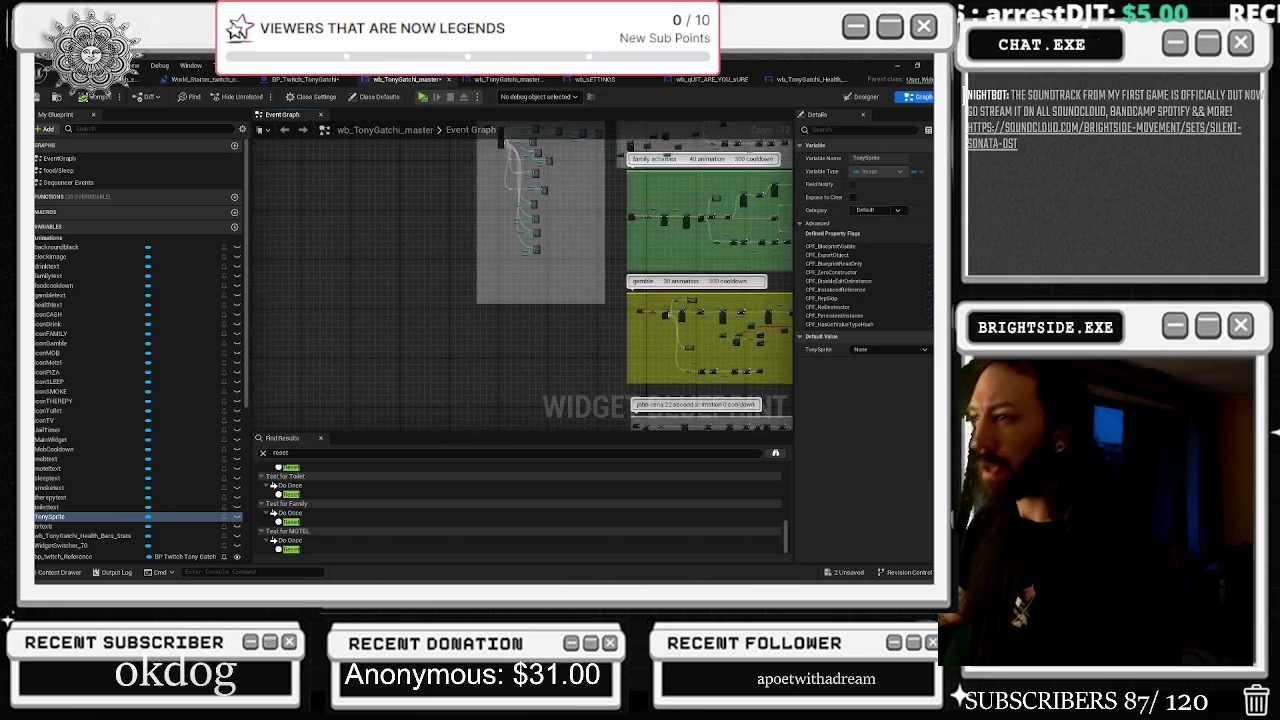
scroll(520, 256, "up", 3)
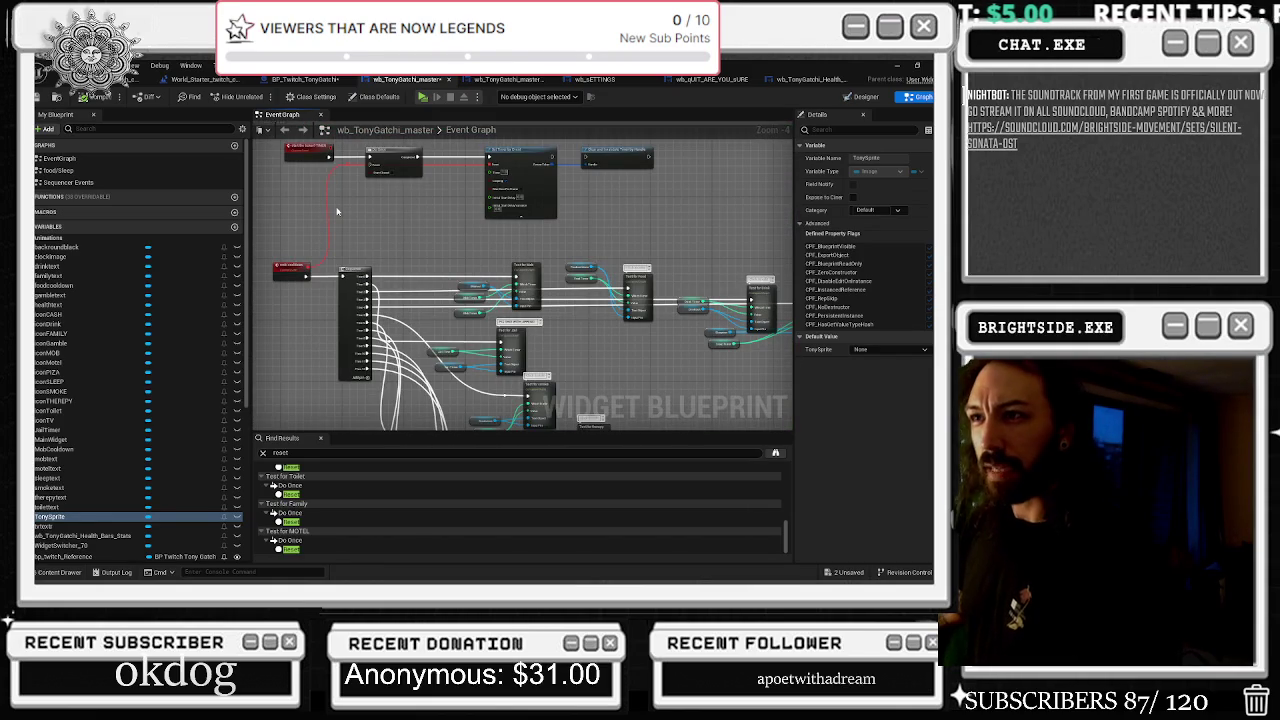
scroll(393, 197, "down", 5)
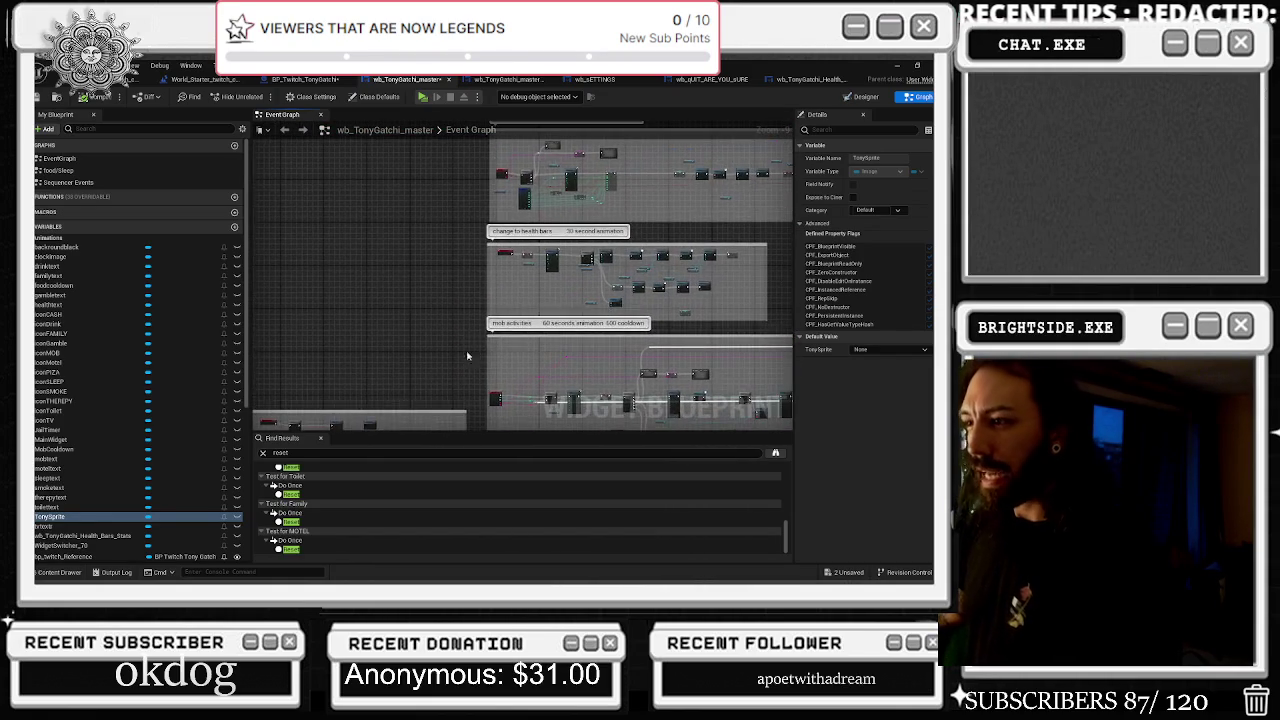
Center the pink event tick comment, select Set Timer by Event, then select nearby nodes
mouse_move(520, 150)
left_mouse_down()
mouse_move(550, 425)
mouse_move(548, 250)
mouse_move(555, 425)
left_mouse_up()
left_click_drag(510, 245, 480, 435)
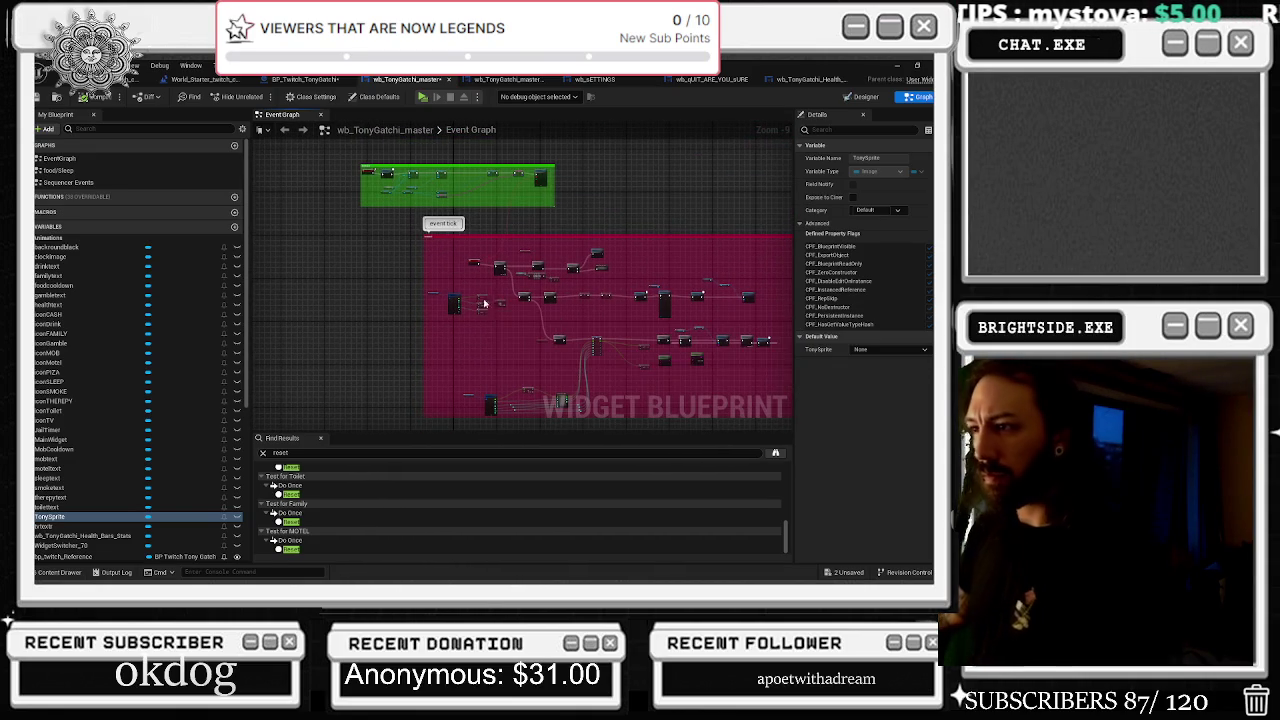
scroll(465, 270, "up", 4)
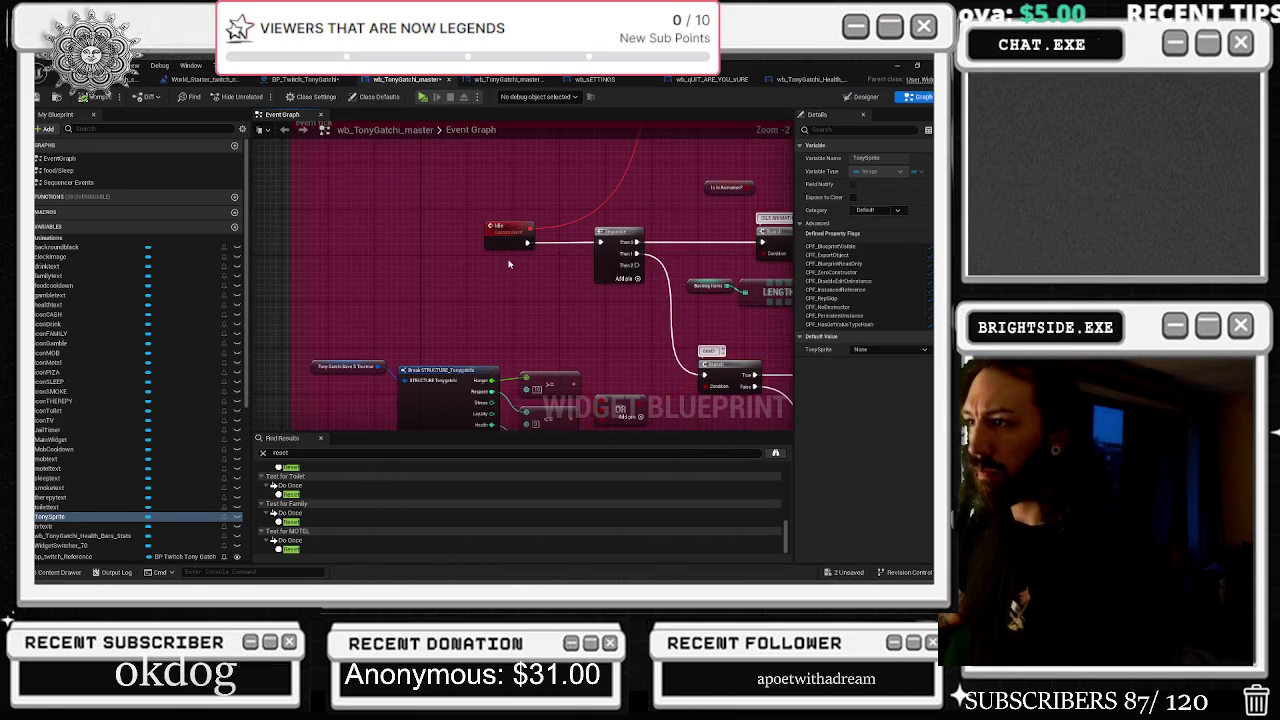
scroll(510, 265, "down", 2)
scroll(563, 393, "up", 4)
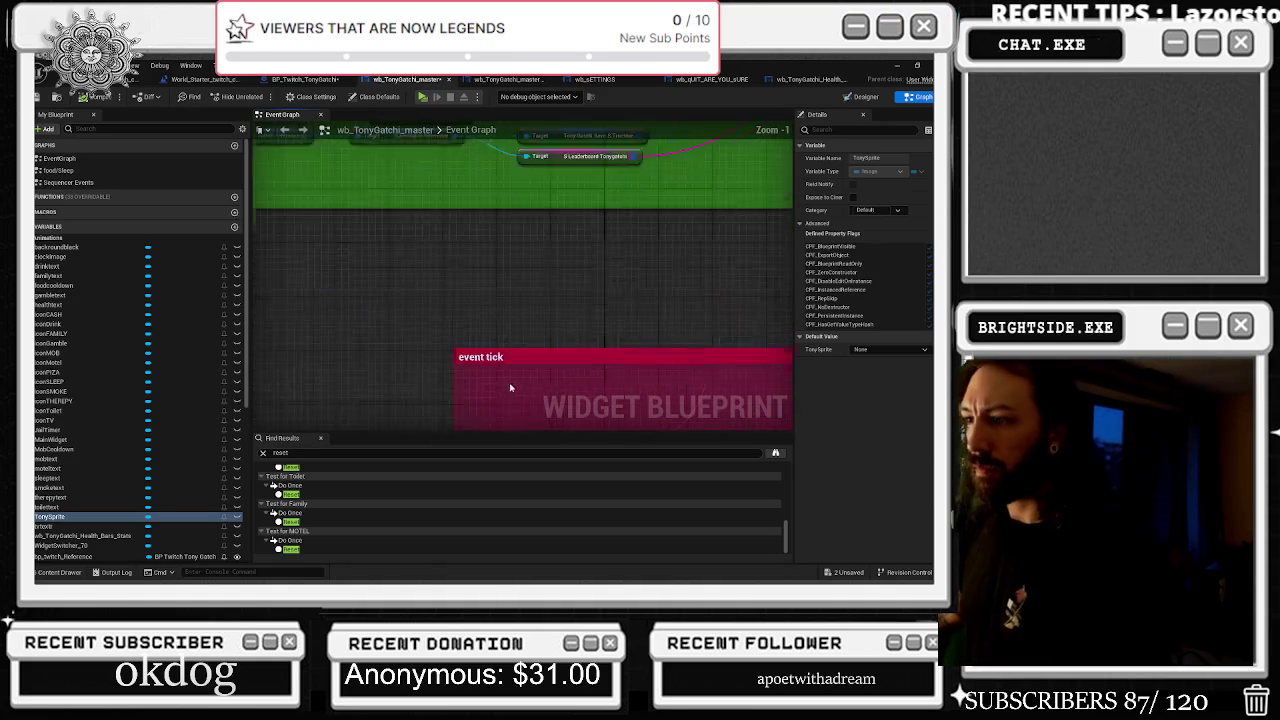
mouse_move(517, 375)
left_mouse_down()
mouse_move(342, 211)
mouse_move(420, 425)
mouse_move(255, 395)
left_mouse_up()
left_click_drag(636, 292, 556, 327)
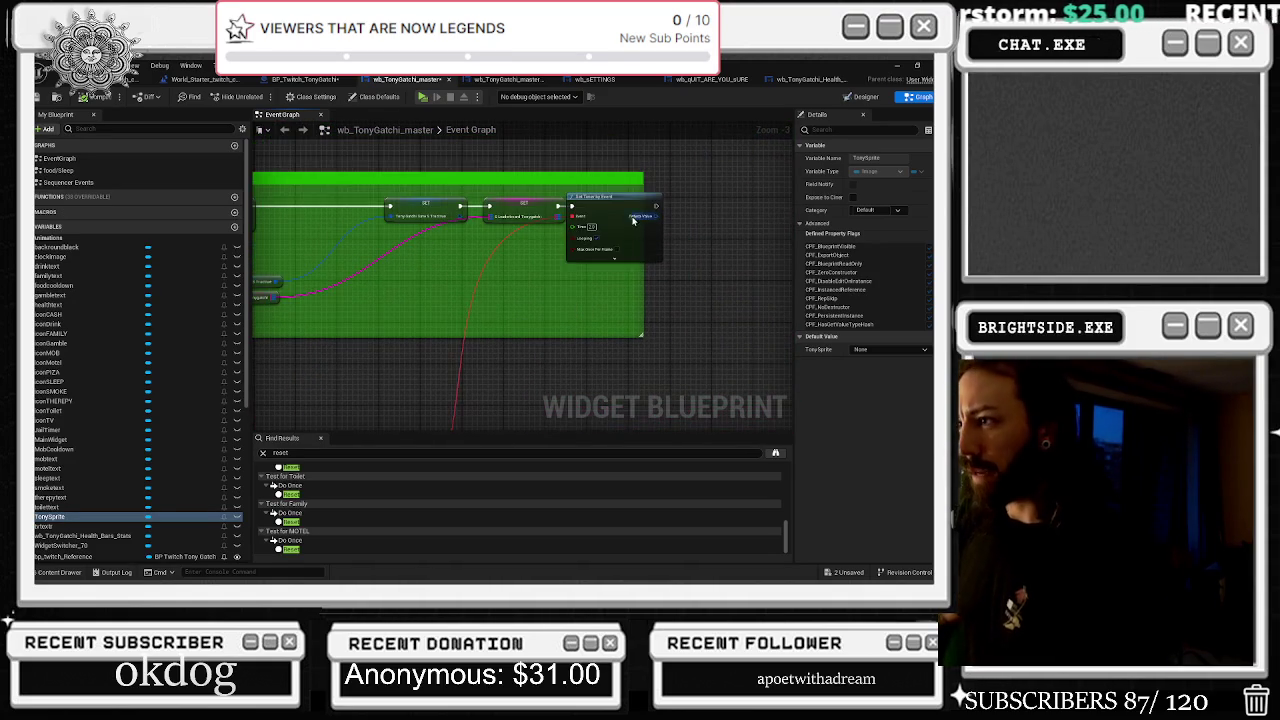
left_click(630, 197)
scroll(671, 299, "down", 2)
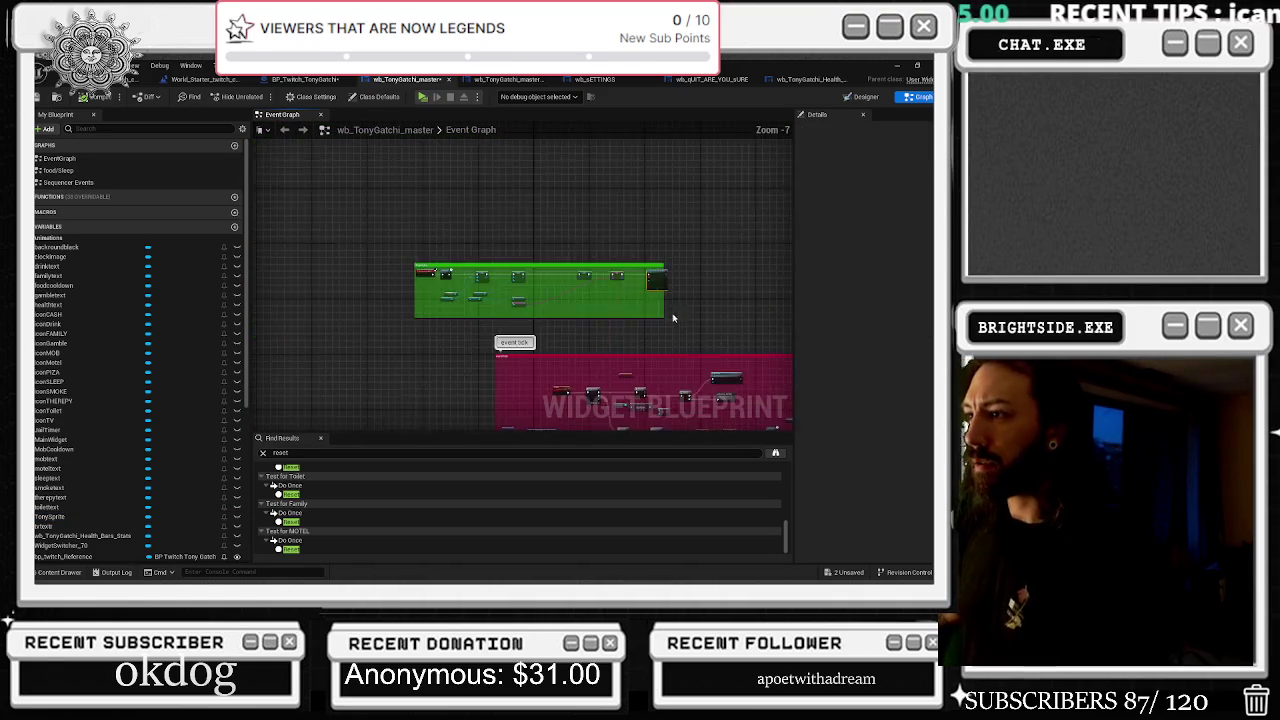
left_click_drag(671, 314, 541, 84)
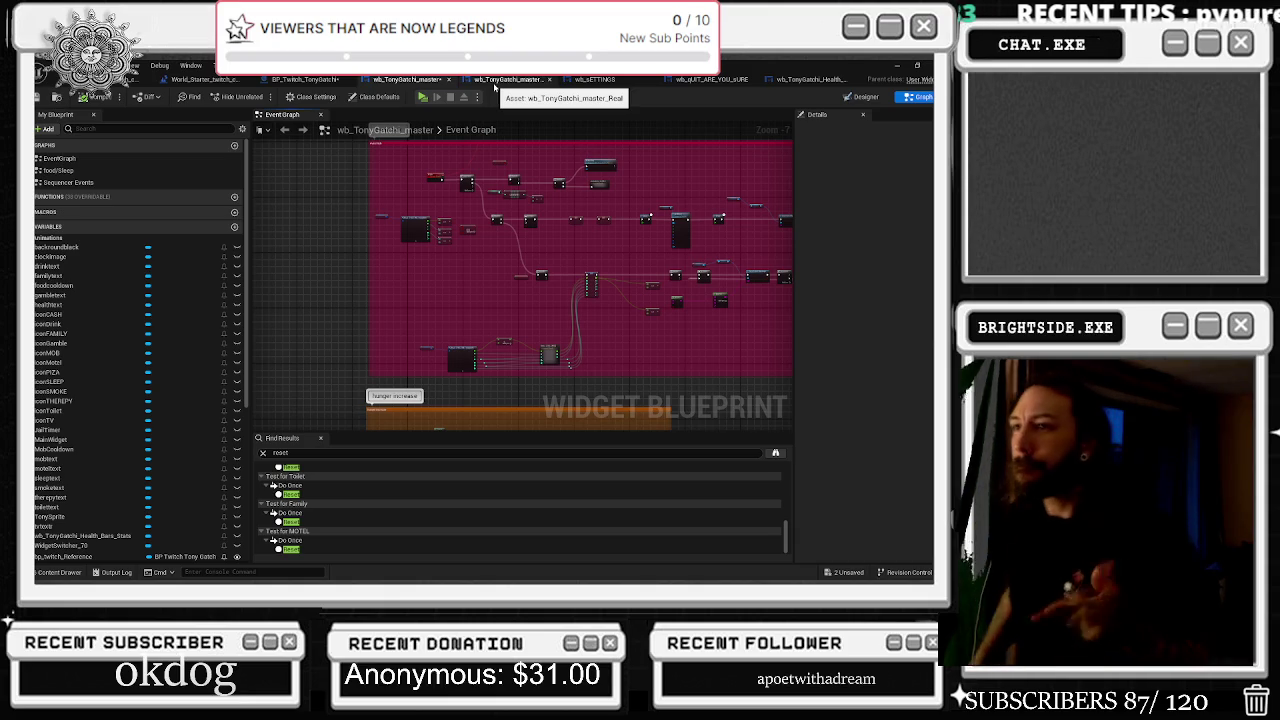
left_click_drag(414, 308, 582, 362)
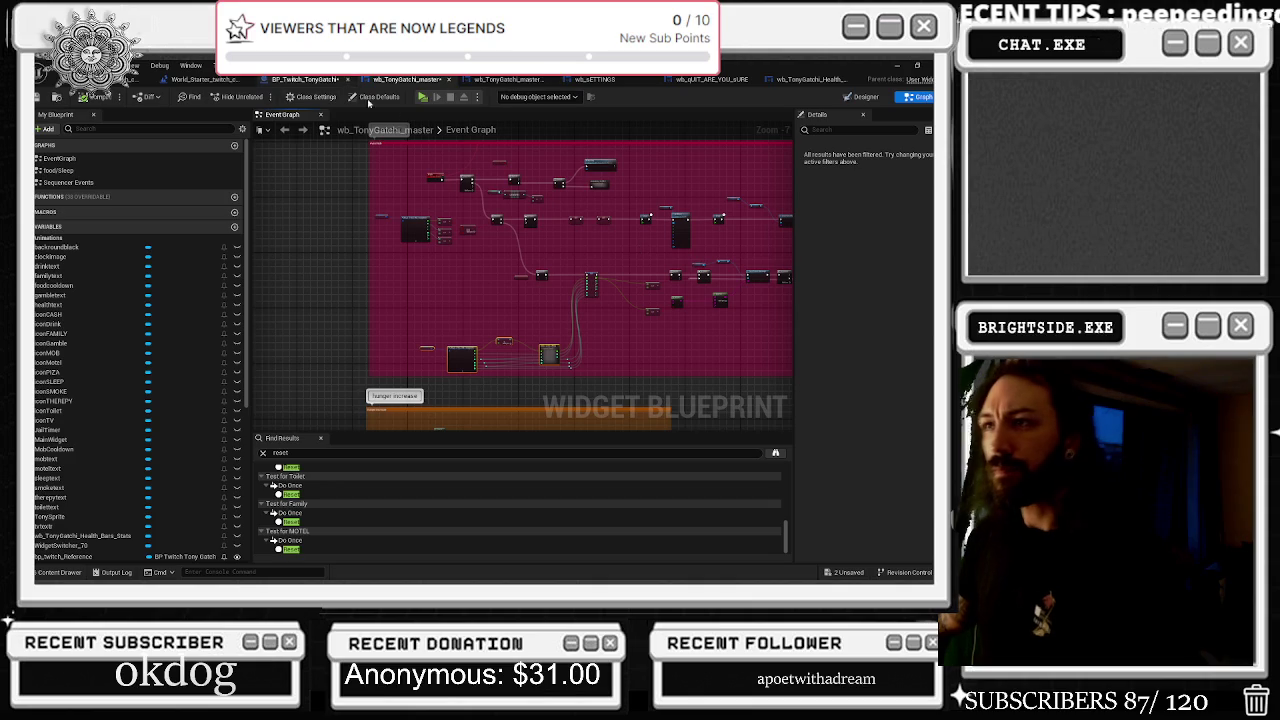
Inspect the reset button in wb_TonyGatchi_master_Real's settings designer, then return to the World_Starter_twitch_chat level
left_click(505, 79)
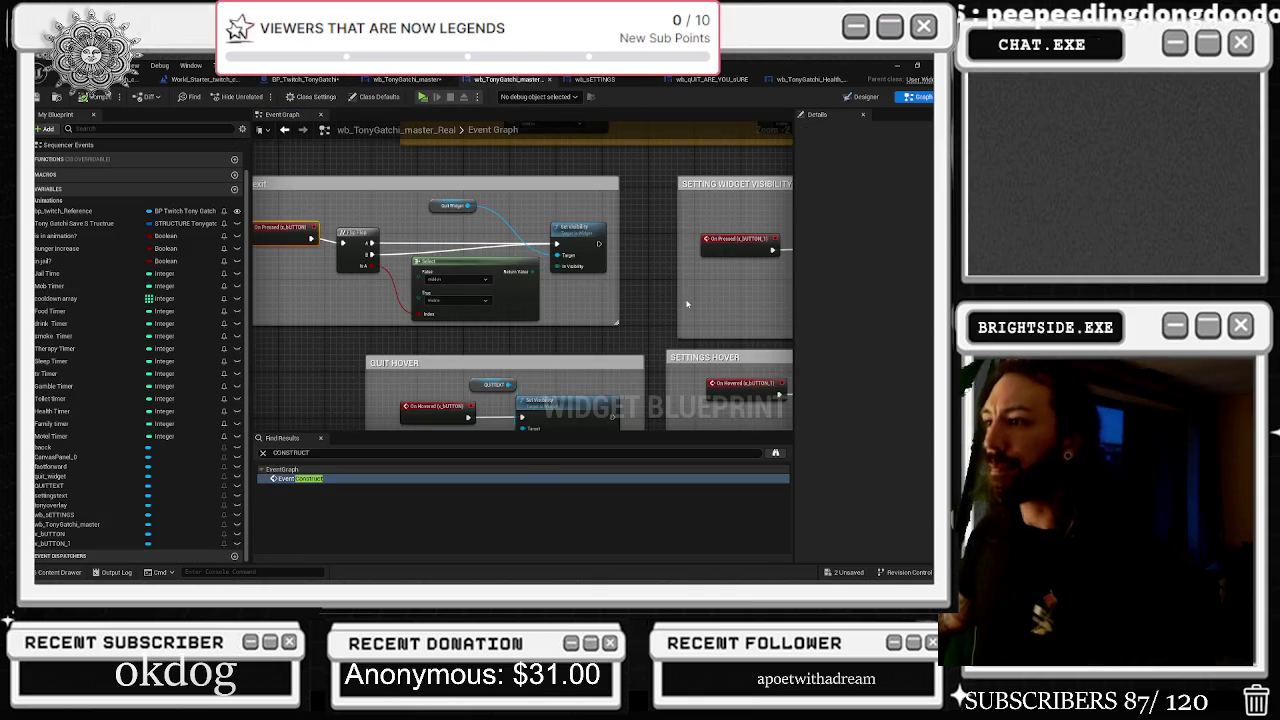
left_click(863, 98)
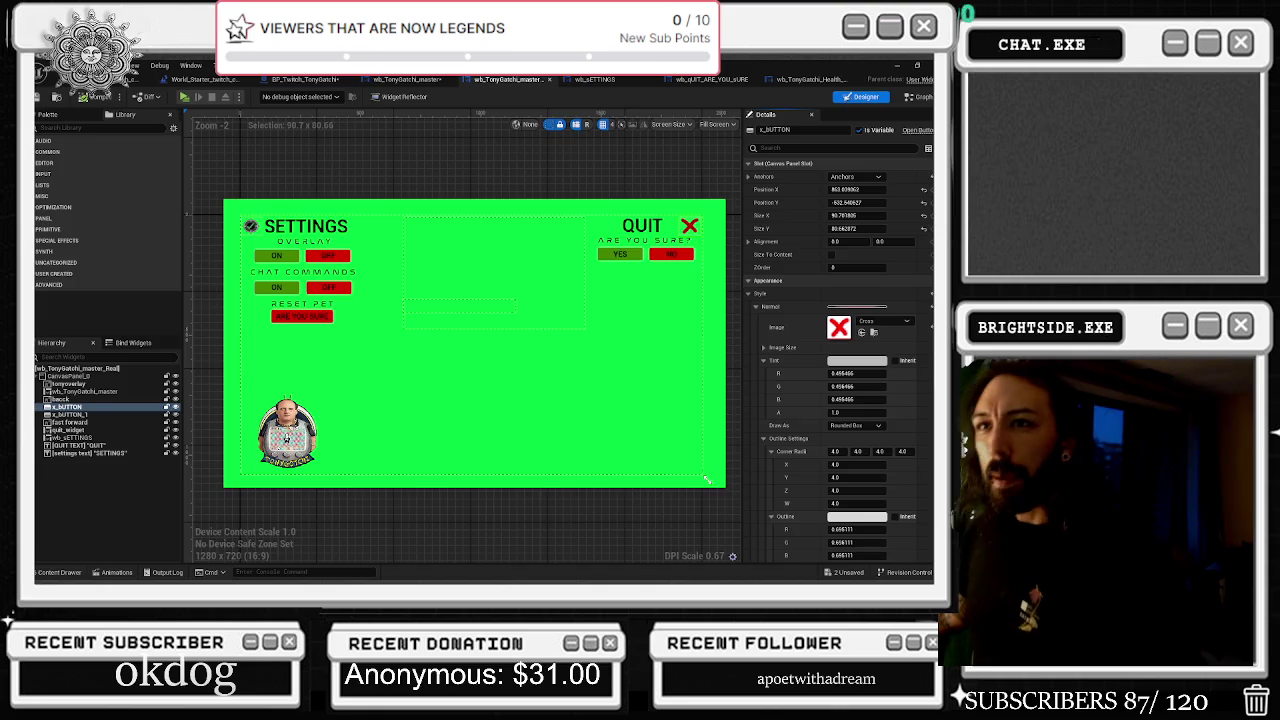
left_click(140, 79)
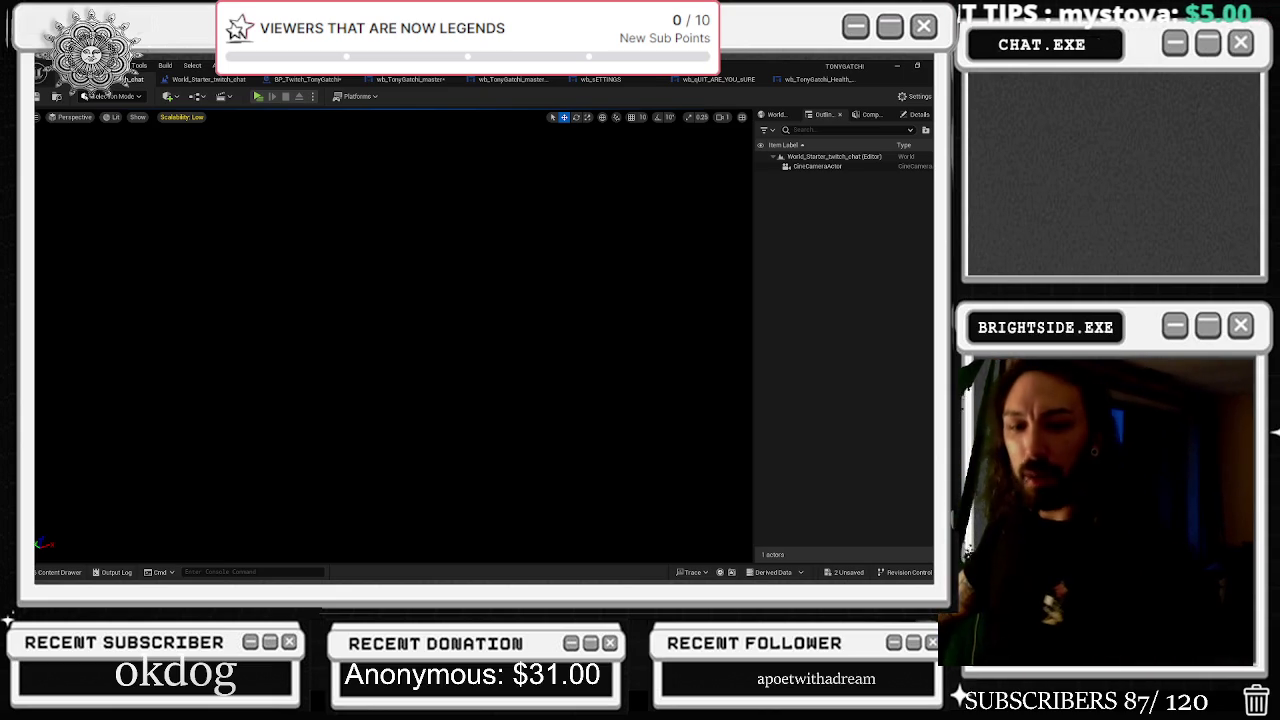
Search the Content Drawer for 'game', then move through the BP_Twitch_TonyGatchi and wb_TonyGatchi_master tabs
left_click(208, 79)
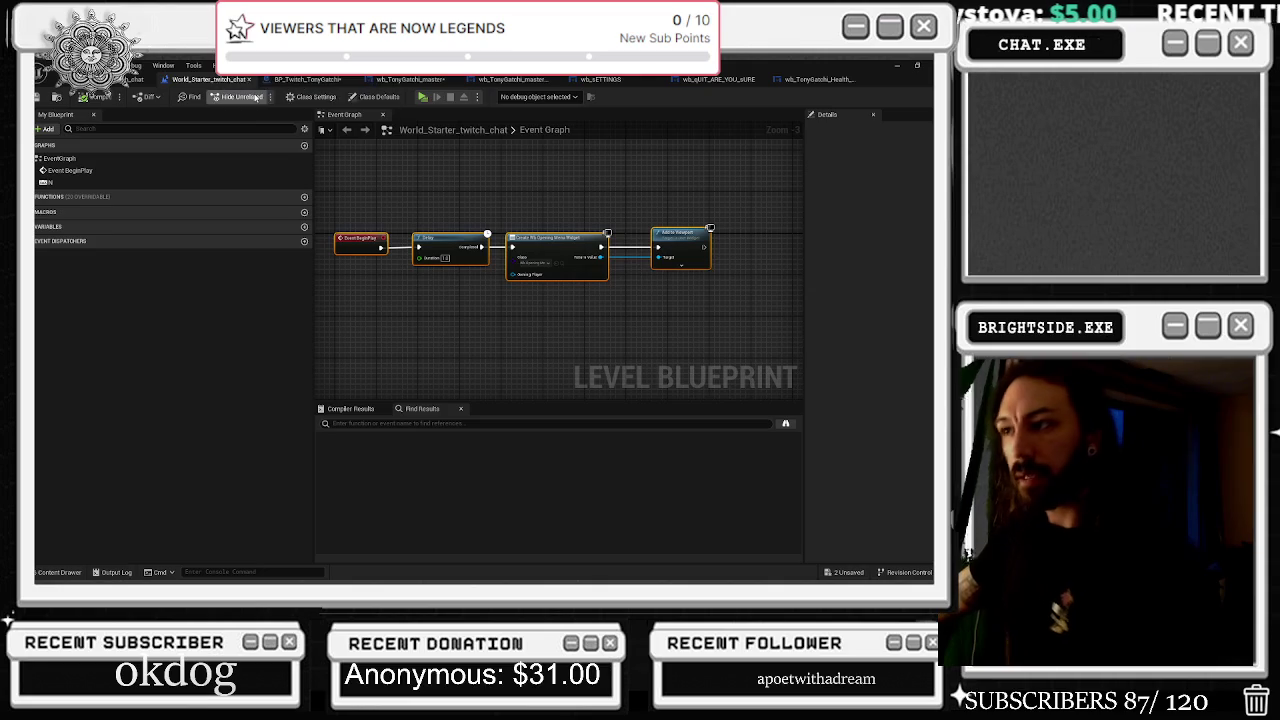
left_click(72, 570)
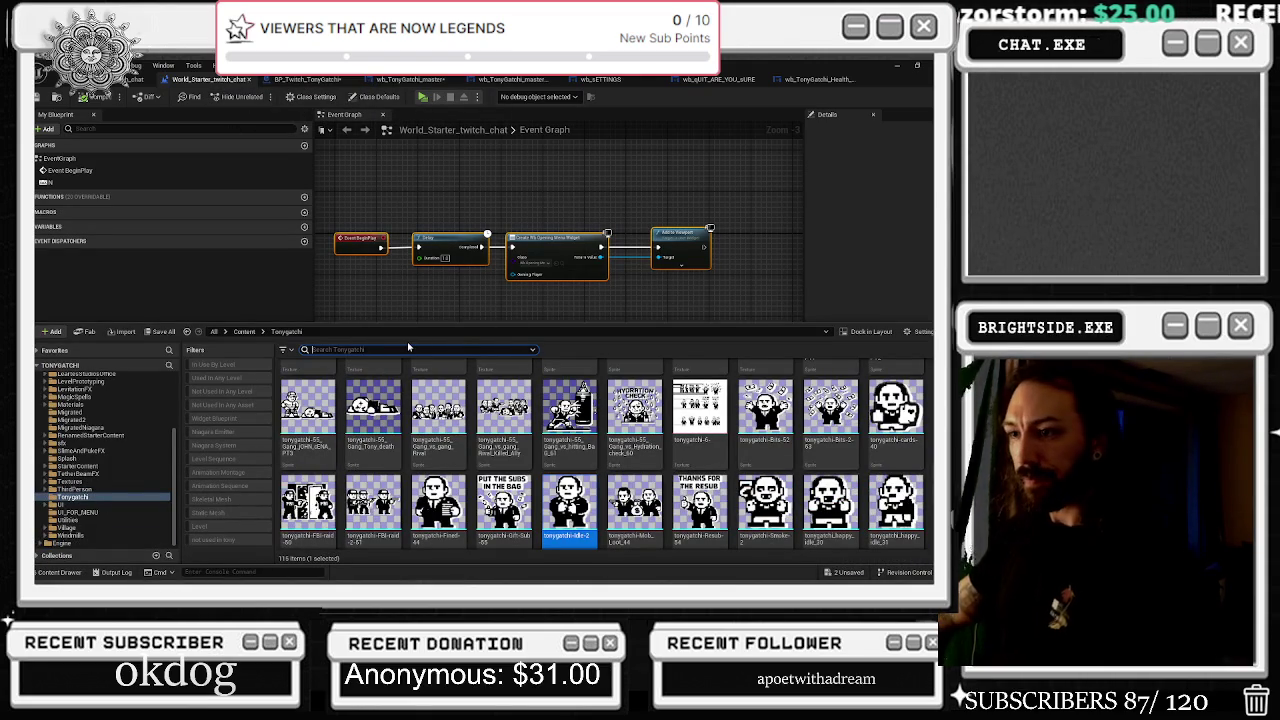
type("game")
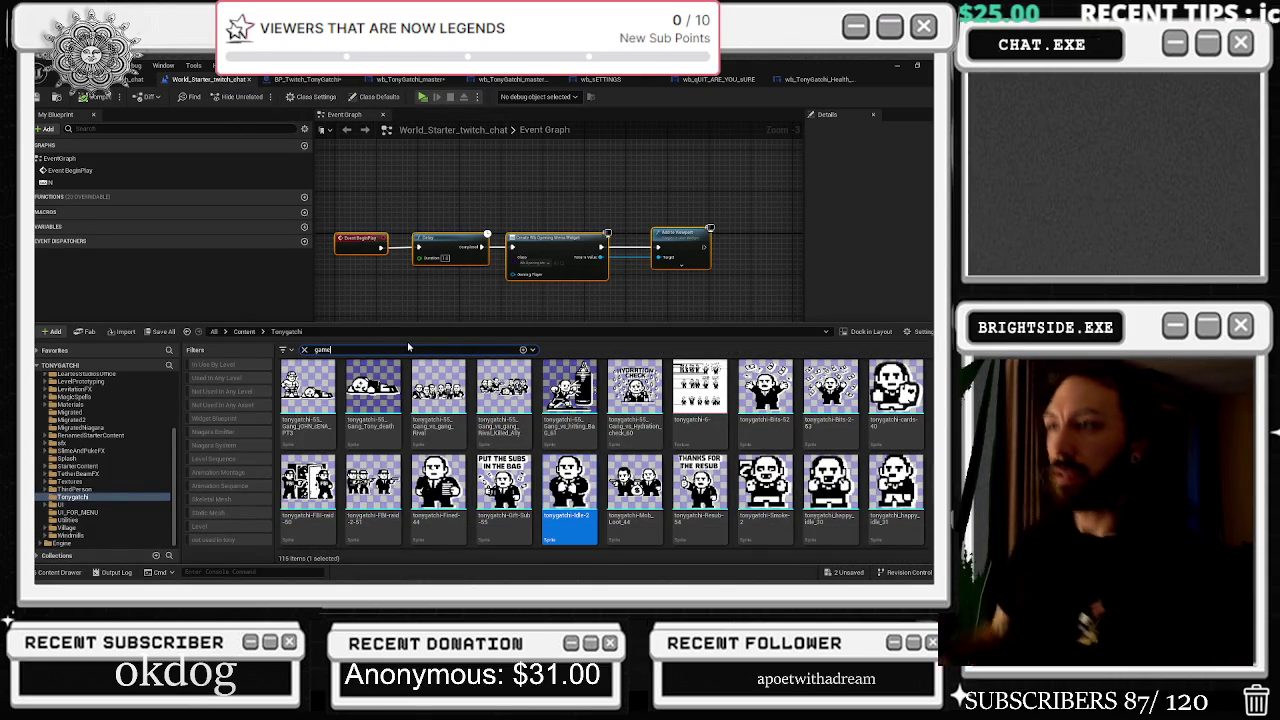
left_click(446, 241)
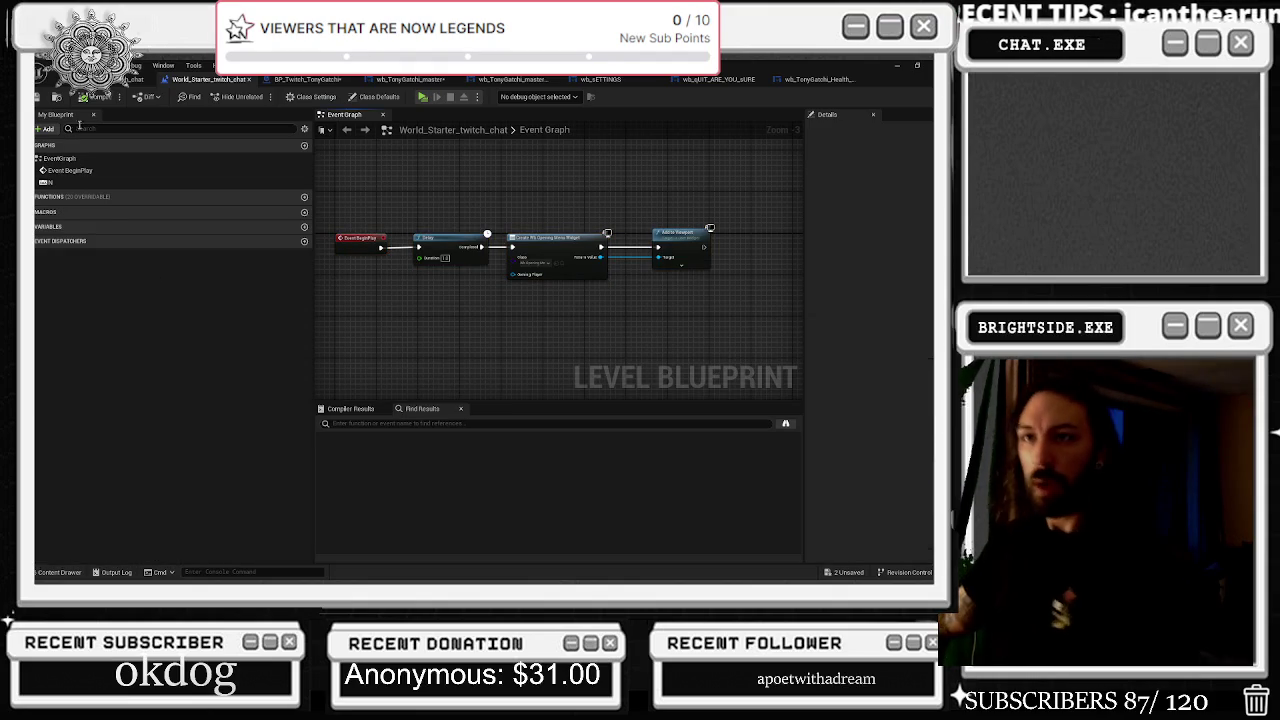
left_click(307, 79)
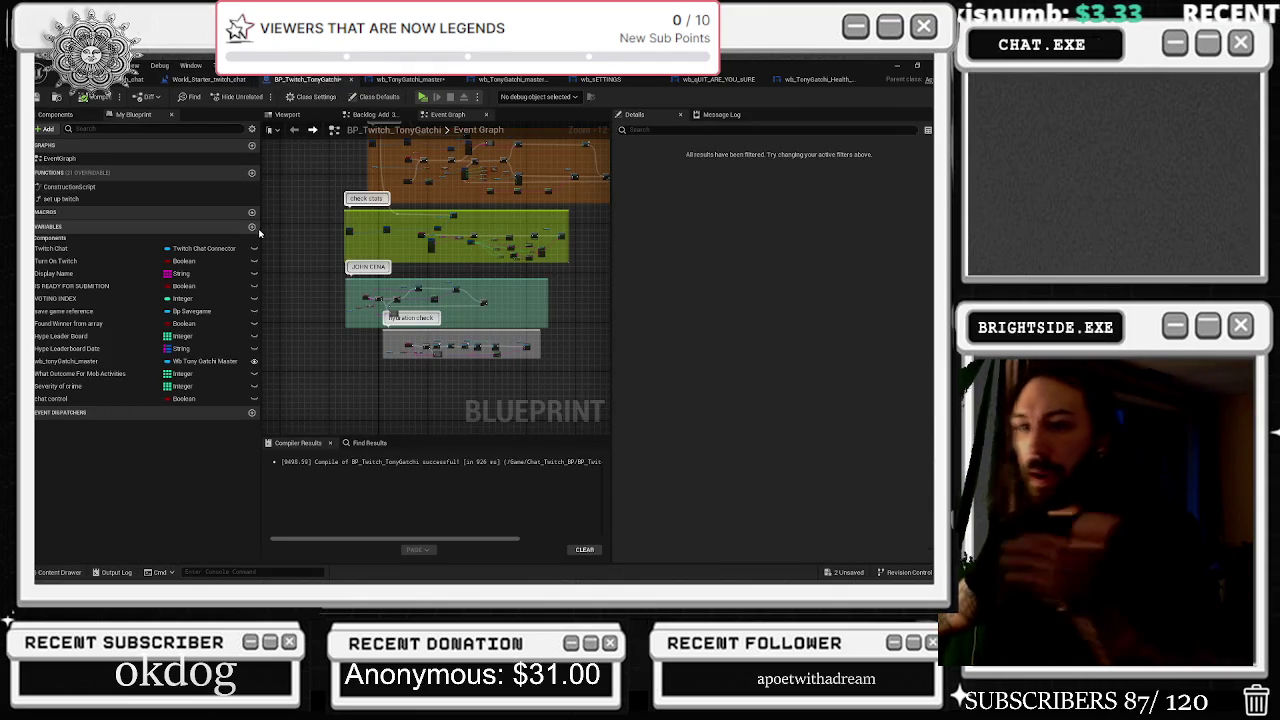
left_click(410, 79)
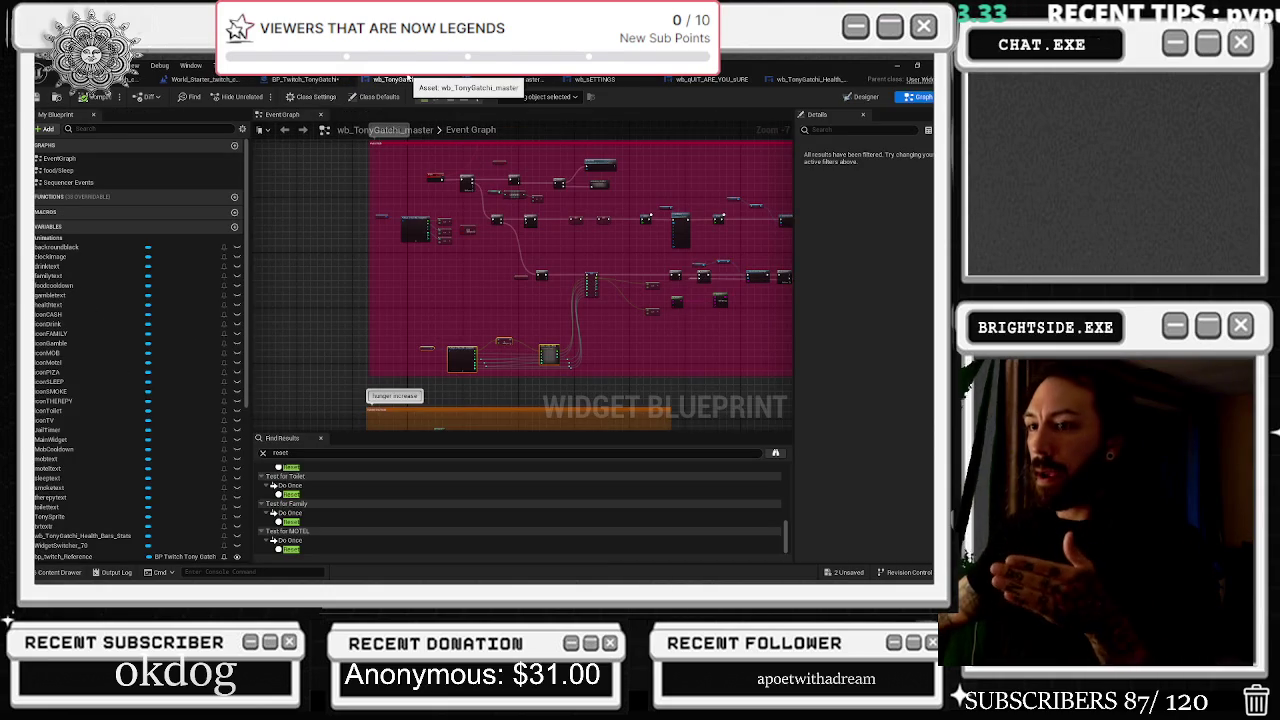
Review the widget's variables and green comment block, then return to the BP_Twitch_TonyGatchi graph
scroll(197, 430, "down", 5)
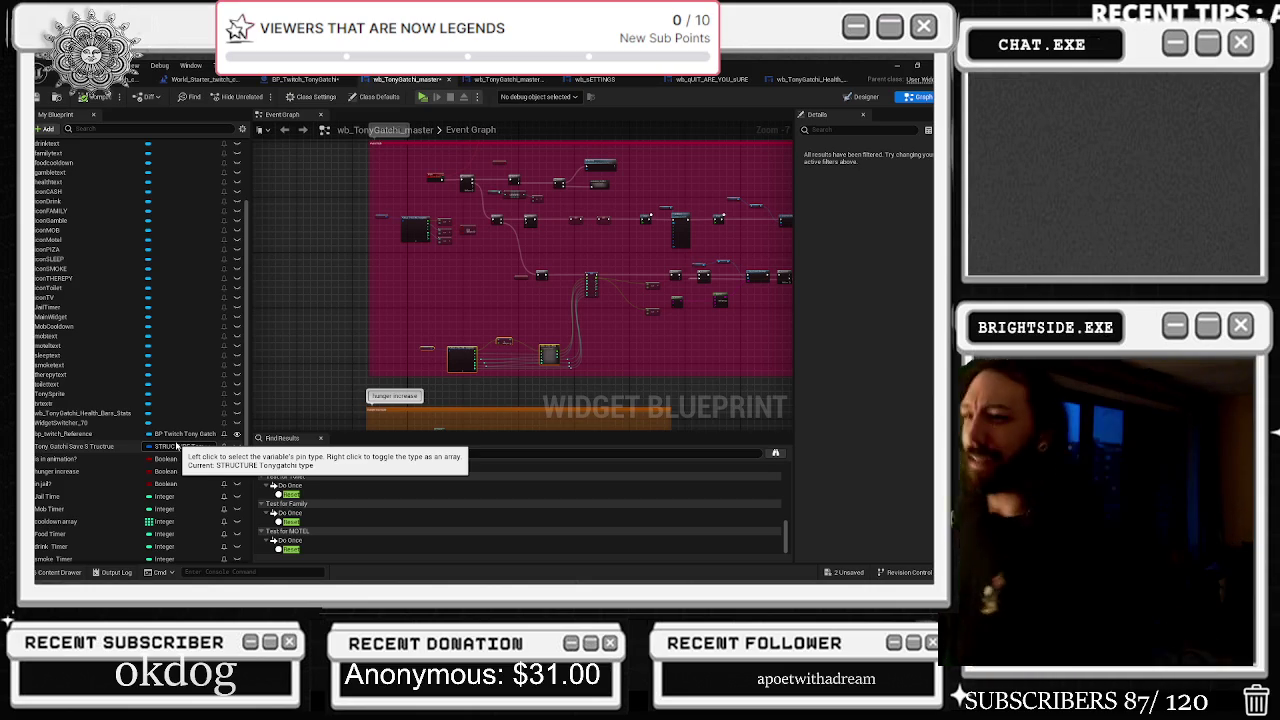
left_click_drag(537, 257, 525, 362)
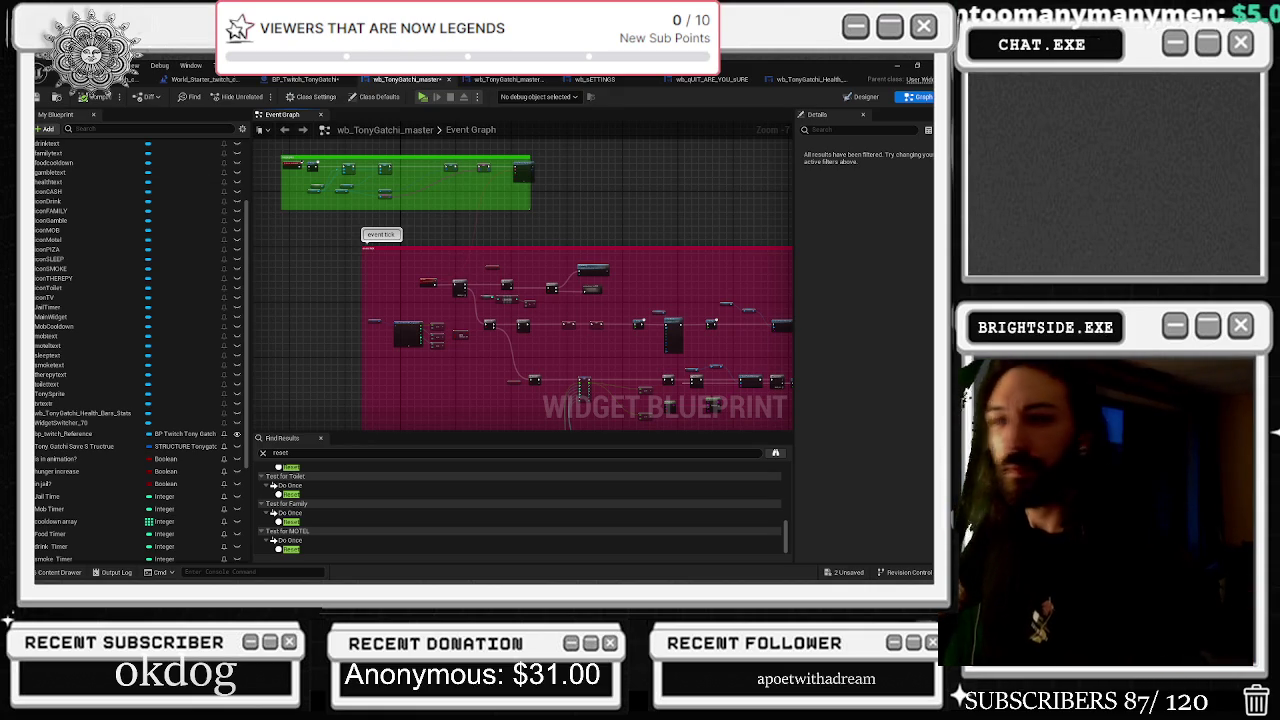
left_click(303, 82)
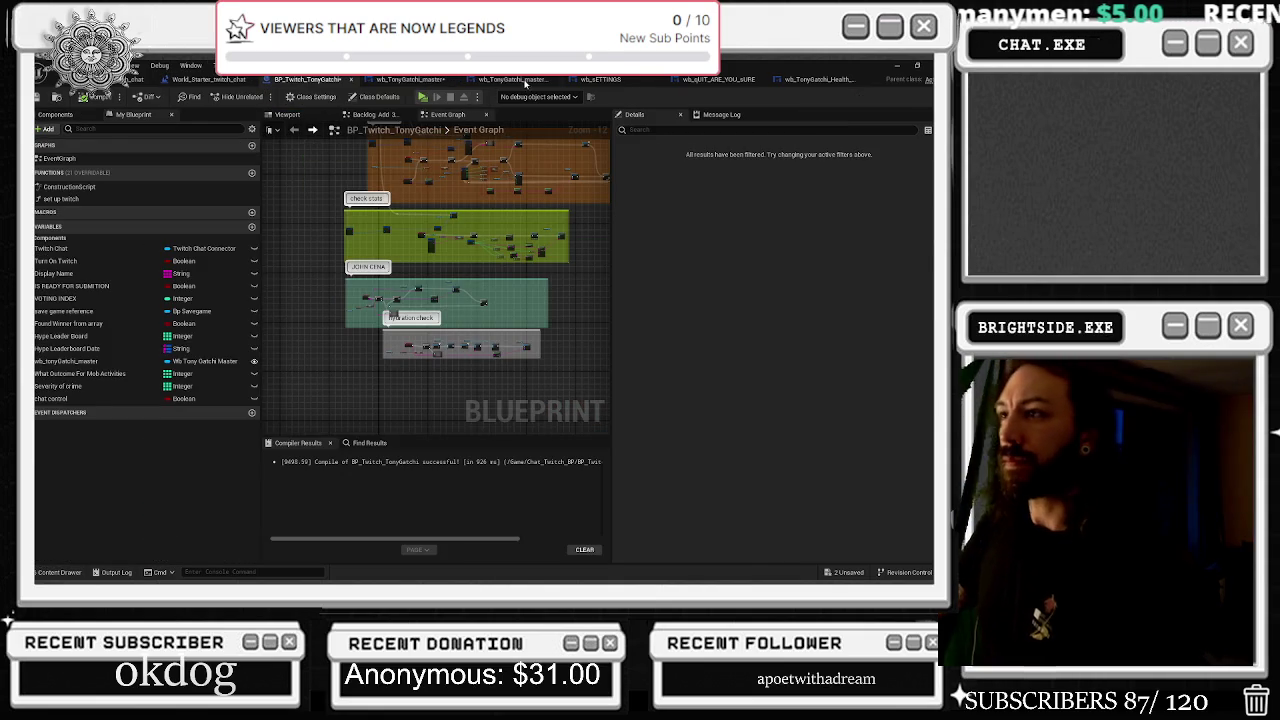
Cycle through the master widget, settings, health bars and level tabs, and collapse the project folder tree
left_click(524, 81)
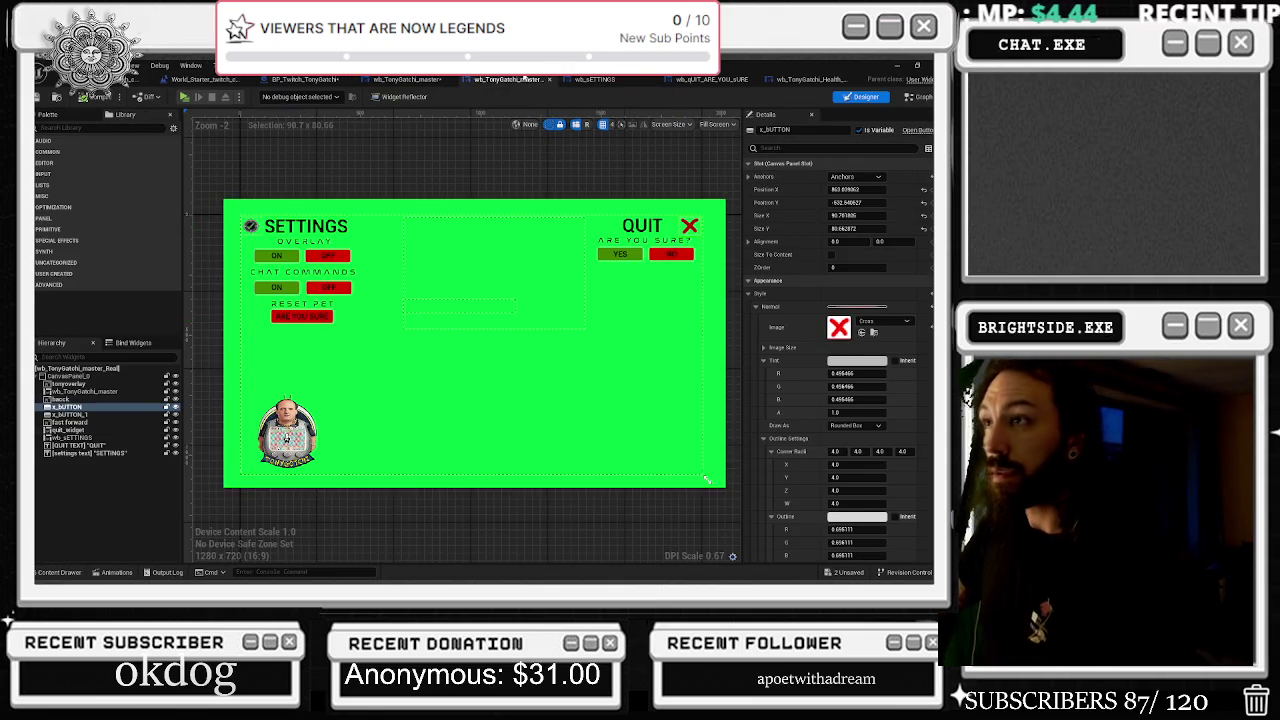
left_click(602, 80)
left_click(798, 80)
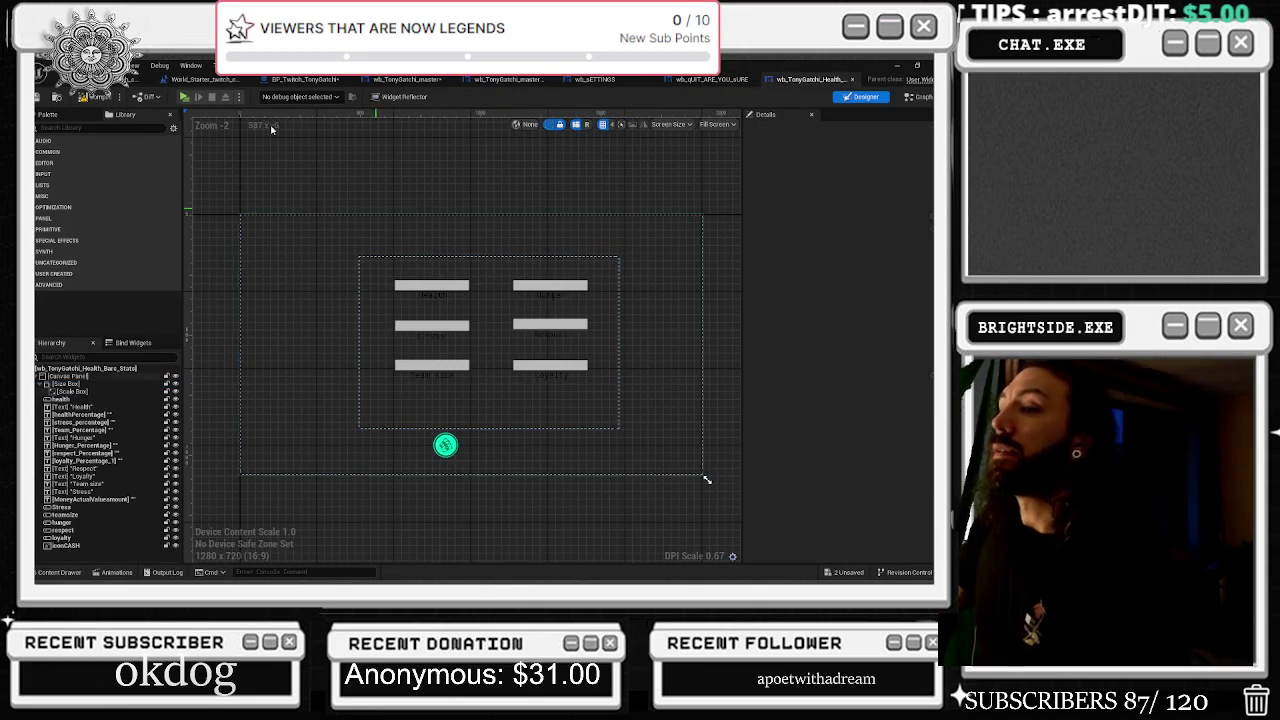
left_click(210, 78)
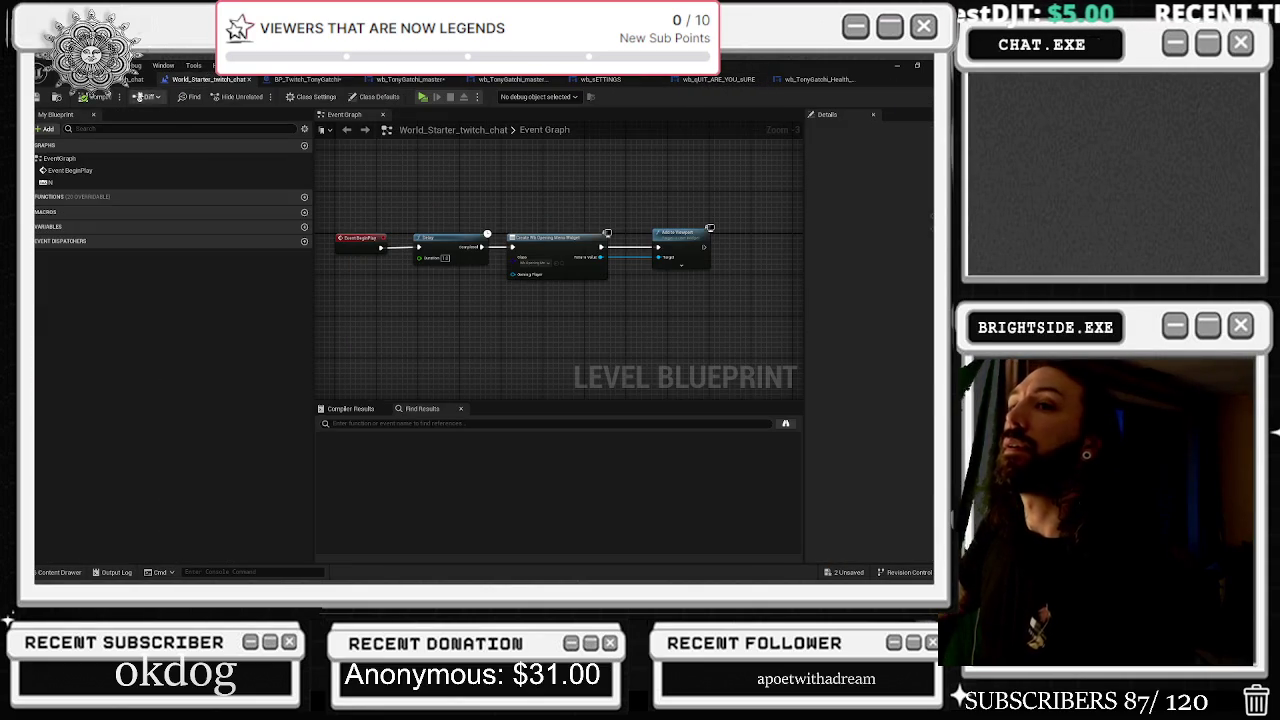
left_click(140, 79)
left_click(70, 572)
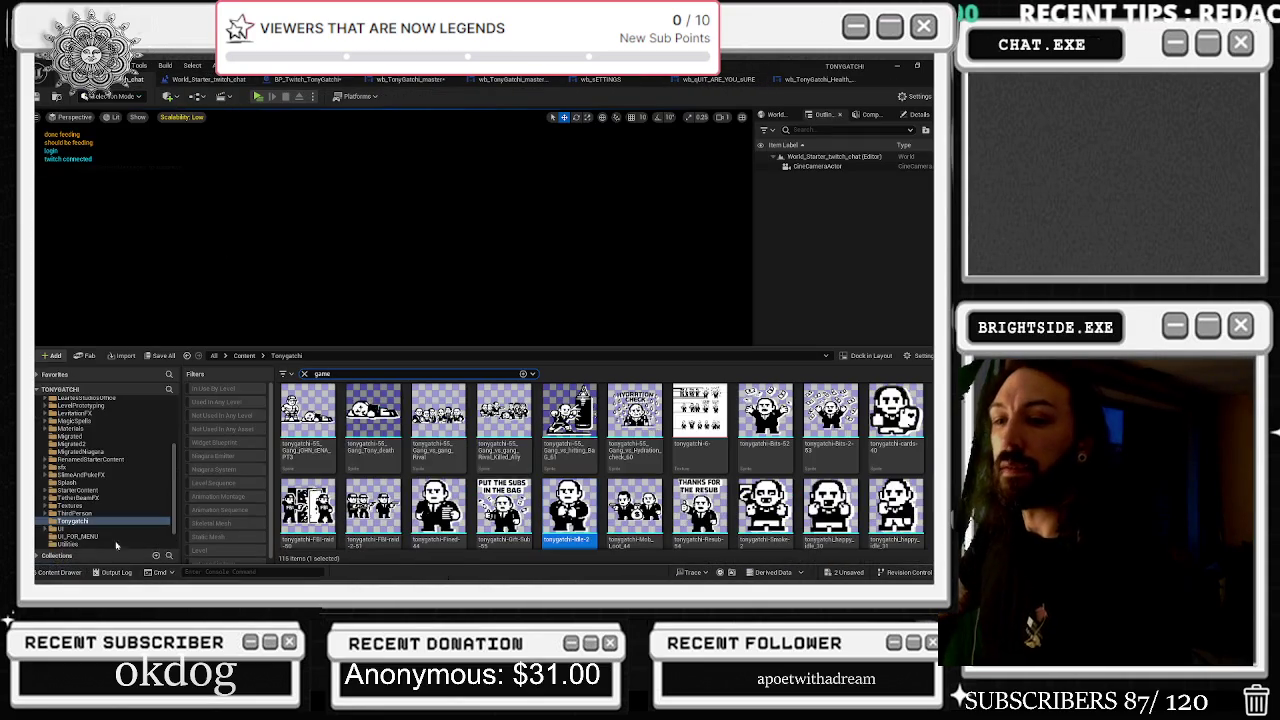
scroll(105, 470, "up", 10)
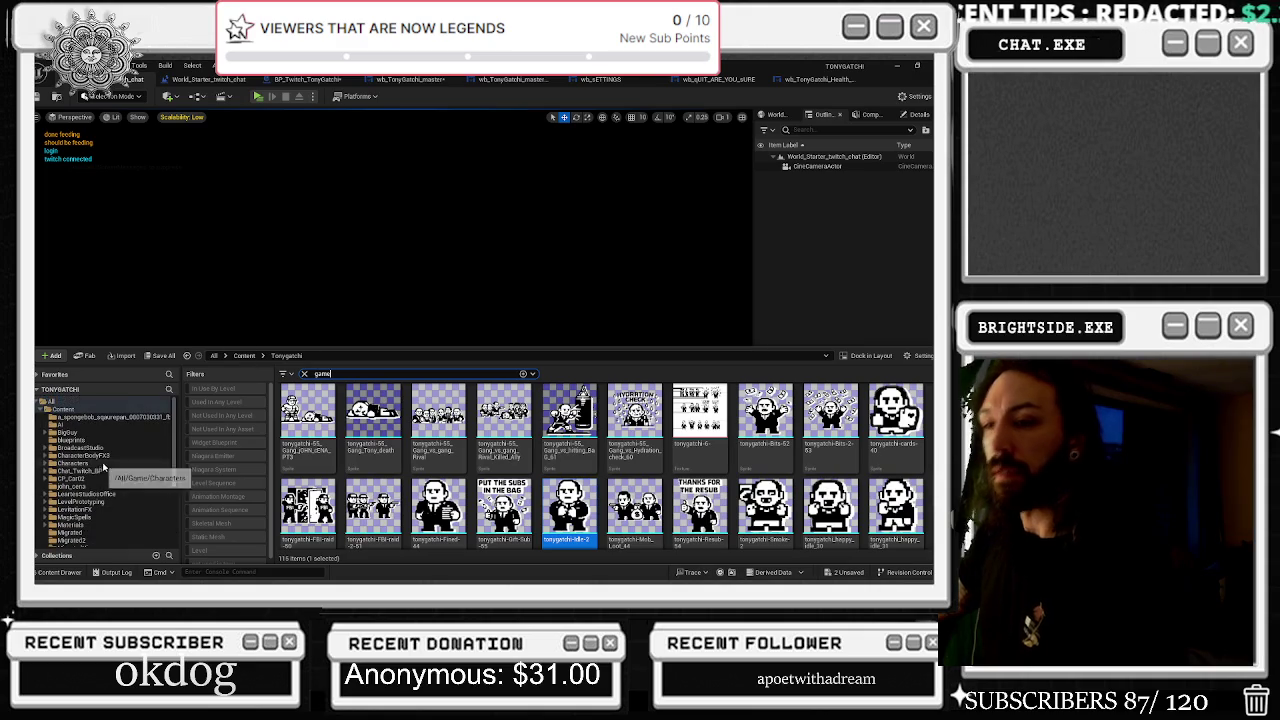
left_click(99, 395)
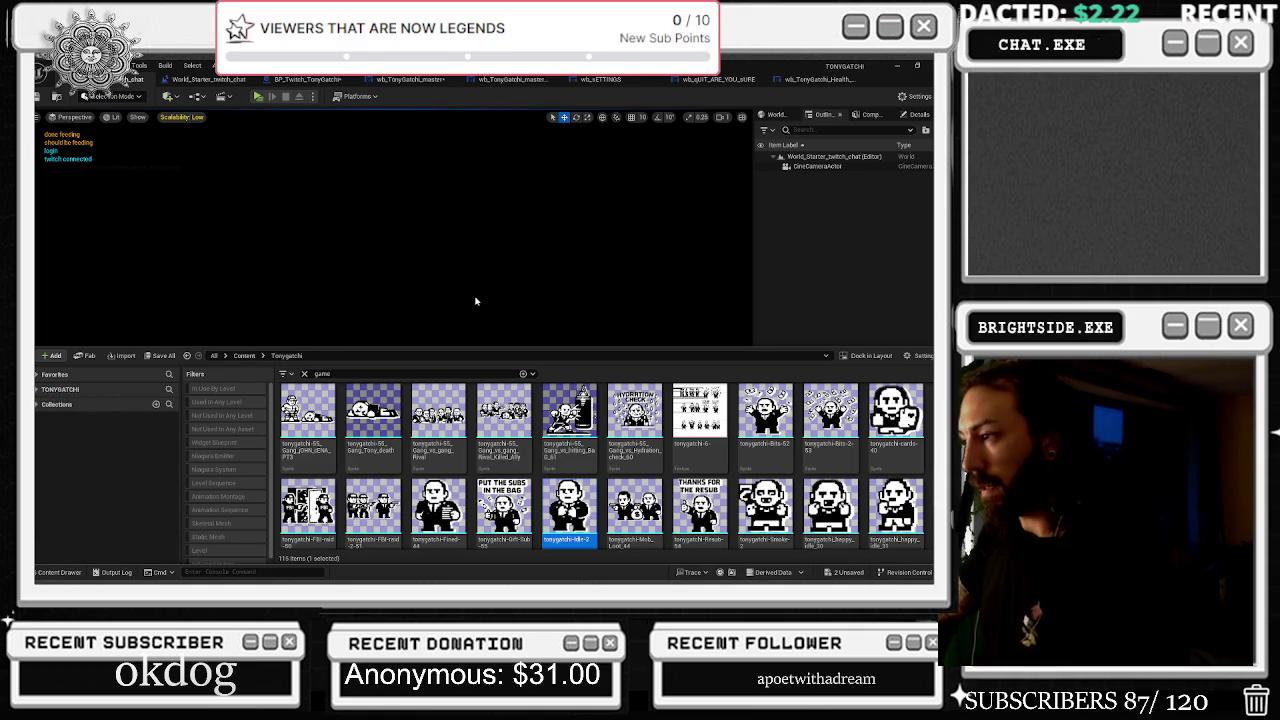
Back in BP_Twitch_TonyGatchi, bring up the actions menu for the Turn On Twitch variable
left_click(215, 87)
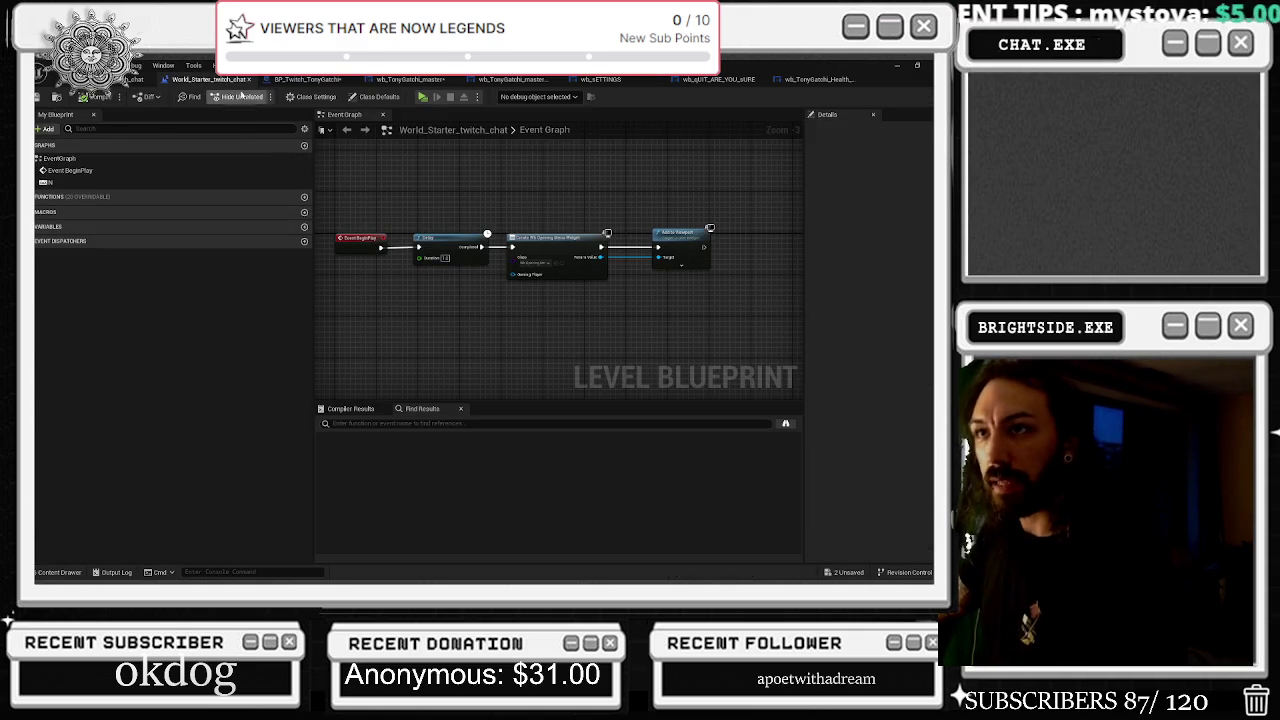
left_click(307, 79)
right_click(66, 262)
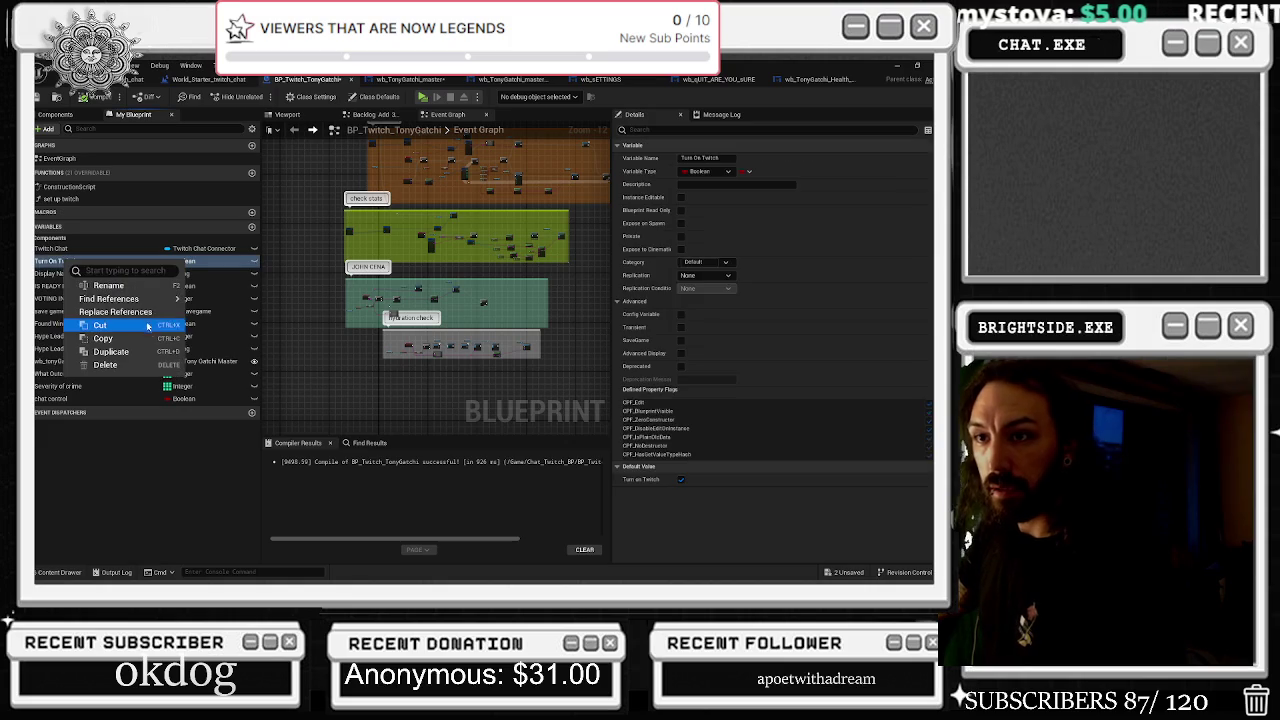
Use Find References, then search all blueprints for 'dead' and scroll through the results
mouse_move(150, 299)
left_click(215, 332)
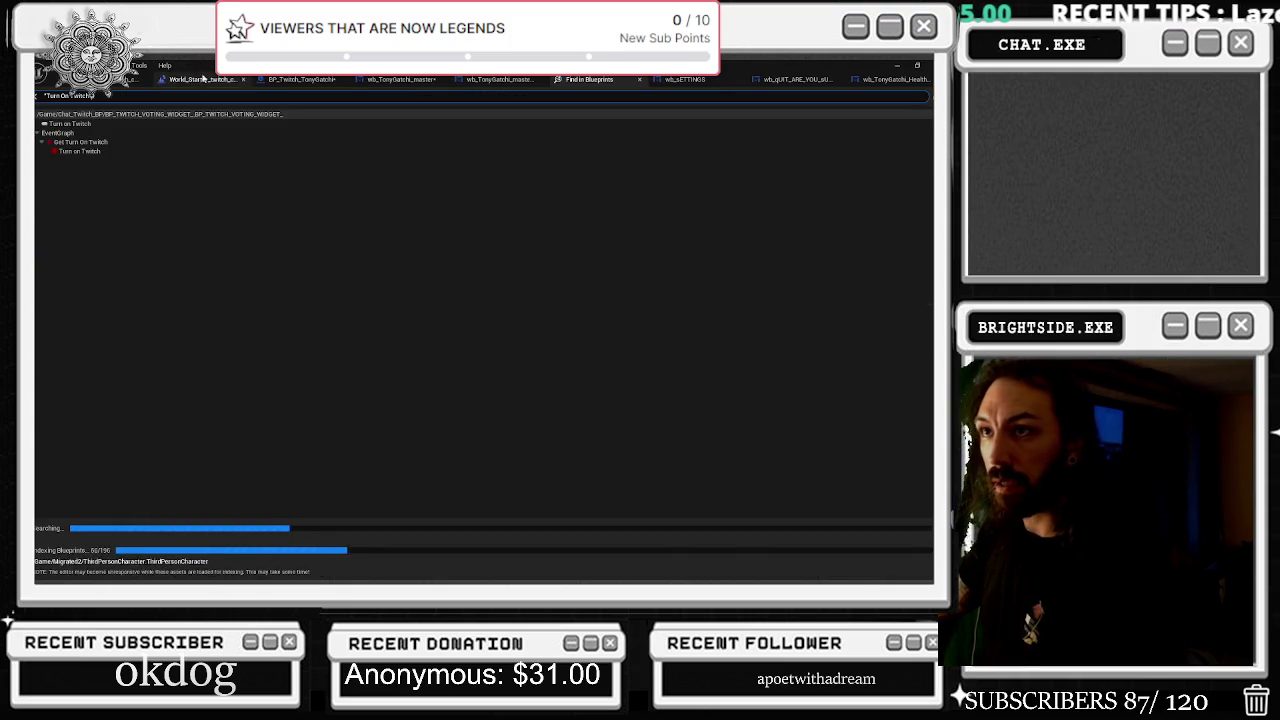
type("dead")
key("Return")
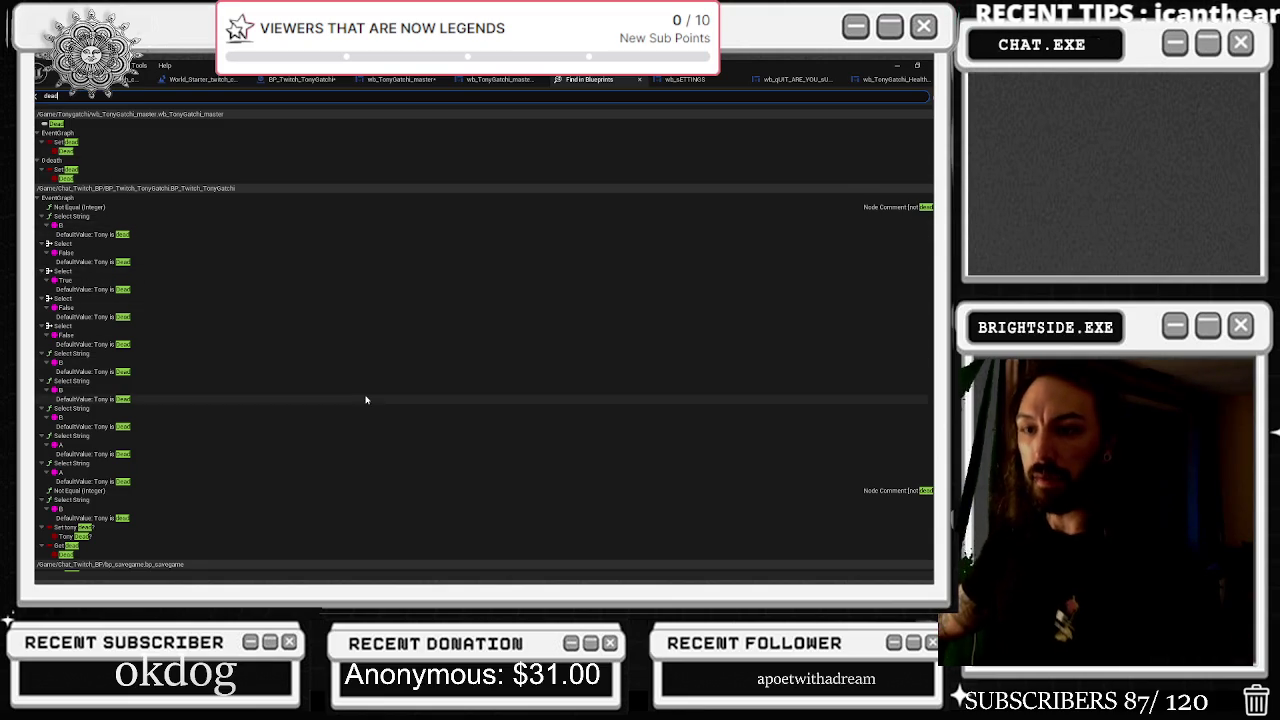
scroll(97, 524, "down", 1)
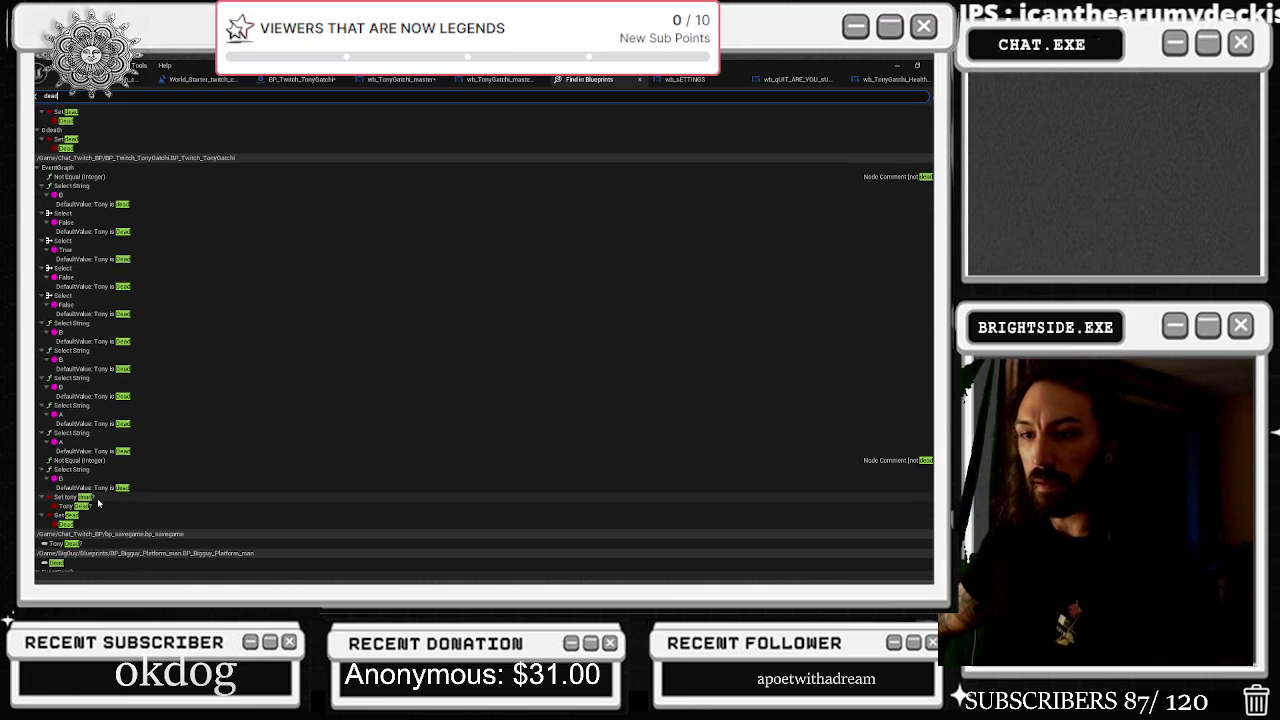
scroll(98, 503, "down", 2)
Jump to the Set Tony Dead? node and survey its Delay and Save Game to Slot chain
left_click(82, 452)
double_click(82, 452)
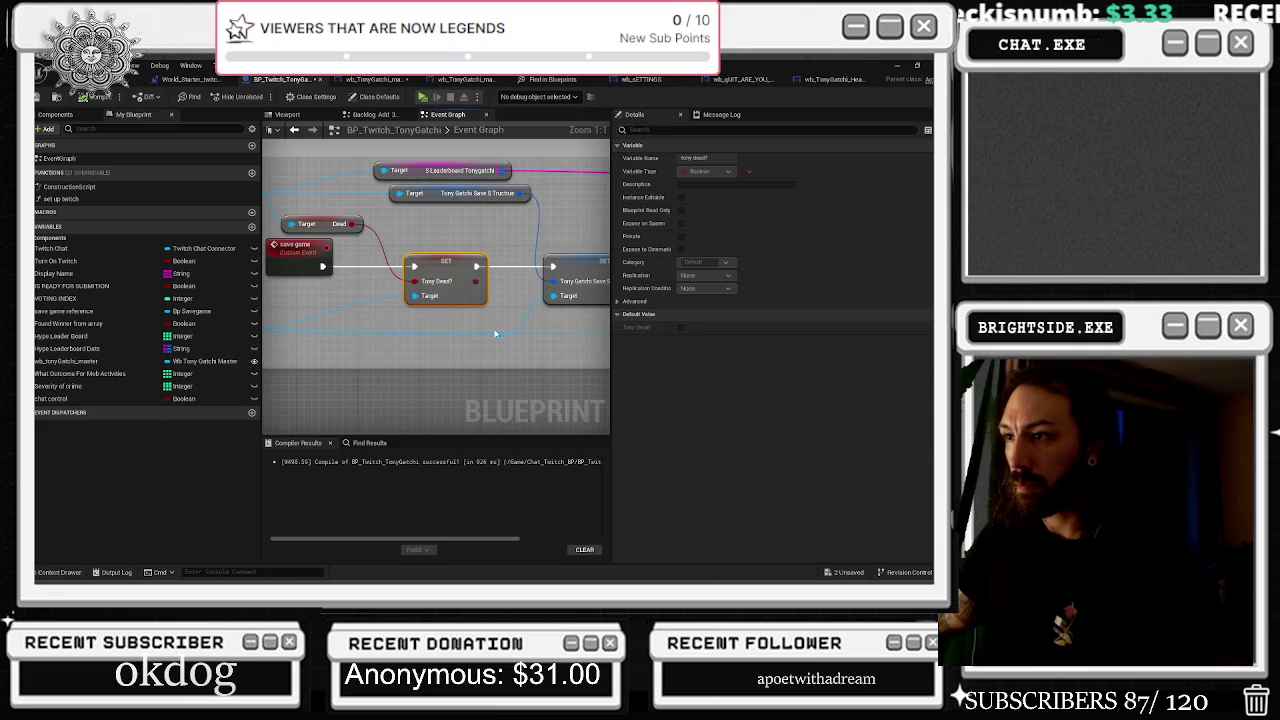
scroll(350, 228, "down", 2)
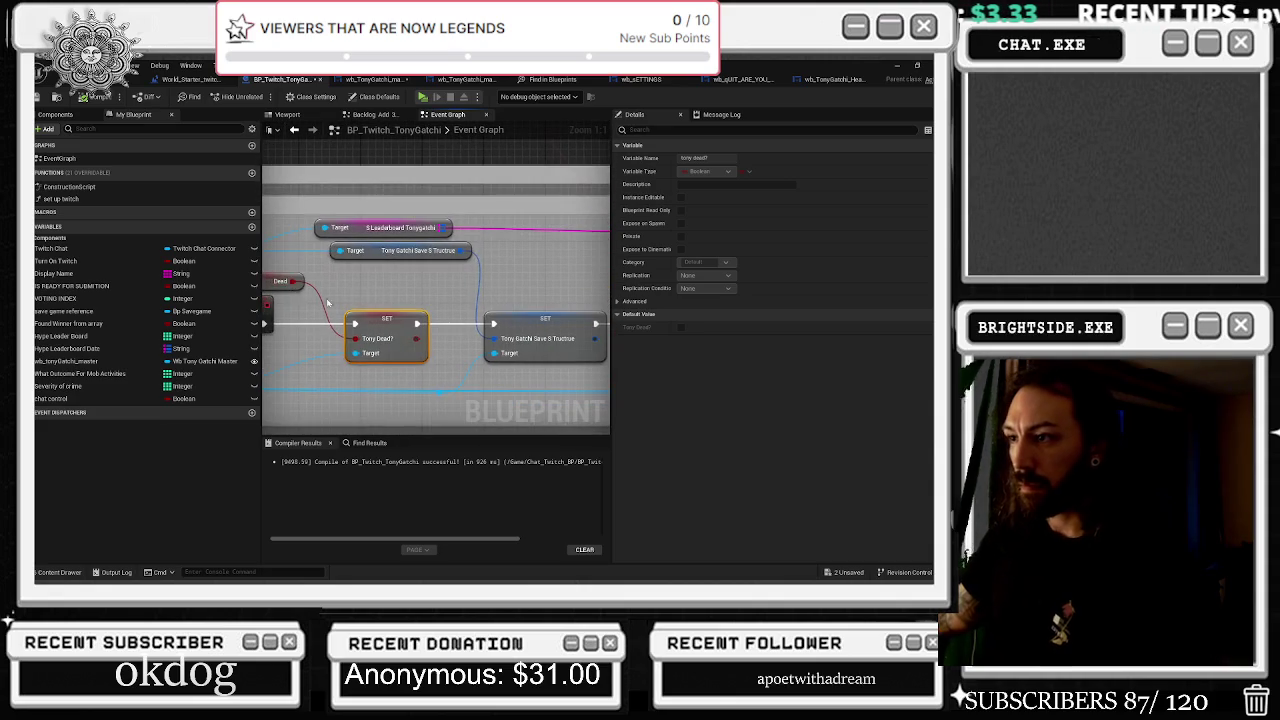
mouse_move(464, 296)
left_mouse_down()
mouse_move(409, 277)
mouse_move(293, 279)
mouse_move(374, 285)
left_mouse_up()
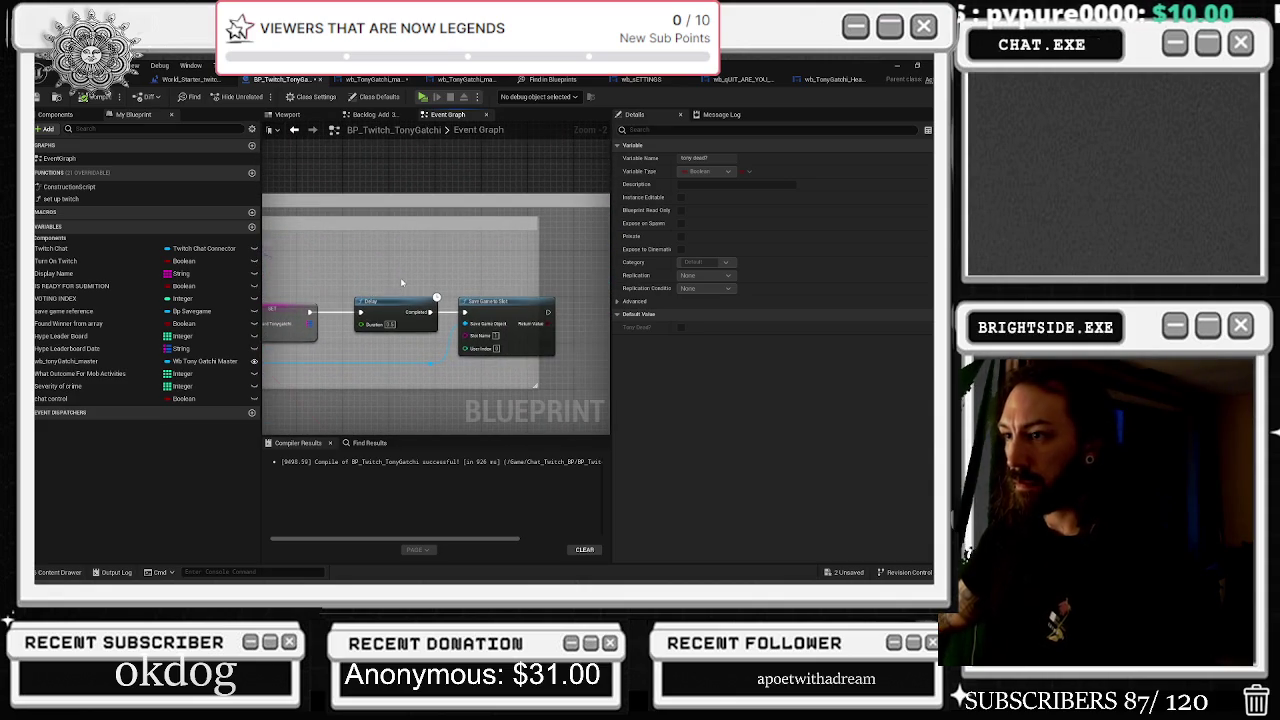
scroll(401, 283, "down", 3)
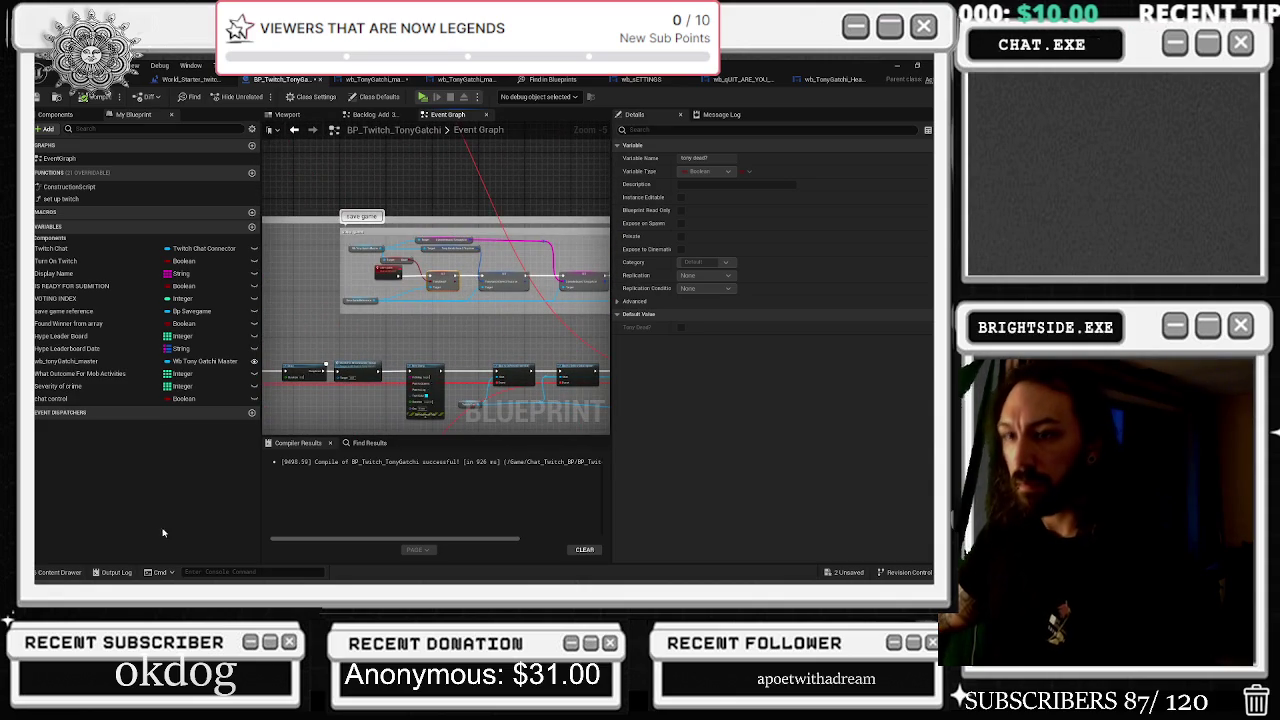
key("alt+Tab")
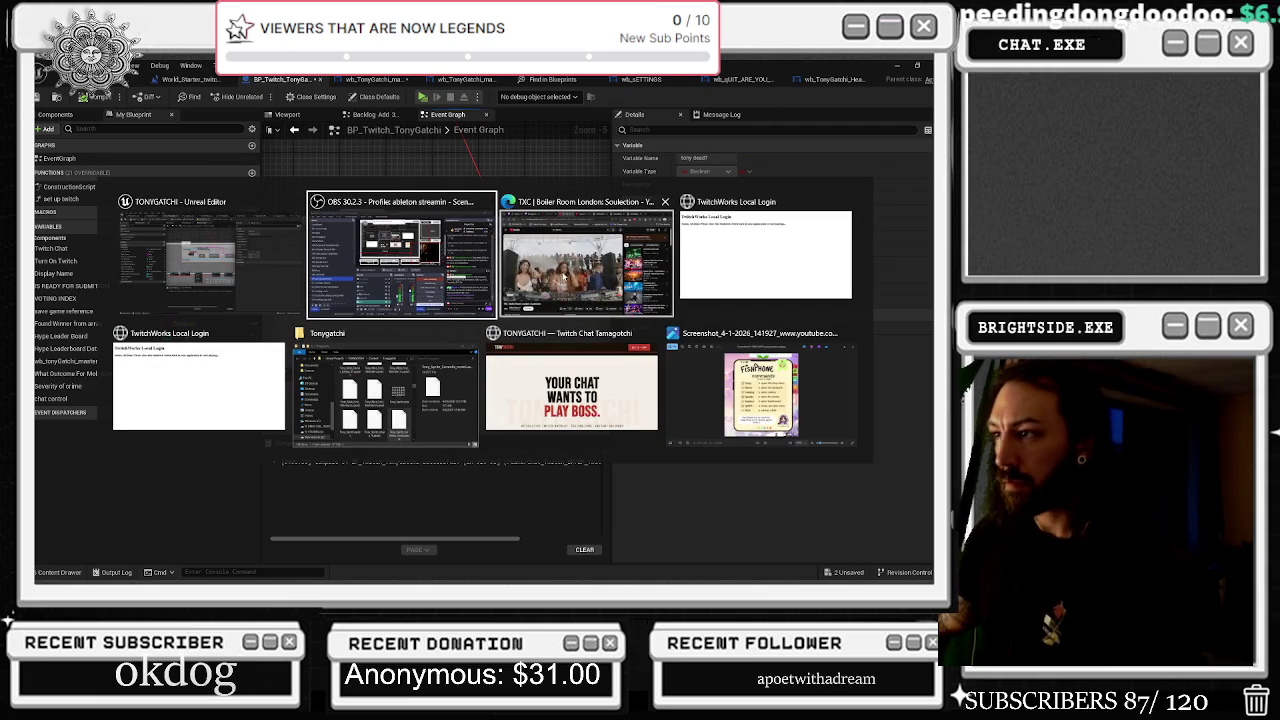
key("Escape")
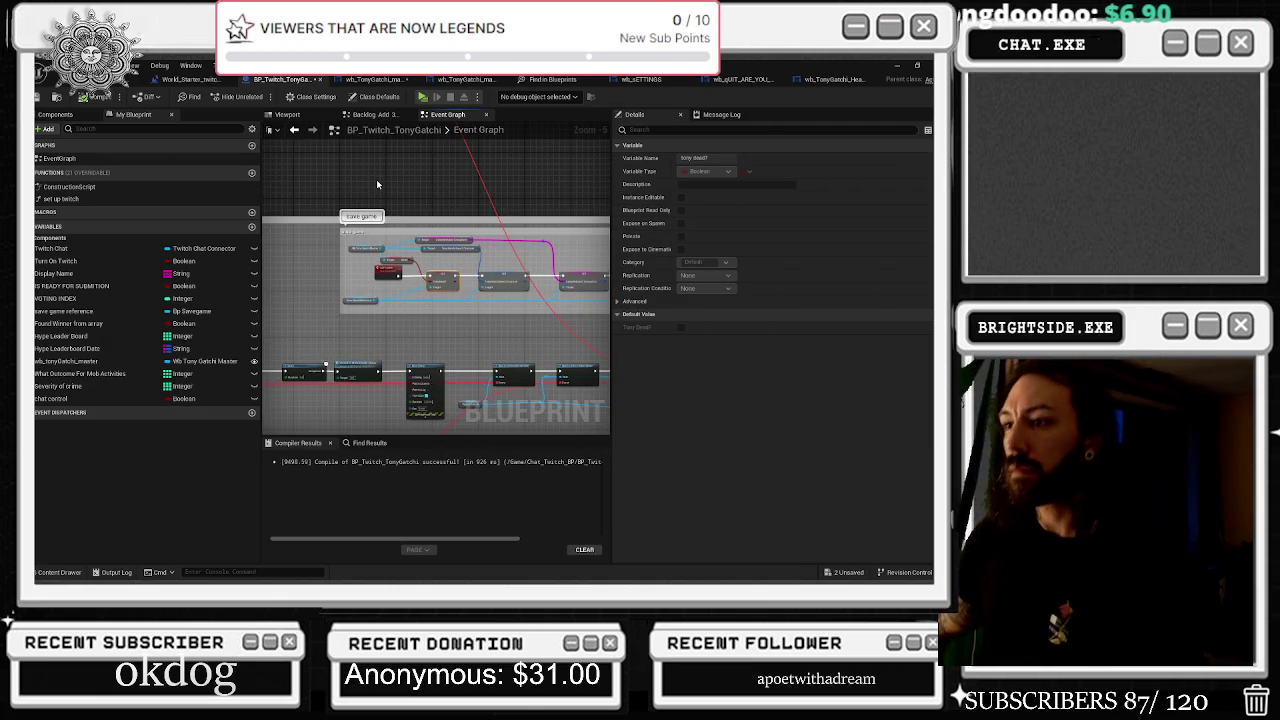
left_click(368, 172)
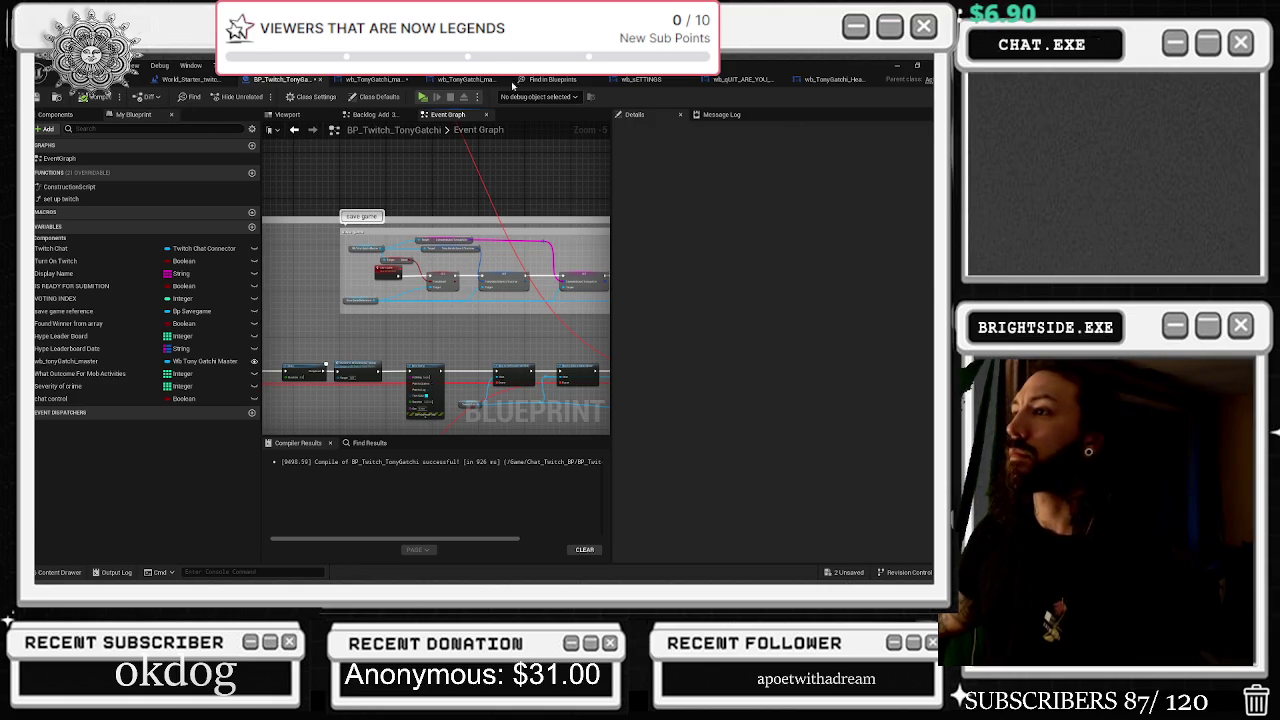
From the Find in Blueprints results, open the Set dead entry in wb_TonyGatchi_master
left_click(515, 80)
scroll(267, 394, "down", 2)
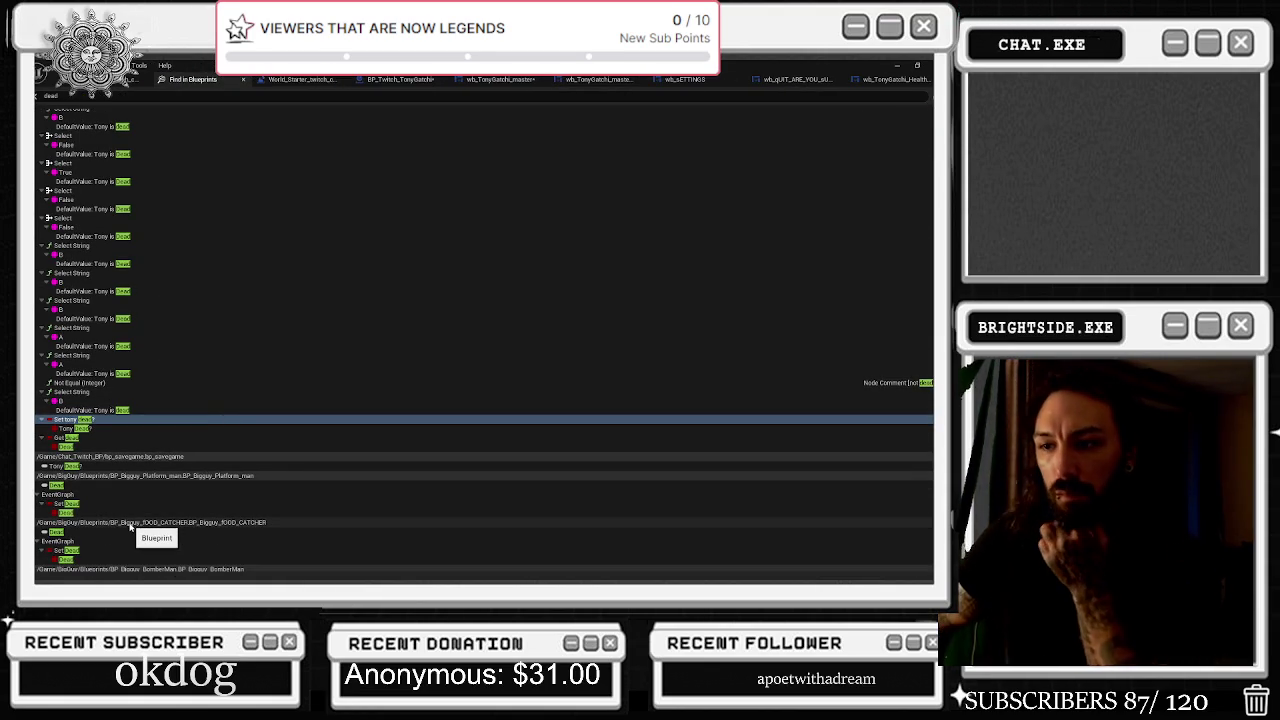
scroll(285, 479, "down", 3)
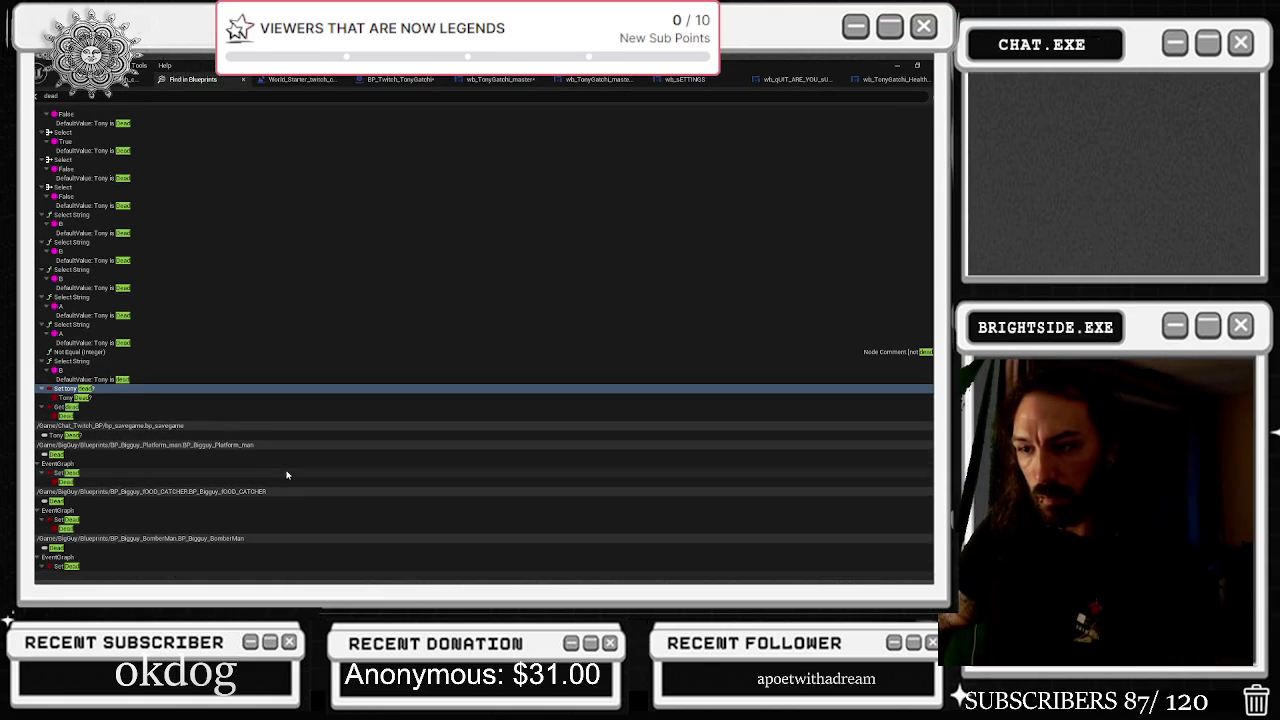
scroll(300, 484, "up", 5)
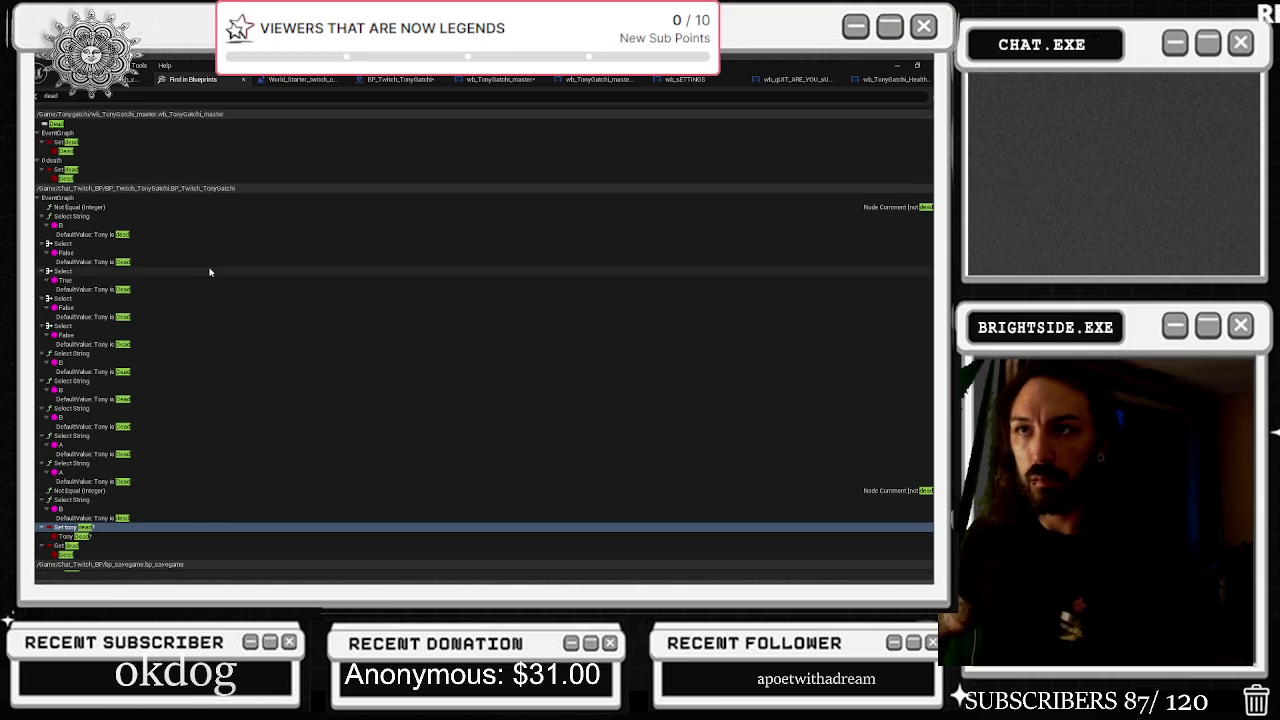
double_click(106, 143)
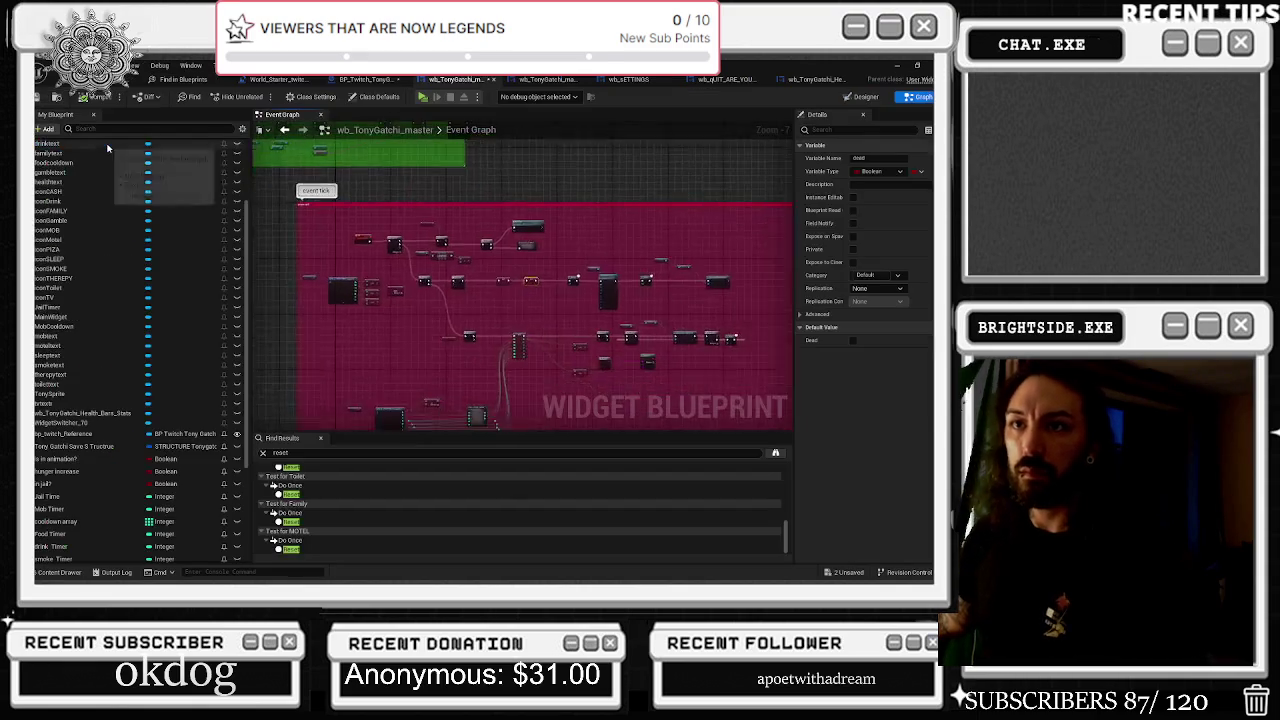
scroll(541, 210, "down", 3)
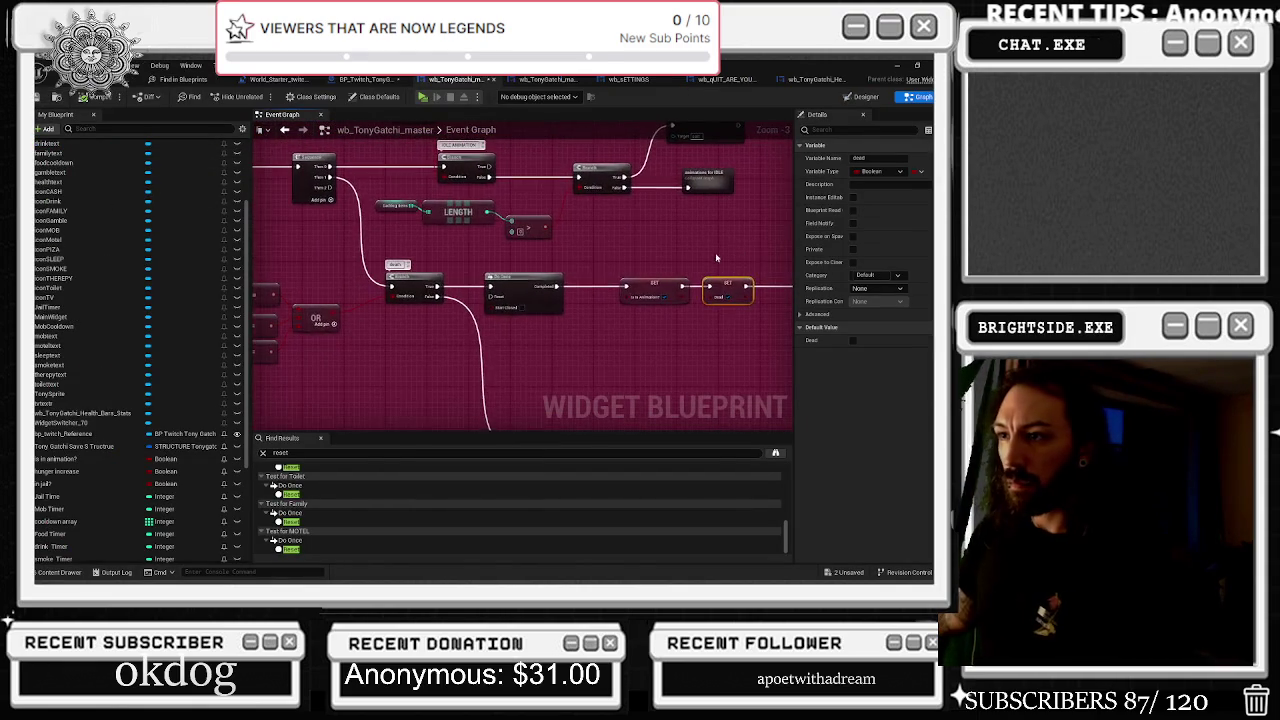
mouse_move(521, 274)
left_mouse_down()
mouse_move(588, 349)
mouse_move(395, 287)
mouse_move(268, 180)
left_mouse_up()
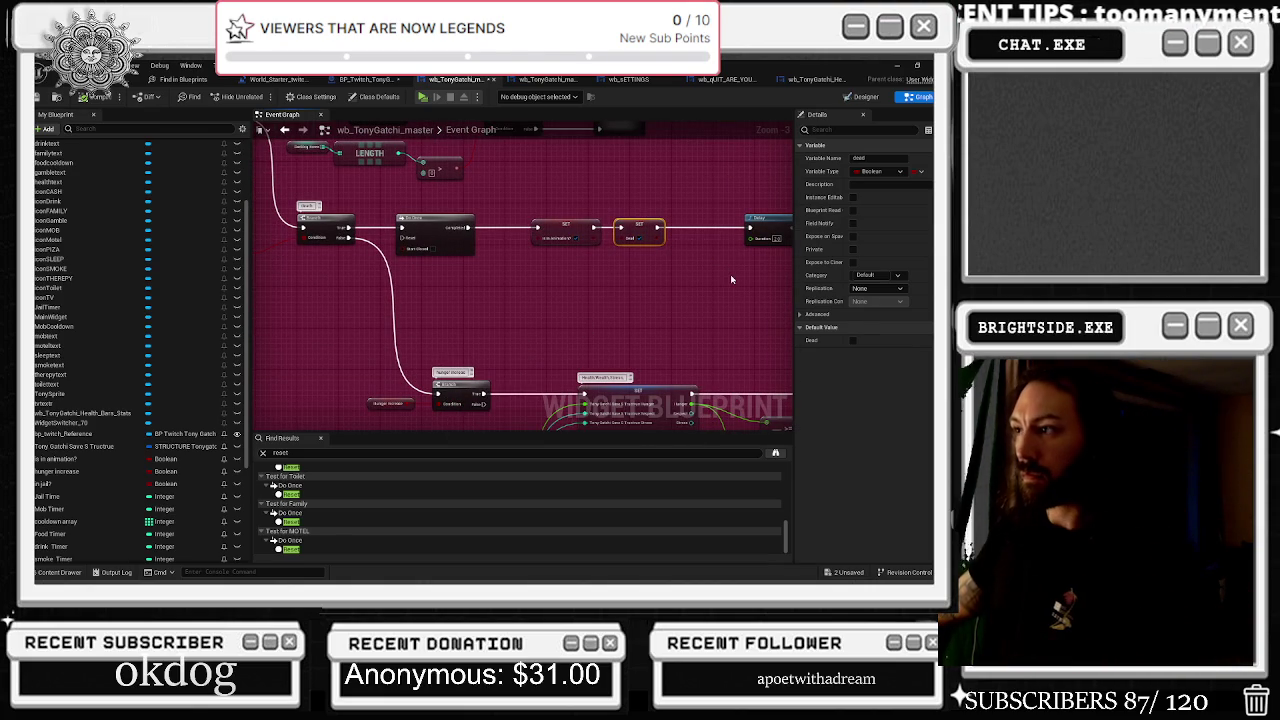
left_click_drag(731, 280, 719, 337)
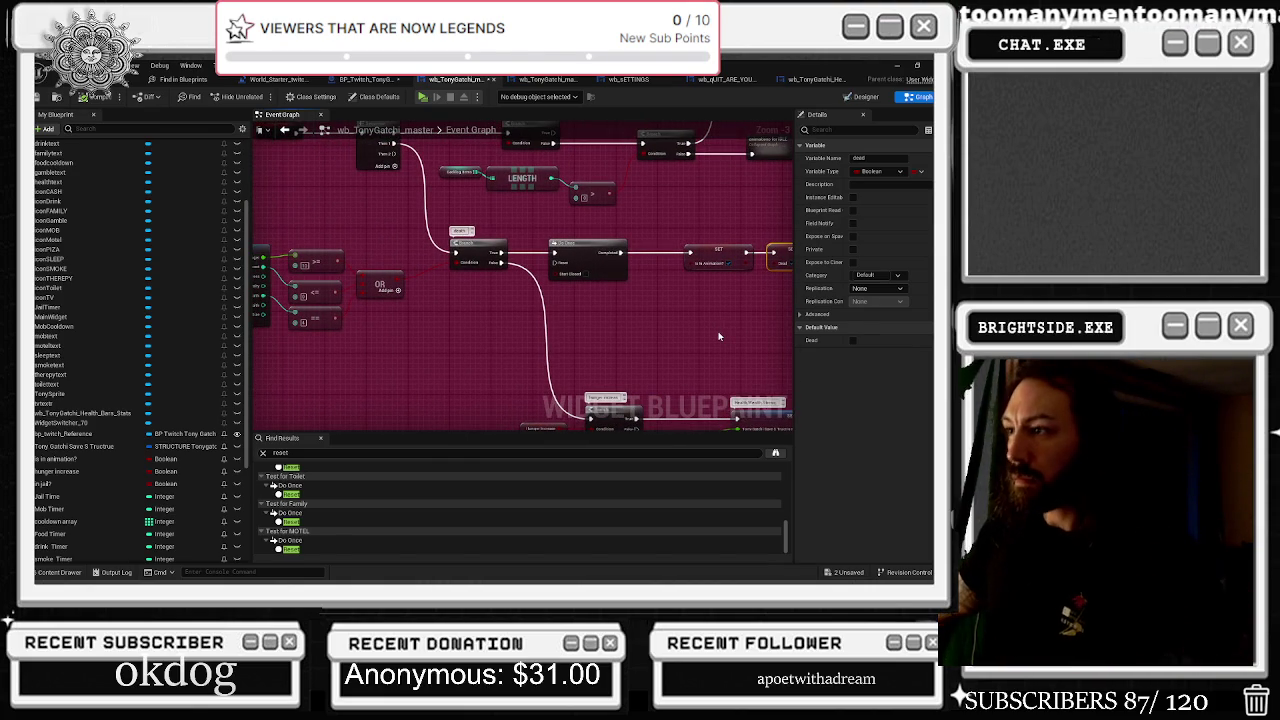
mouse_move(719, 337)
left_mouse_down()
mouse_move(346, 346)
mouse_move(260, 320)
mouse_move(282, 337)
left_mouse_up()
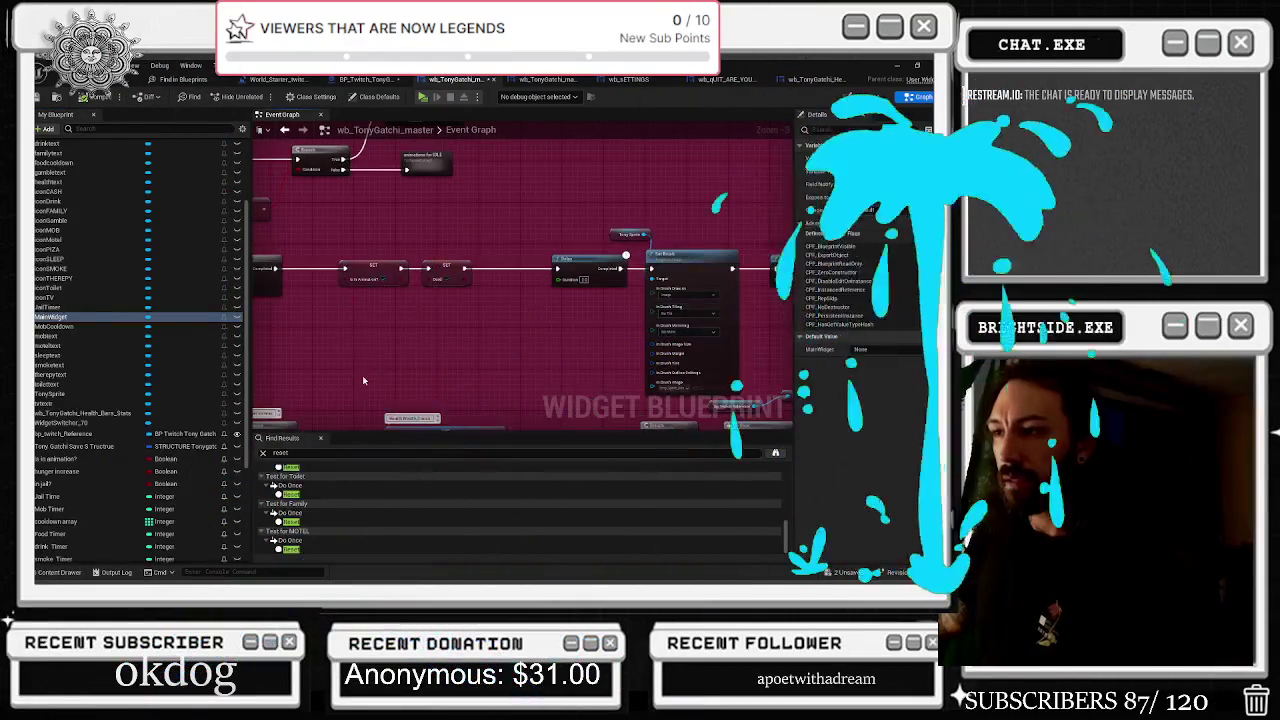
Save the TonyGatchi master blueprint
scroll(408, 321, "down", 5)
scroll(322, 375, "up", 5)
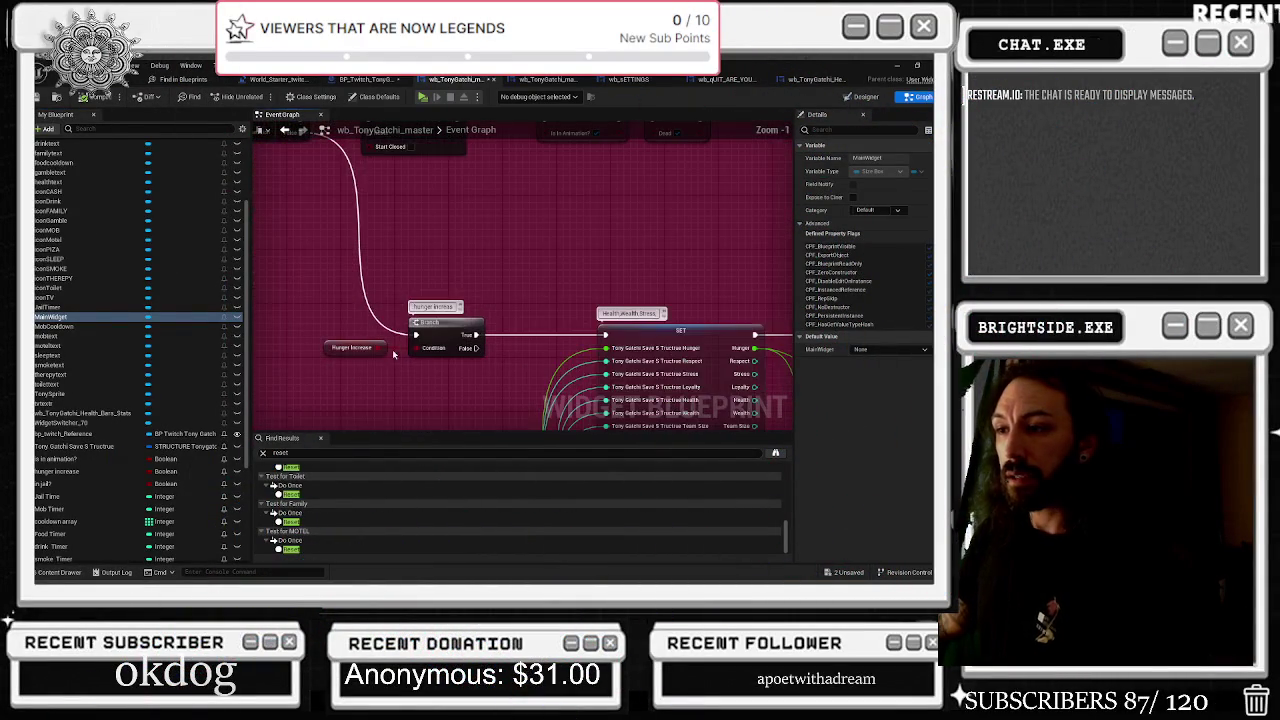
scroll(432, 318, "down", 4)
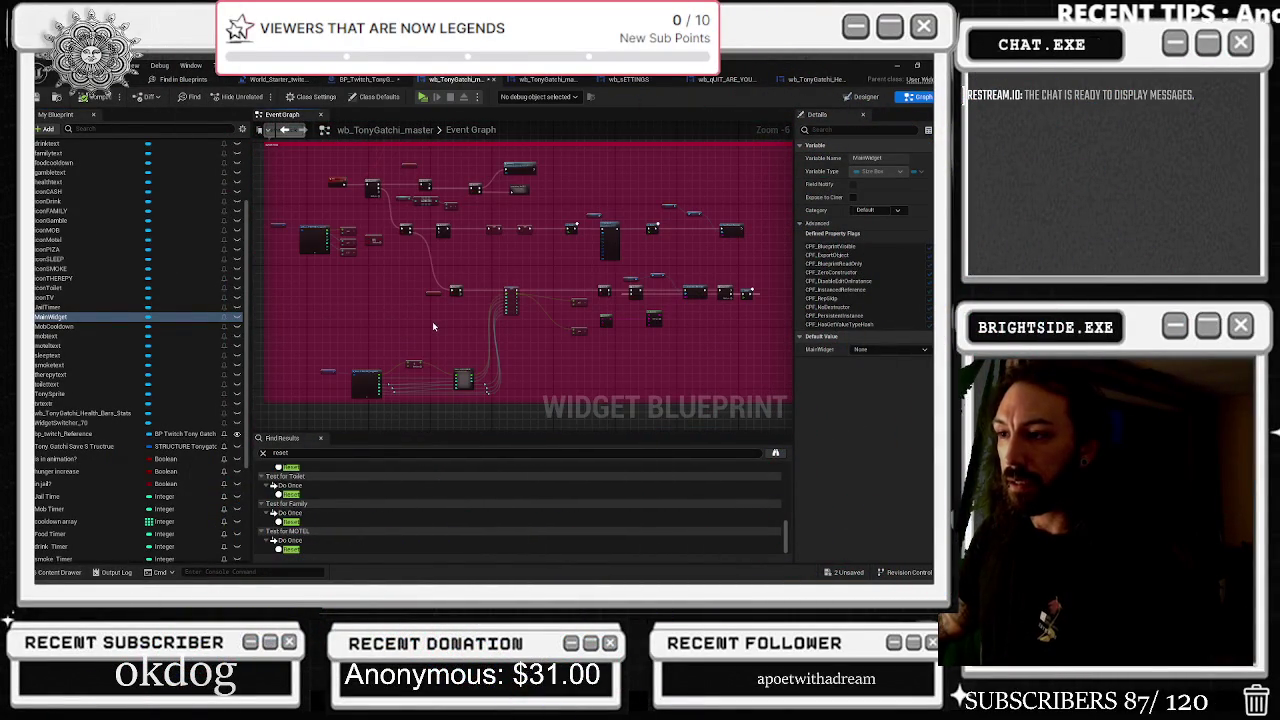
left_click(39, 97)
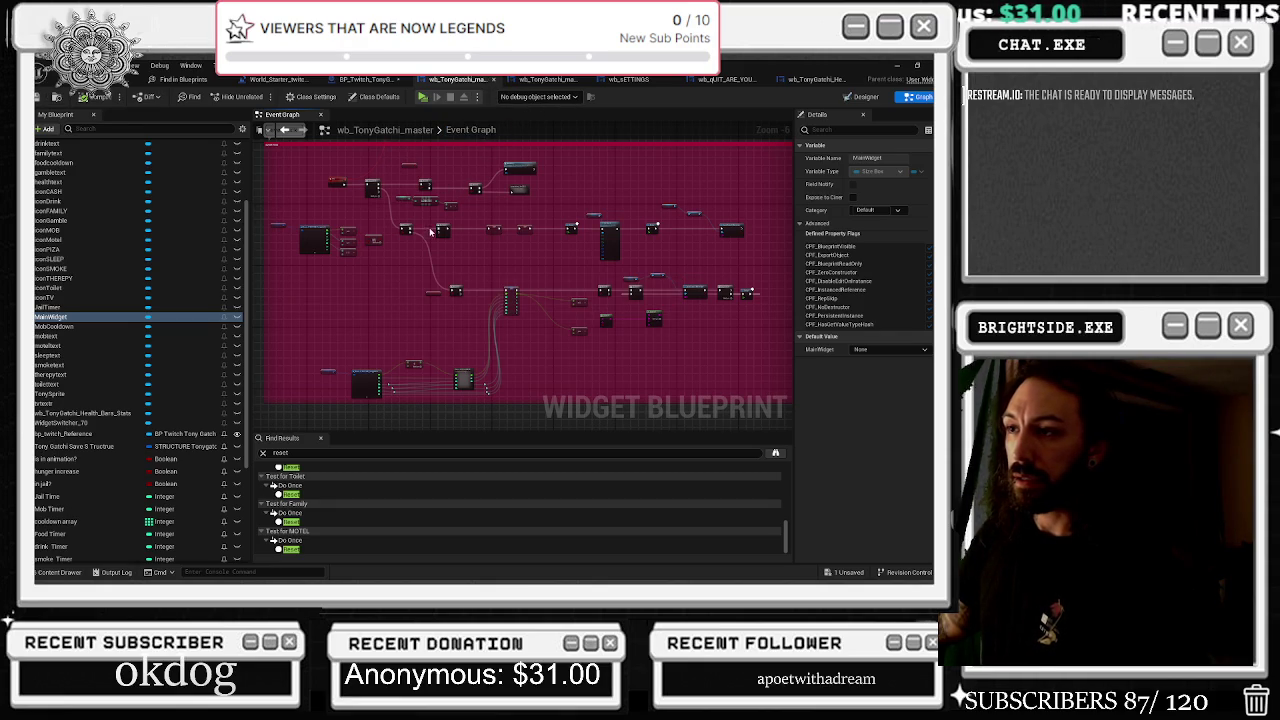
Switch through the open blueprints to the wb_sETTINGS Designer showing its ON/OFF and Reset Pet buttons
left_click(374, 82)
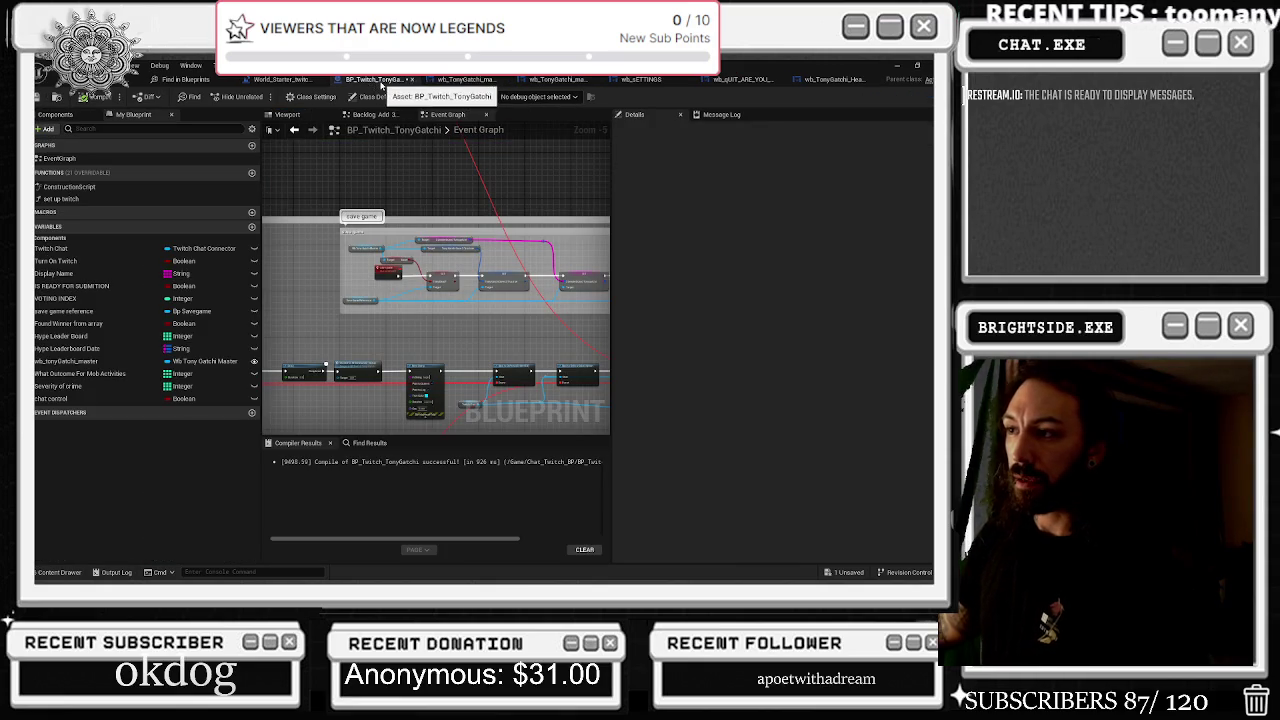
left_click(300, 80)
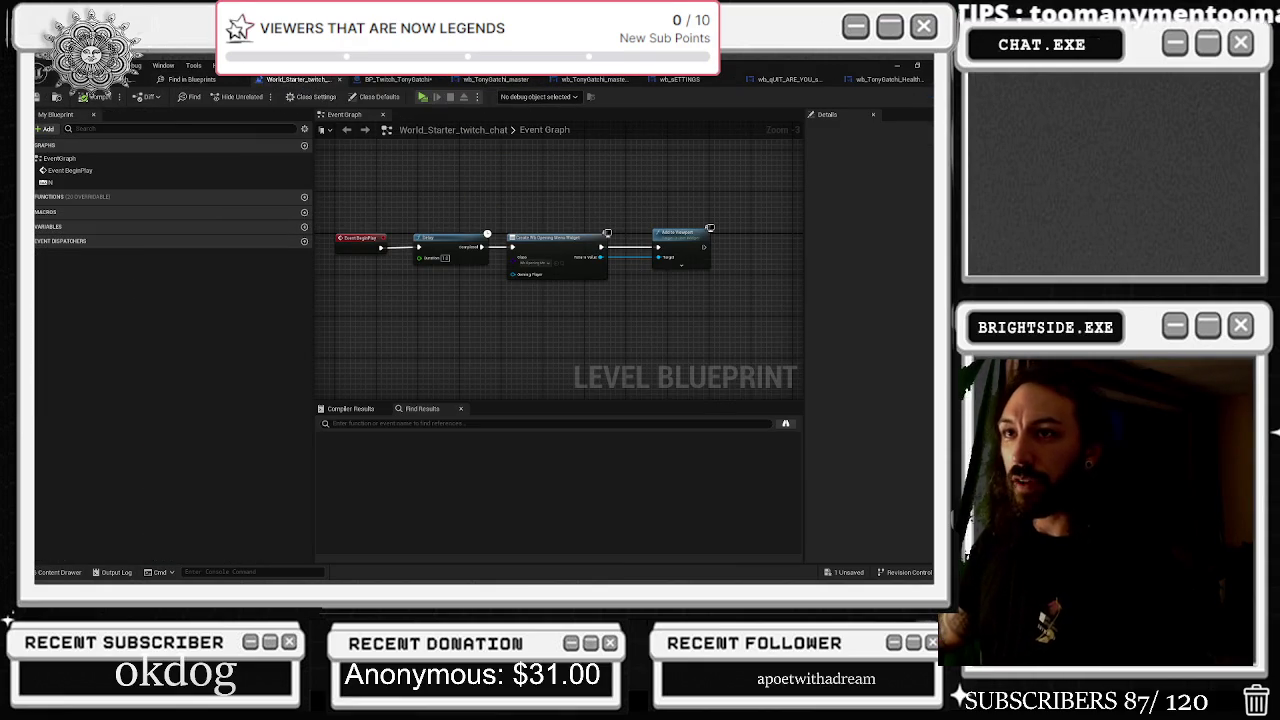
left_click(680, 79)
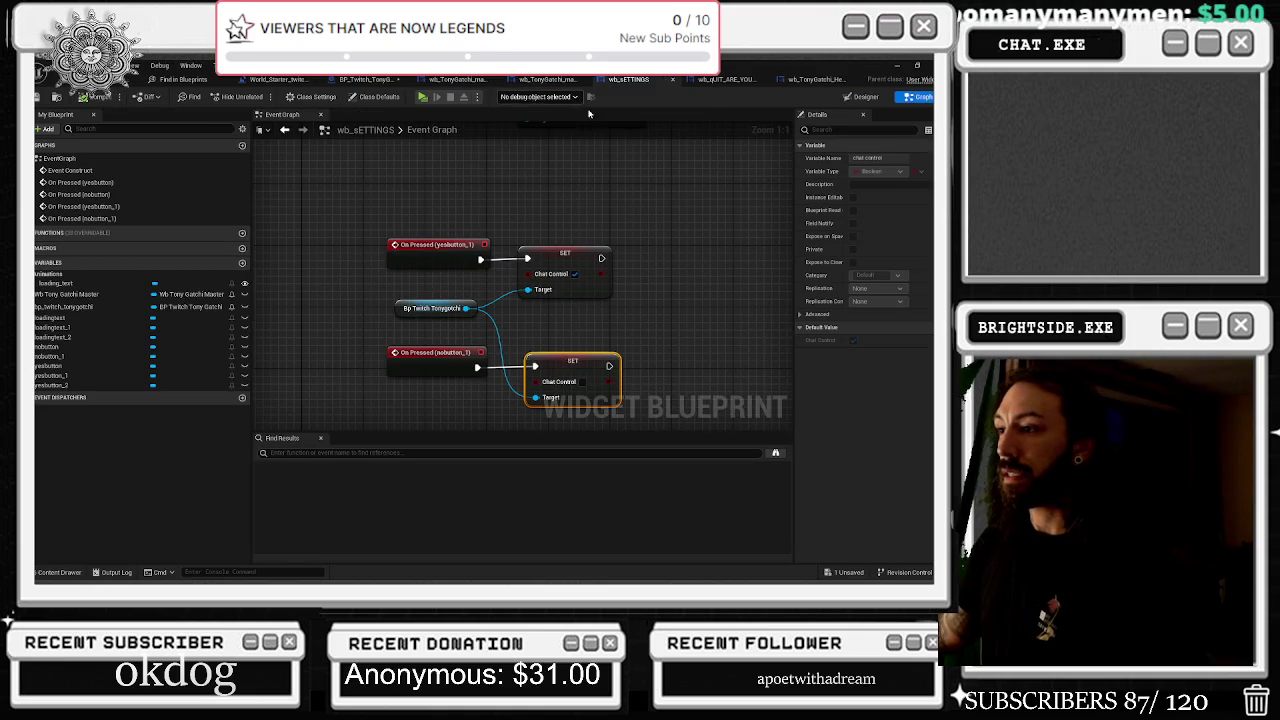
scroll(606, 257, "down", 5)
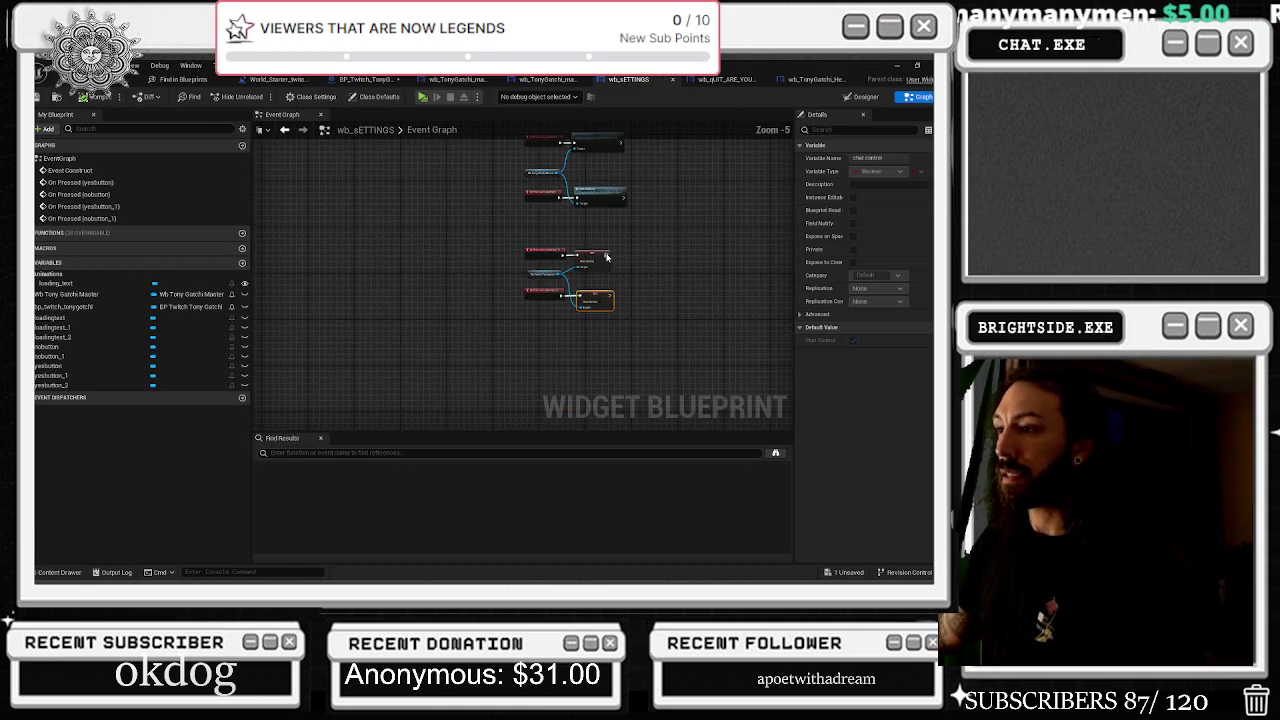
left_click(565, 84)
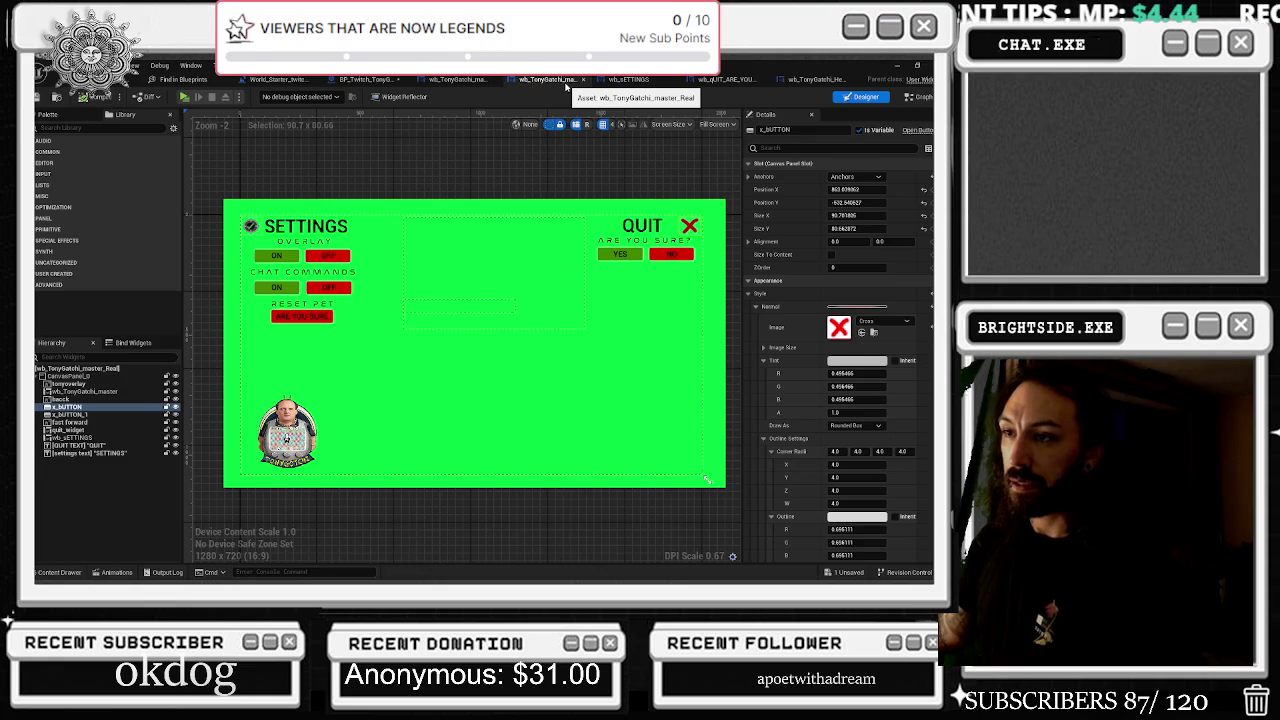
left_click(275, 322)
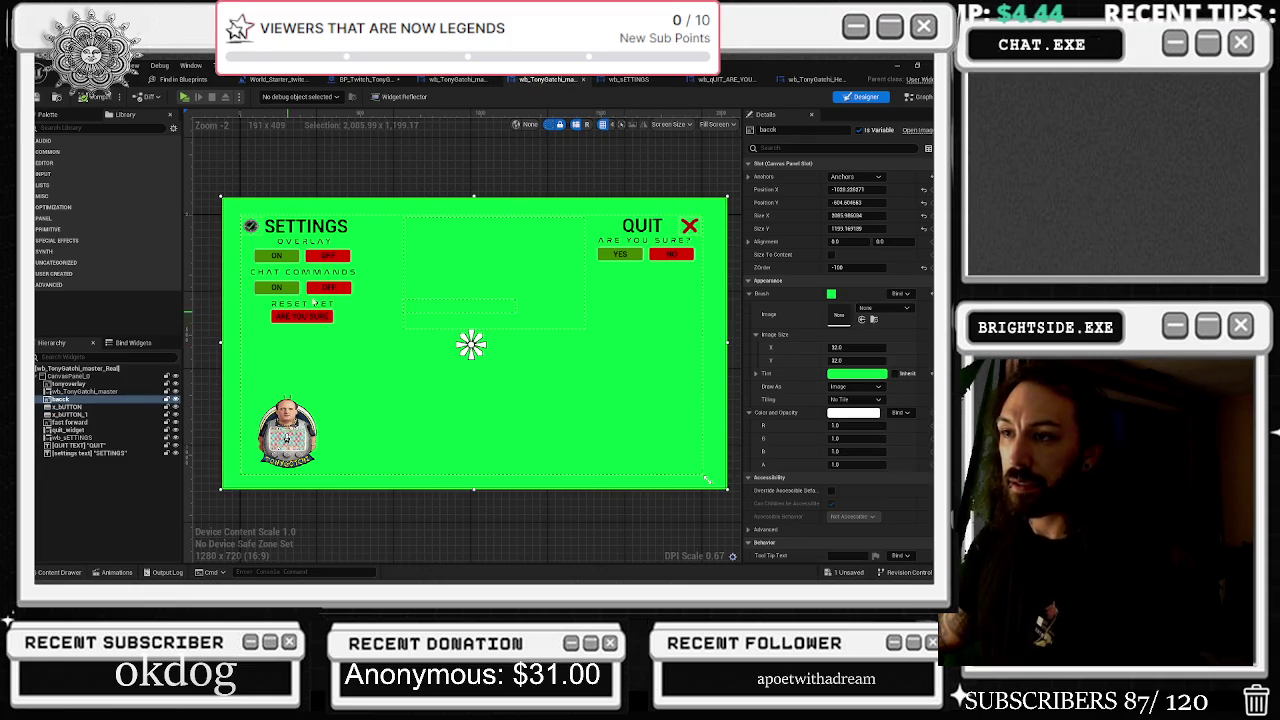
left_click(630, 80)
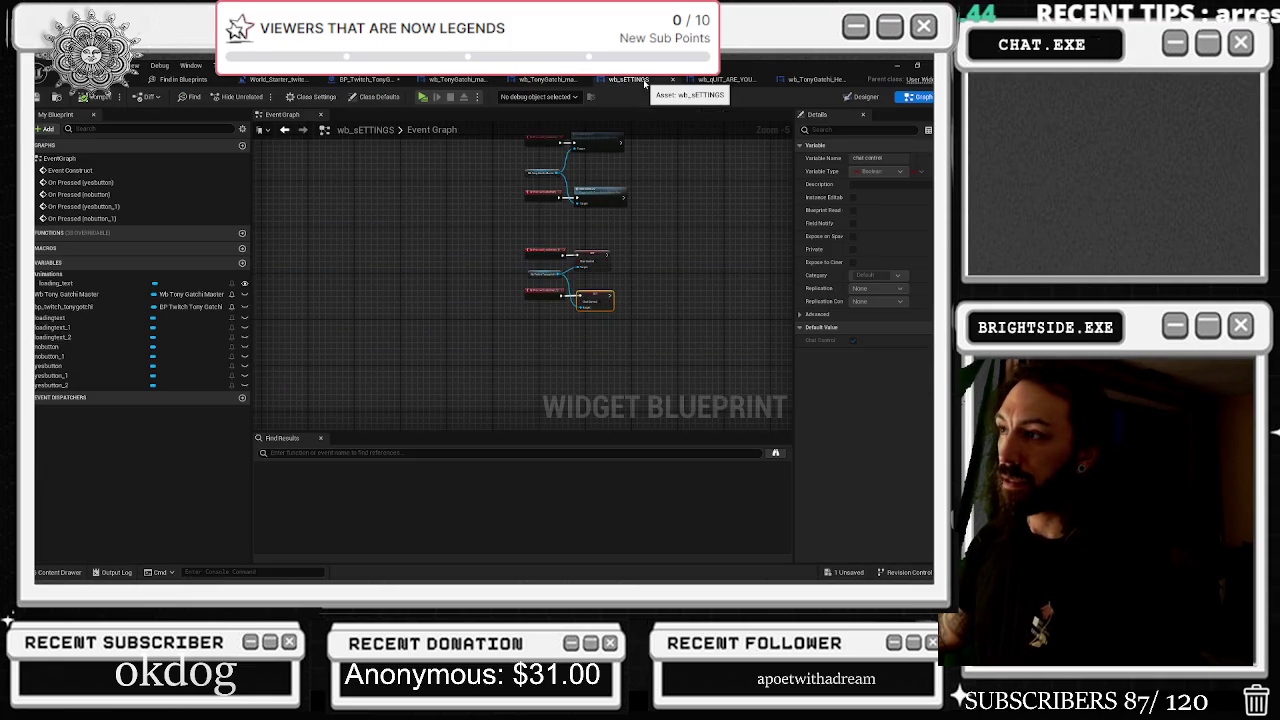
left_click(862, 96)
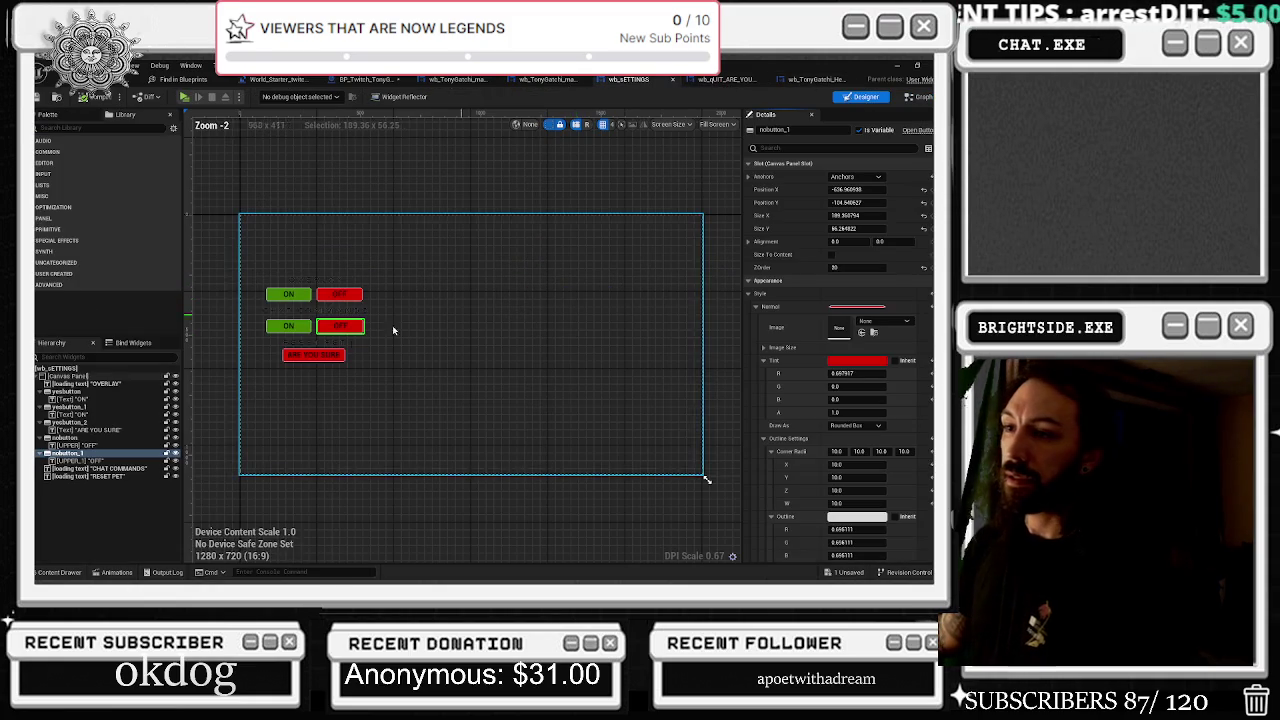
Select the Reset Pet button yesbutton_2 and add its On Pressed event
left_click(287, 364)
scroll(872, 545, "down", 10)
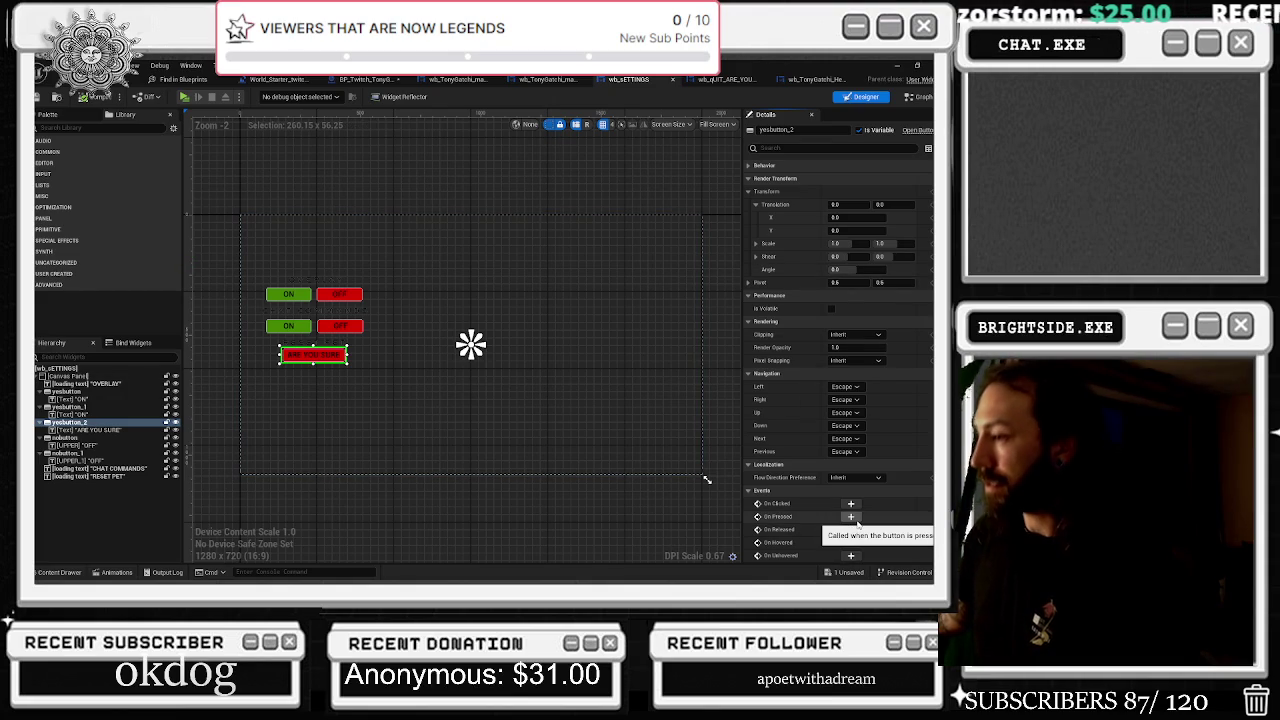
left_click(852, 518)
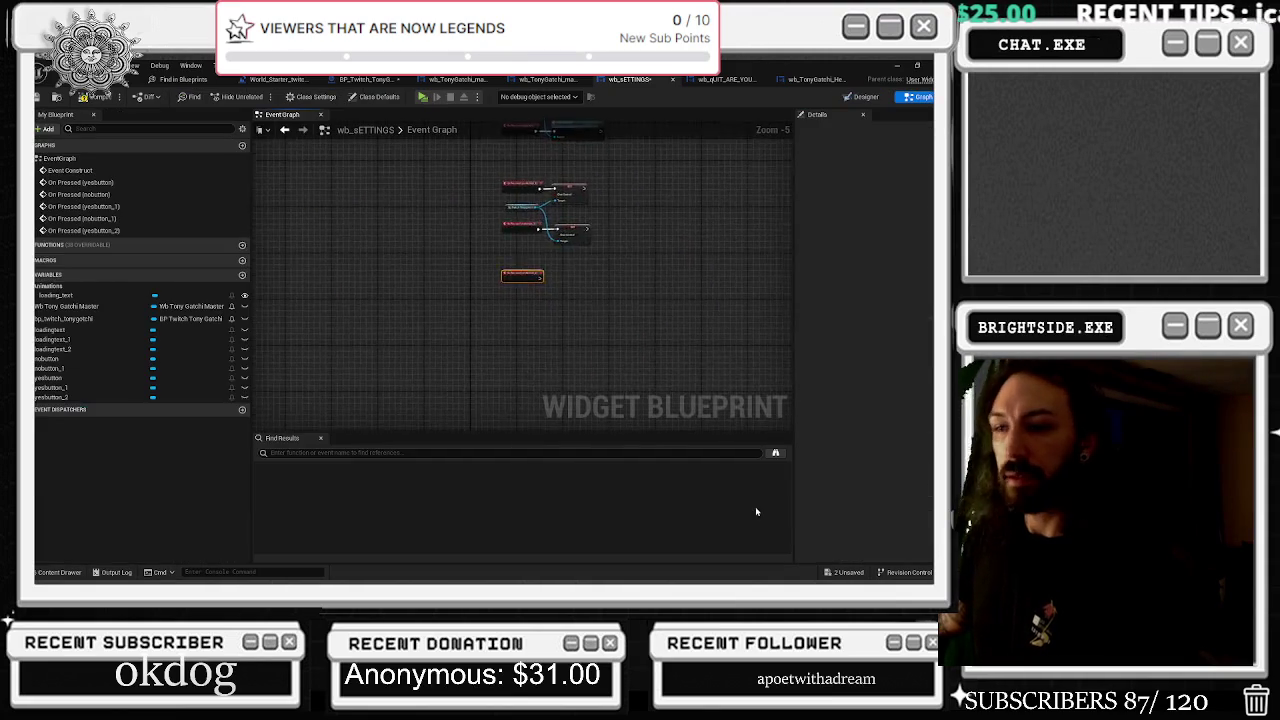
Wrap the yesbutton_1 and nobutton_1 nodes in a yellow 'chat control' comment with bubble
scroll(626, 286, "down", 5)
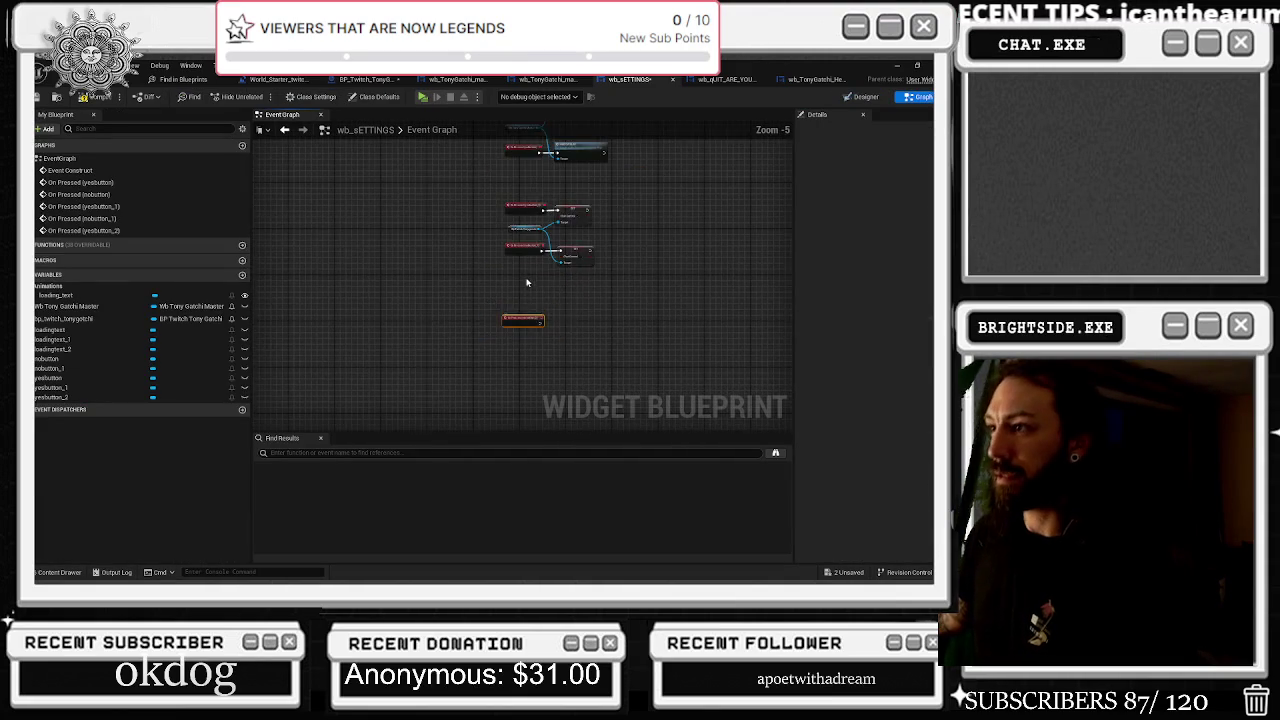
left_click_drag(478, 222, 623, 320)
scroll(620, 322, "up", 3)
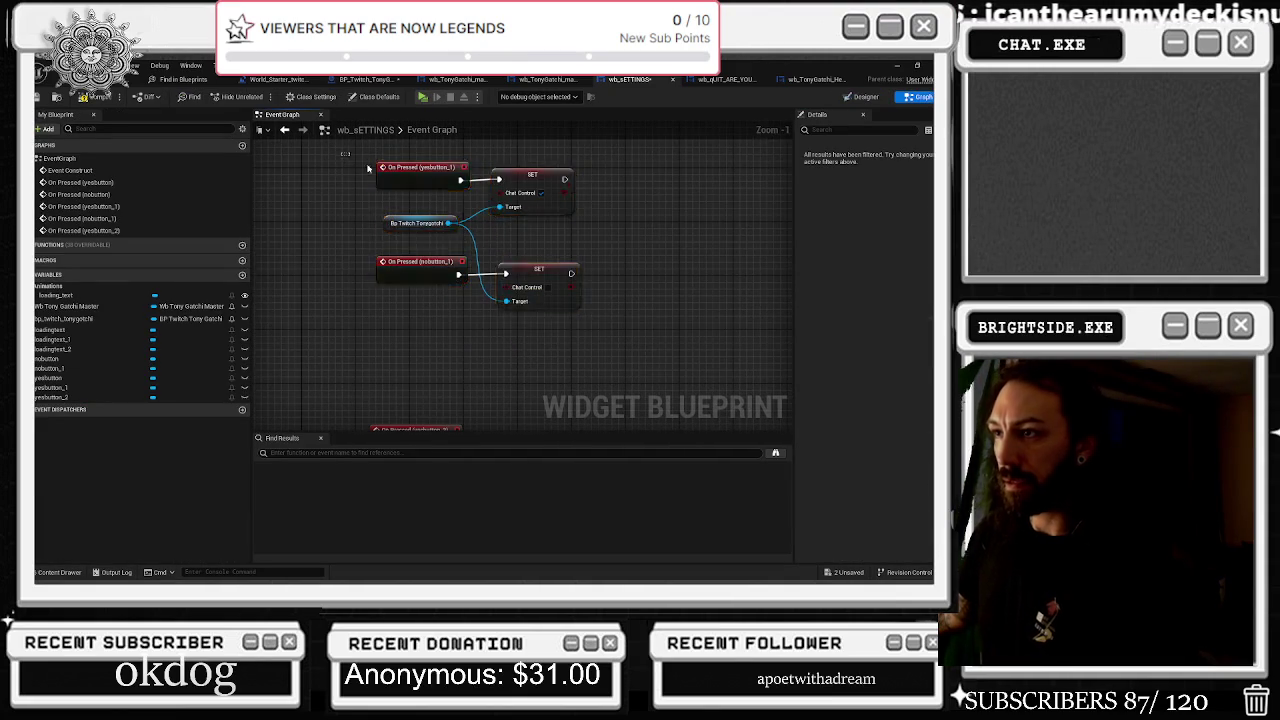
type("cchat")
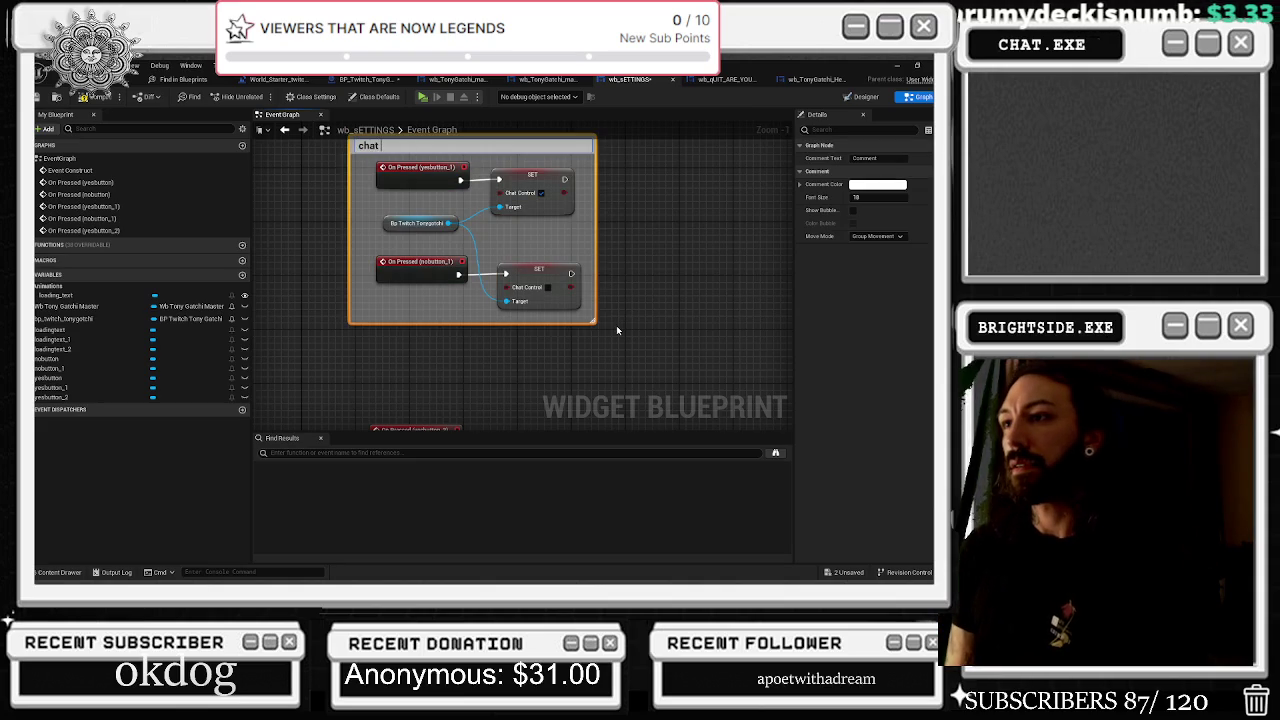
type("ol")
key("Return")
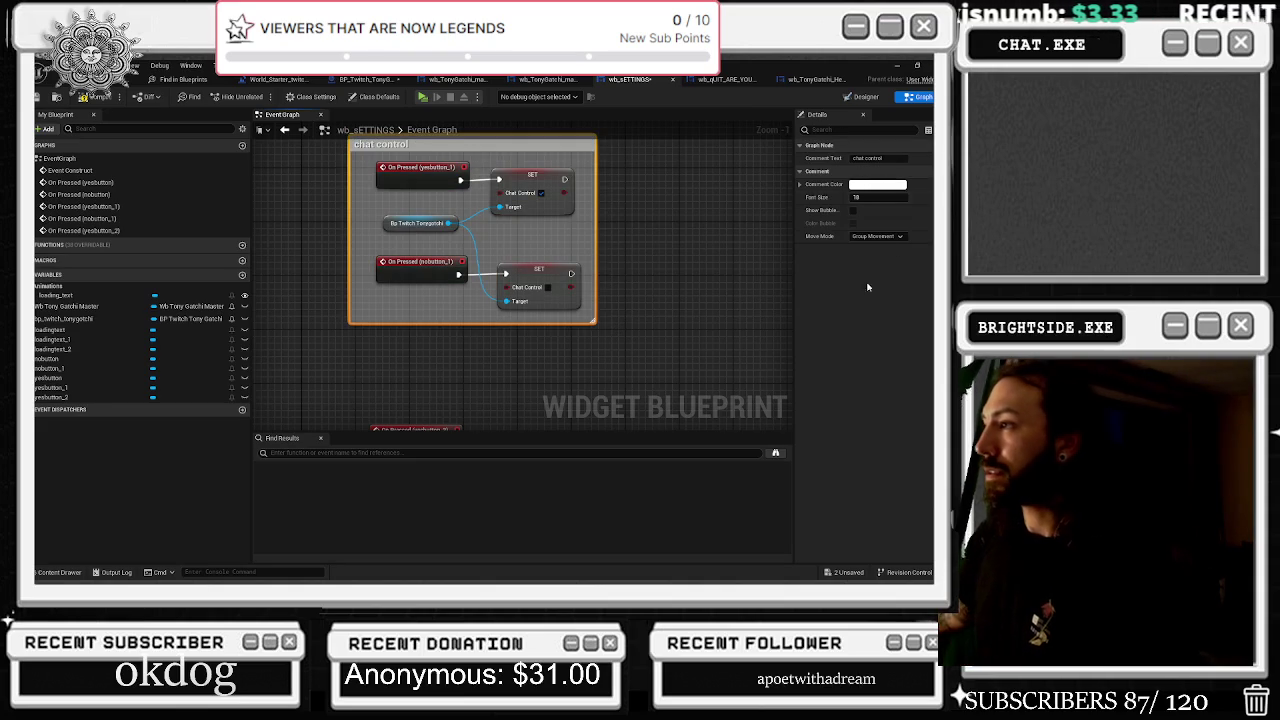
left_click(853, 211)
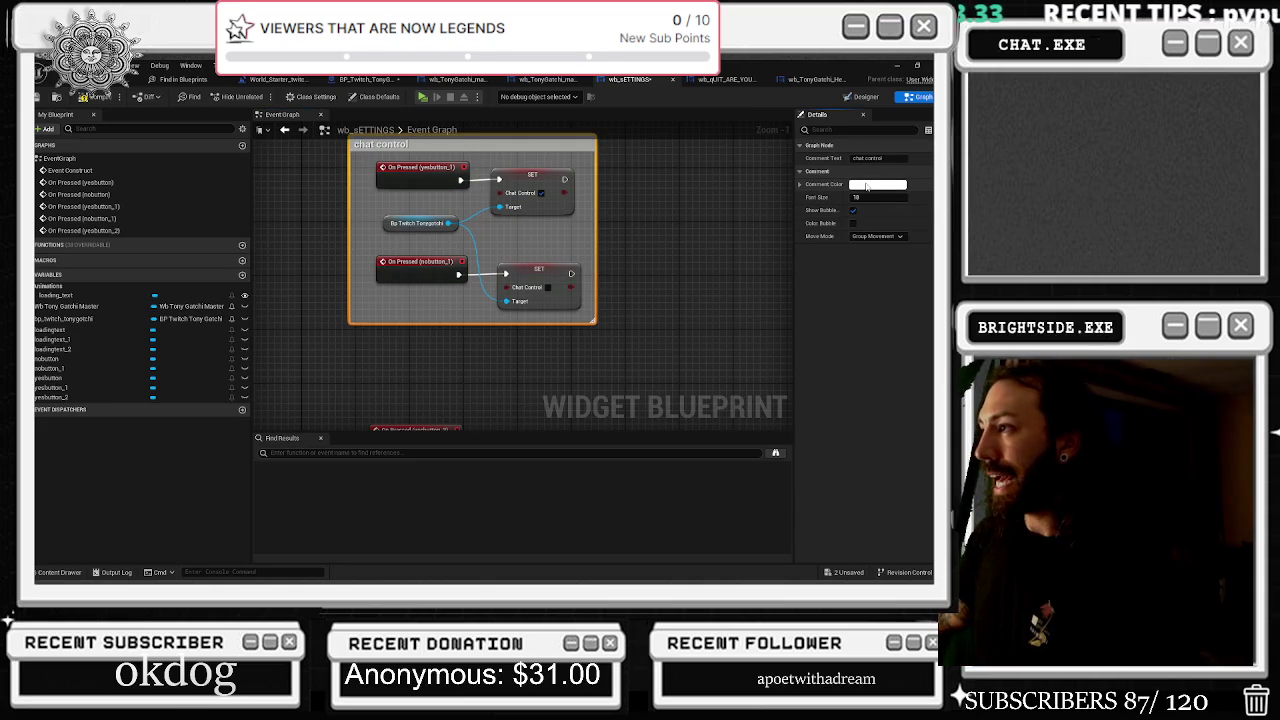
left_click(866, 187)
left_click(700, 272)
left_click(771, 483)
Wrap the three overlay nodes in a yellow-green 'overlay control' comment with bubble
left_click_drag(522, 92, 522, 268)
scroll(522, 268, "down", 4)
left_click_drag(476, 188, 593, 329)
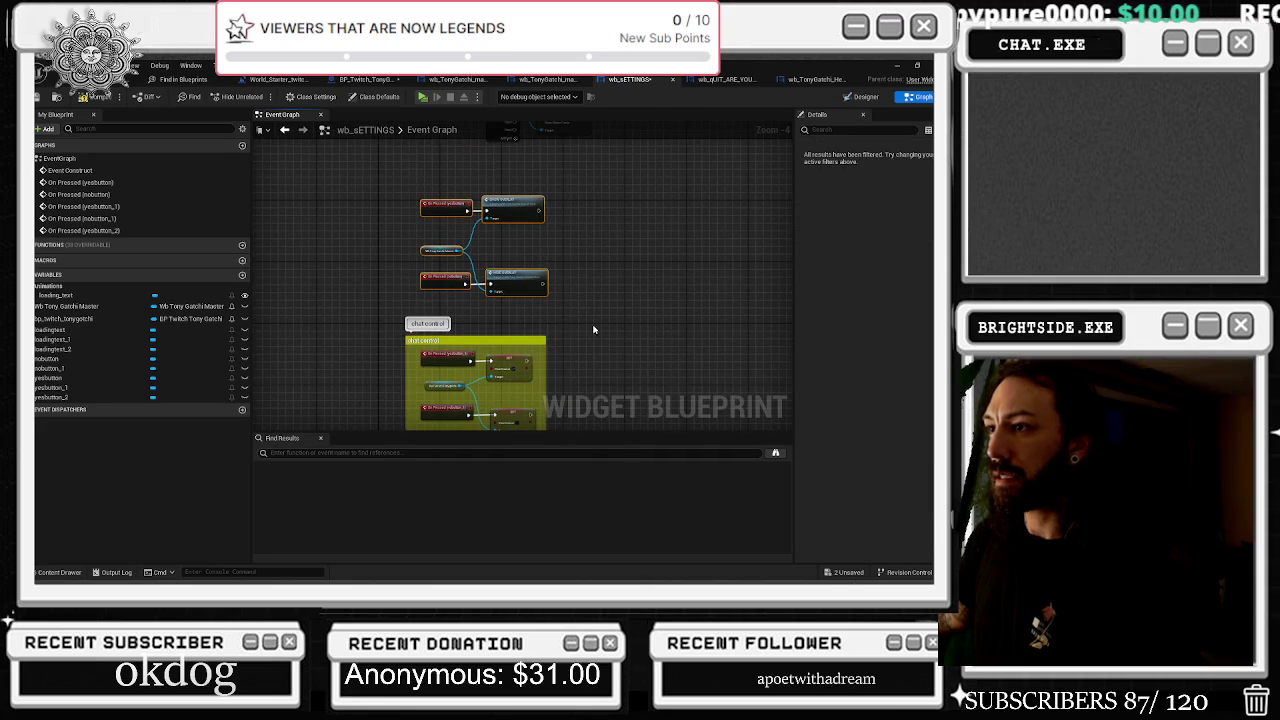
left_click_drag(393, 187, 594, 317)
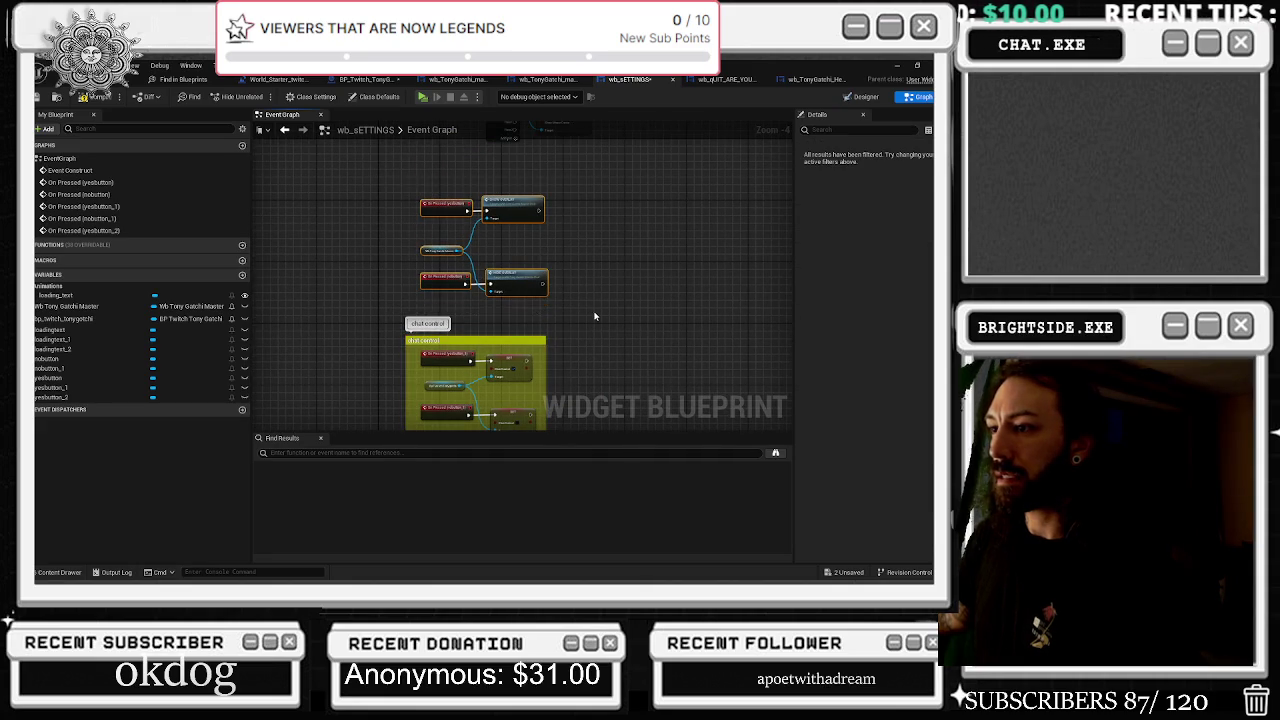
key("c")
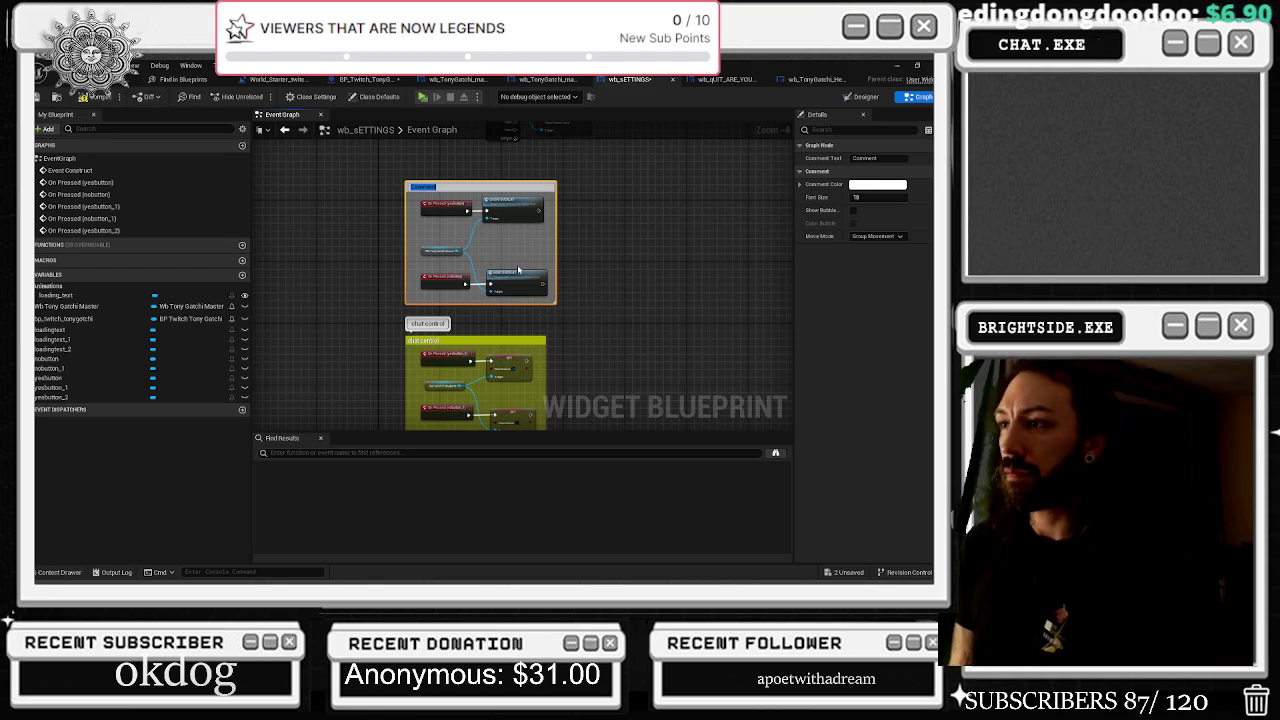
type("rol")
key("Return")
left_click(853, 210)
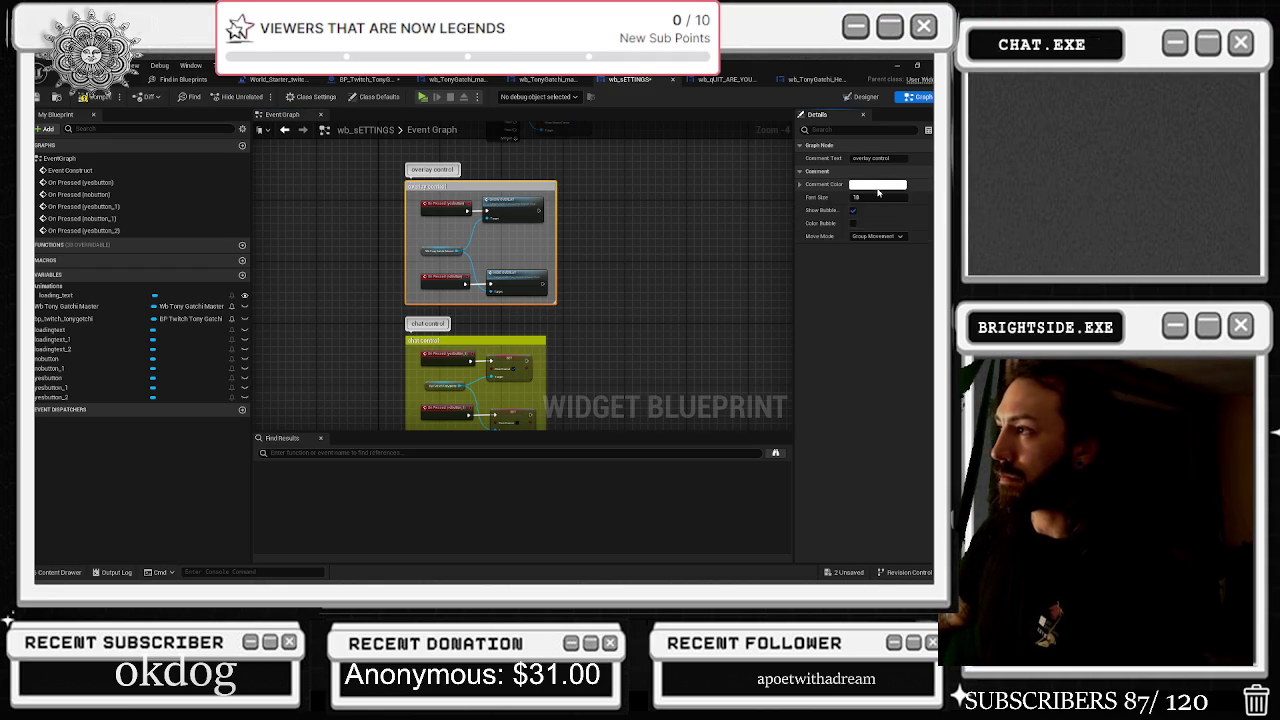
left_click(859, 184)
left_click(695, 349)
left_click(785, 490)
Wrap the Event Construct and Show Mouse Cursor nodes in a 'mouse cursor construct' comment
scroll(450, 330, "down", 5)
scroll(404, 371, "up", 3)
left_click_drag(325, 274, 591, 416)
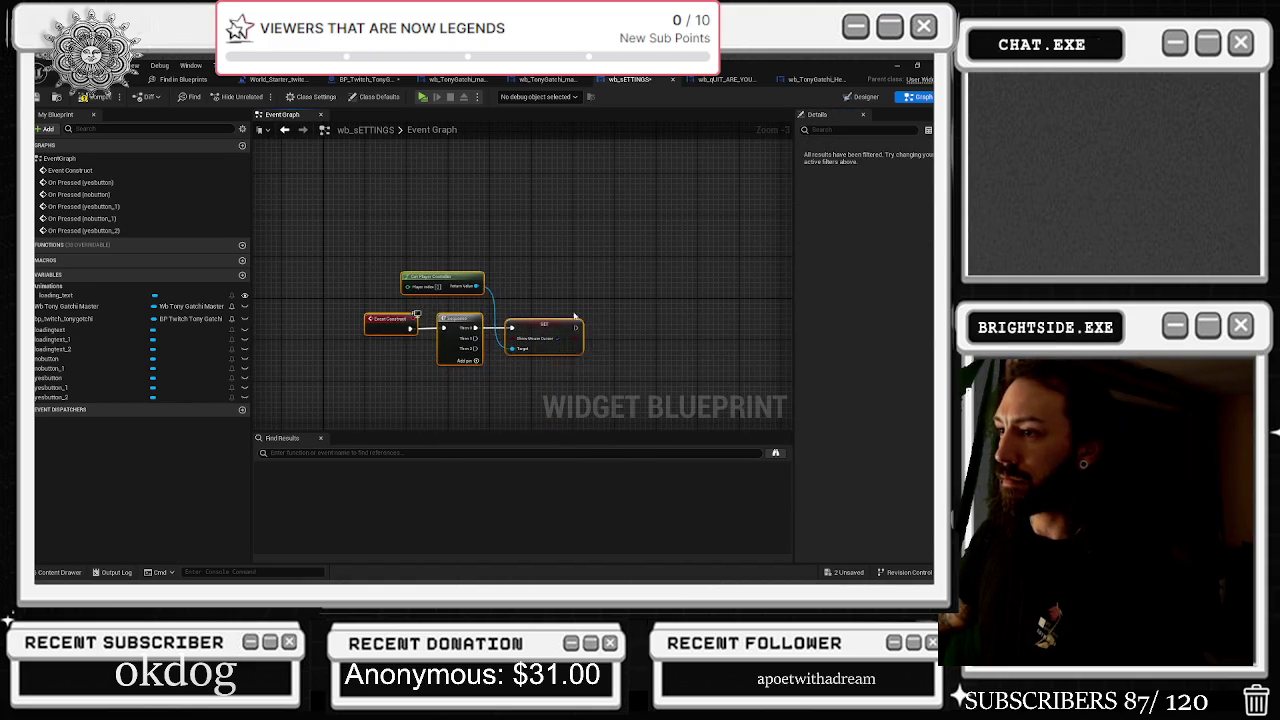
key("c")
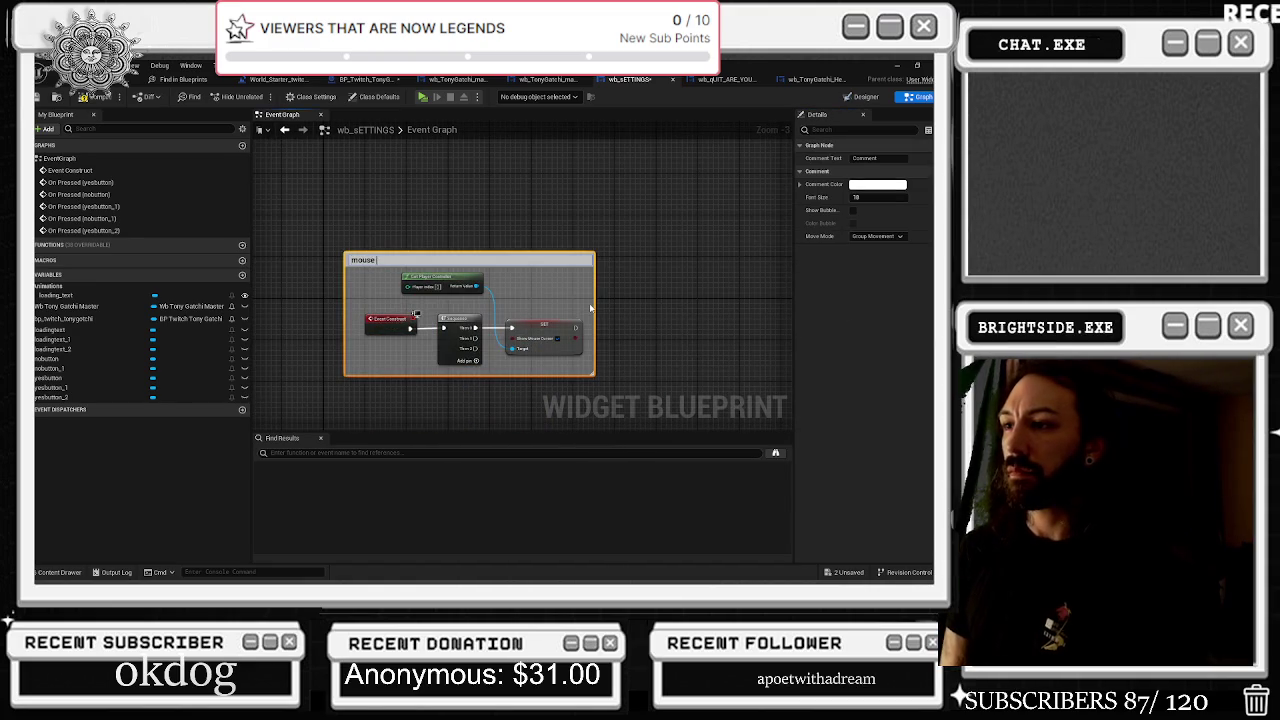
type("mouse cursor constr")
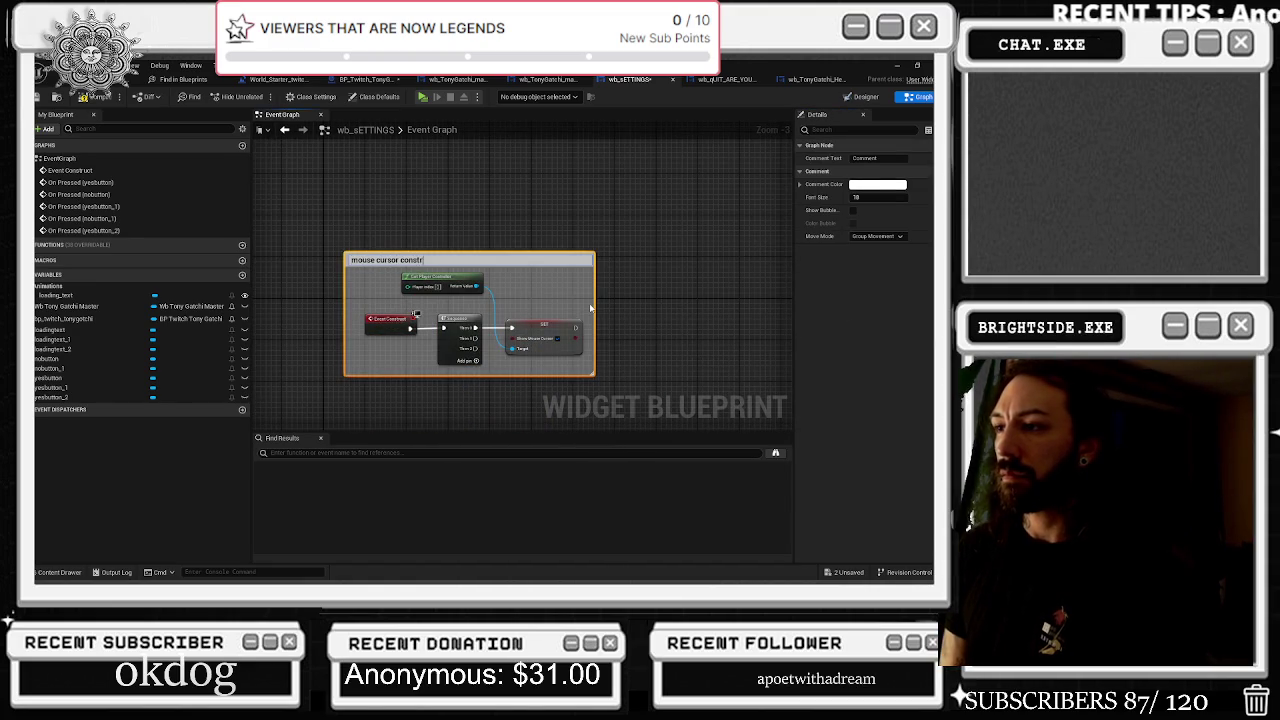
type("uct")
key("Return")
left_click(853, 210)
Nudge the On Pressed (yesbutton_2) node into place and go back to the wb_sETTINGS layout
scroll(503, 247, "down", 8)
scroll(503, 247, "up", 7)
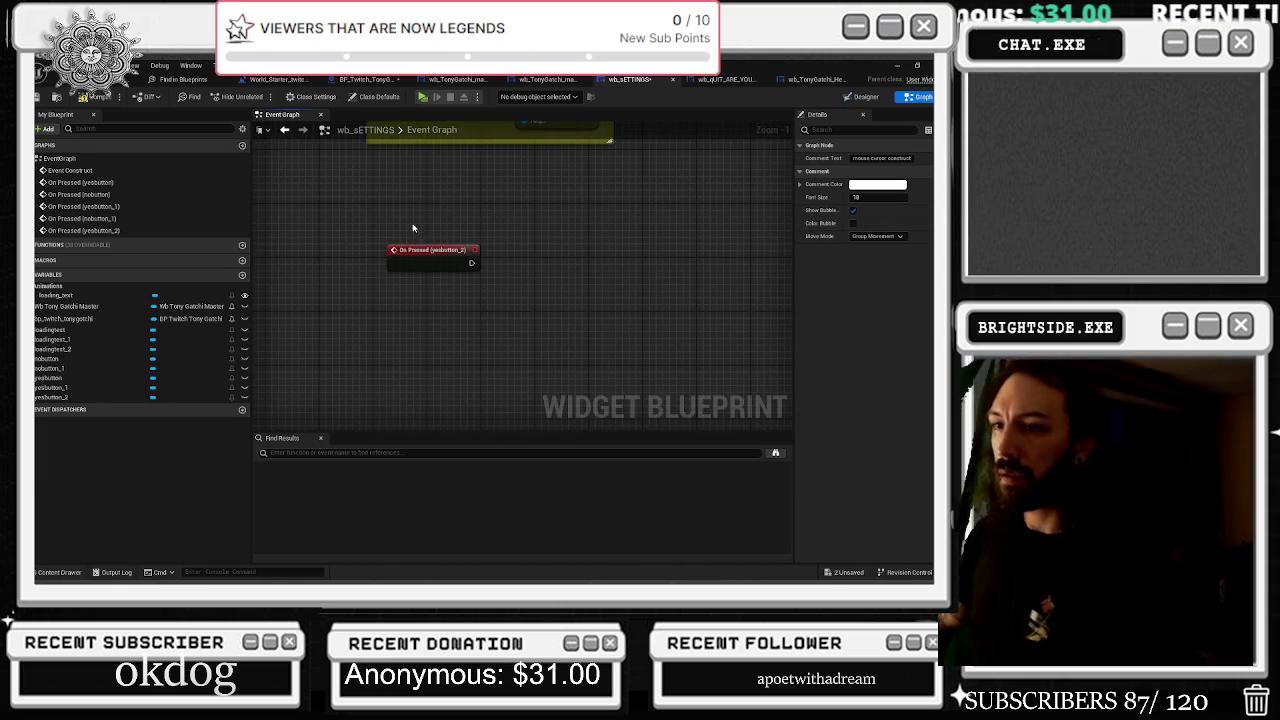
left_click_drag(407, 251, 400, 245)
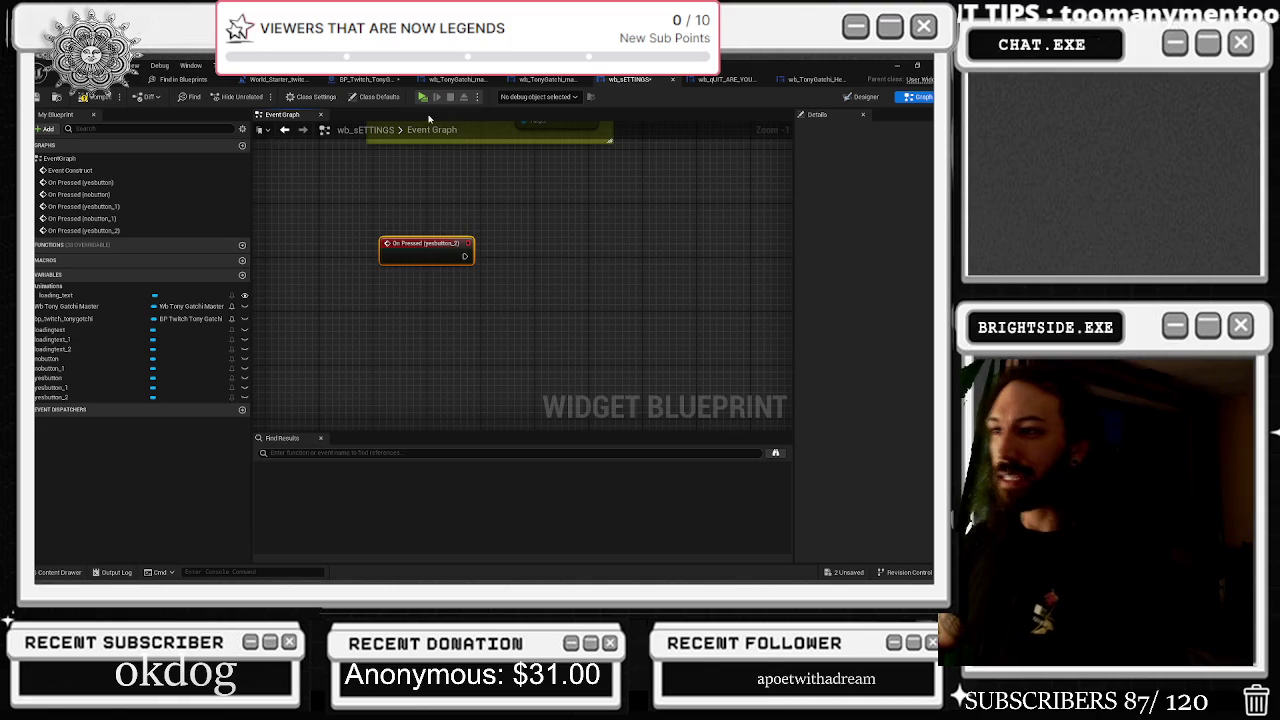
left_click(853, 98)
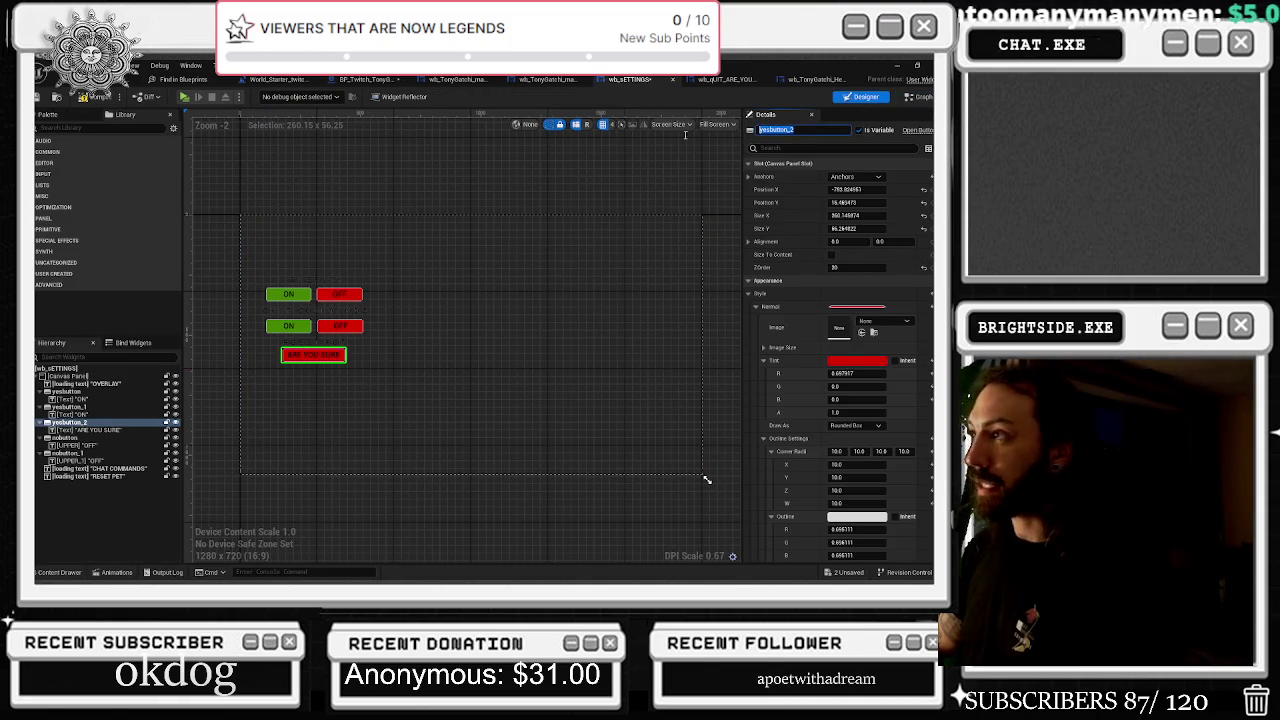
Rename the Reset Pet button to 'reset button' and check its relabelled On Pressed event
scroll(295, 360, "up", 3)
type("reset")
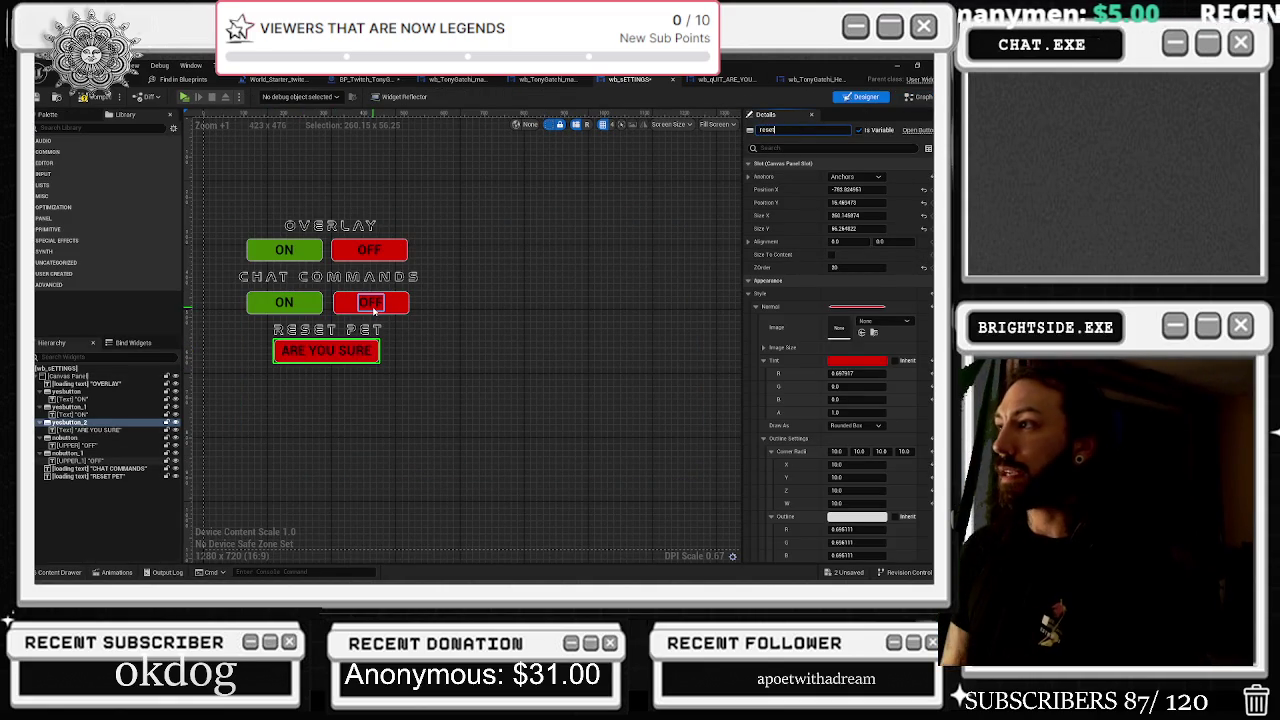
key("Return")
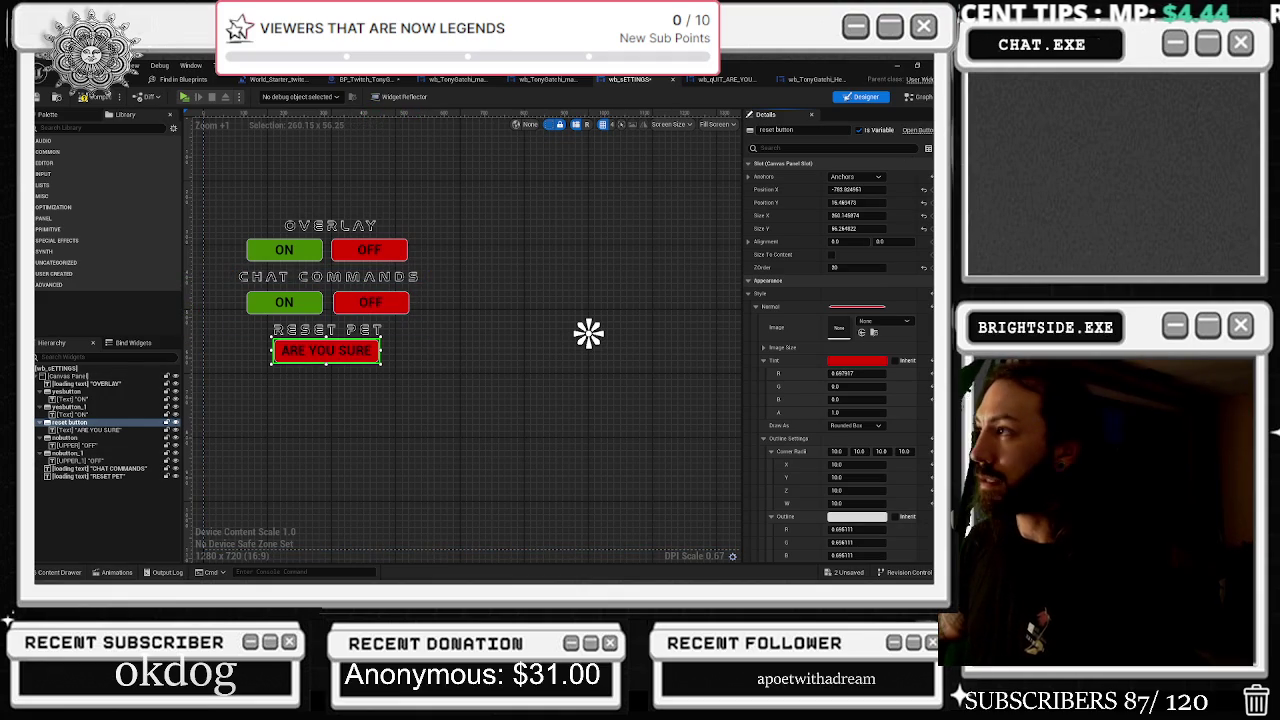
left_click(919, 98)
scroll(400, 275, "up", 1)
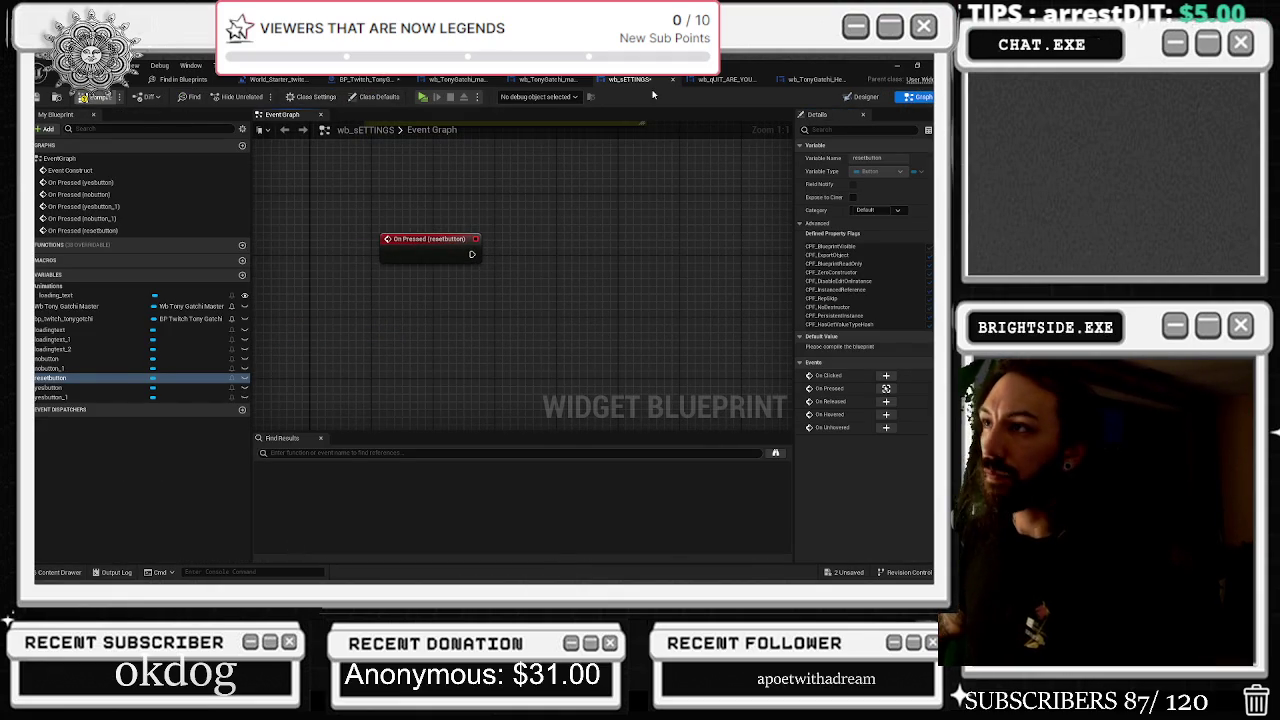
left_click(547, 79)
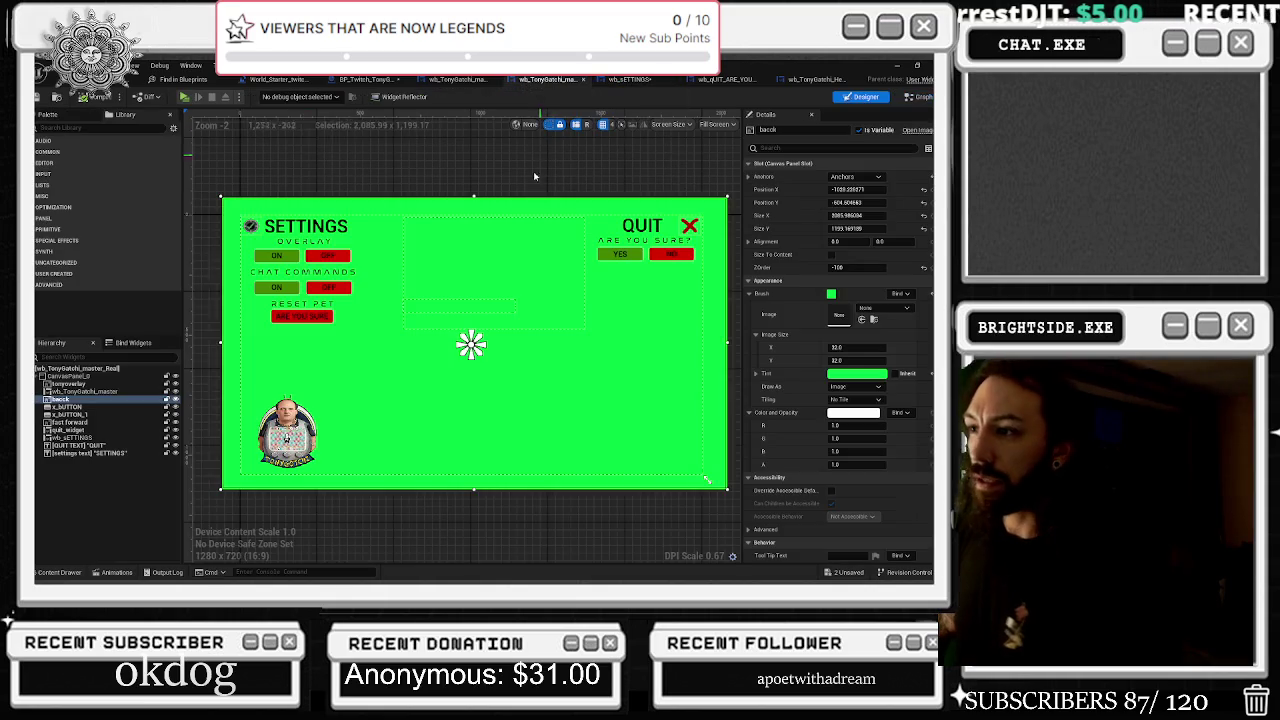
Search the master widget graph for 'save' and jump to the Get save game reference node
left_click(916, 96)
key("ctrl+f")
type("CONSTRUCT")
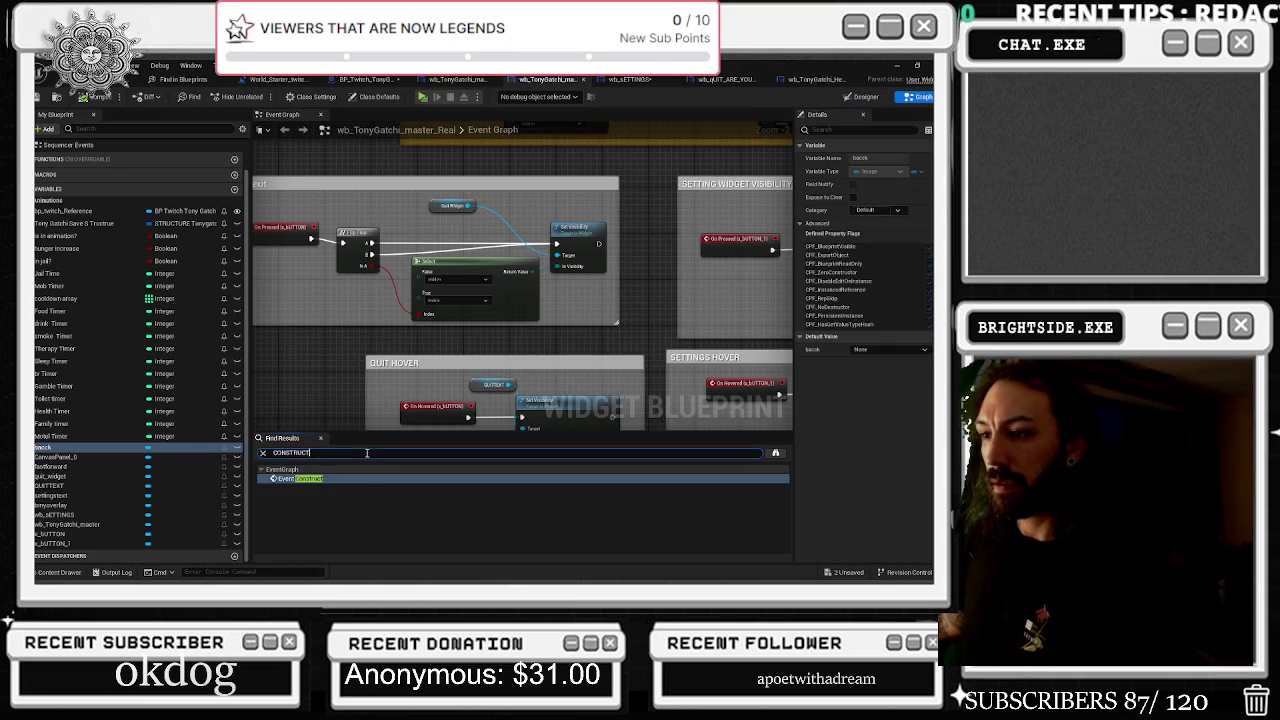
type("sav")
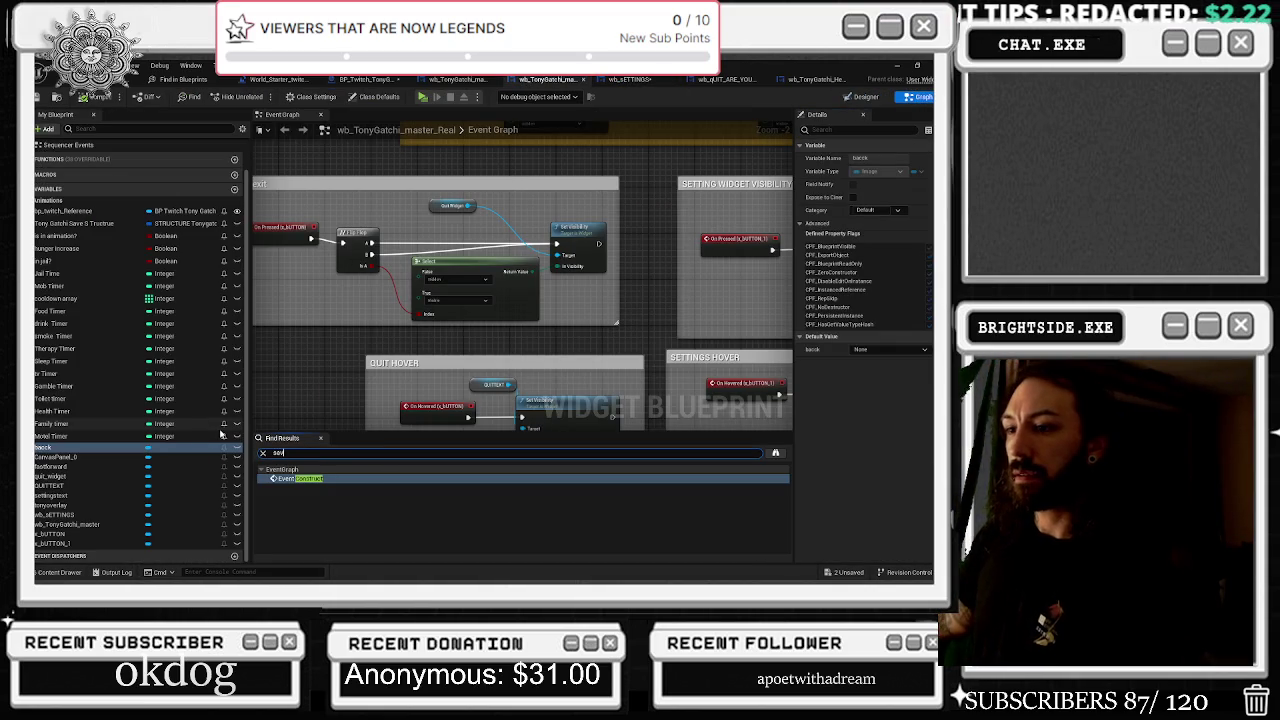
type("ee")
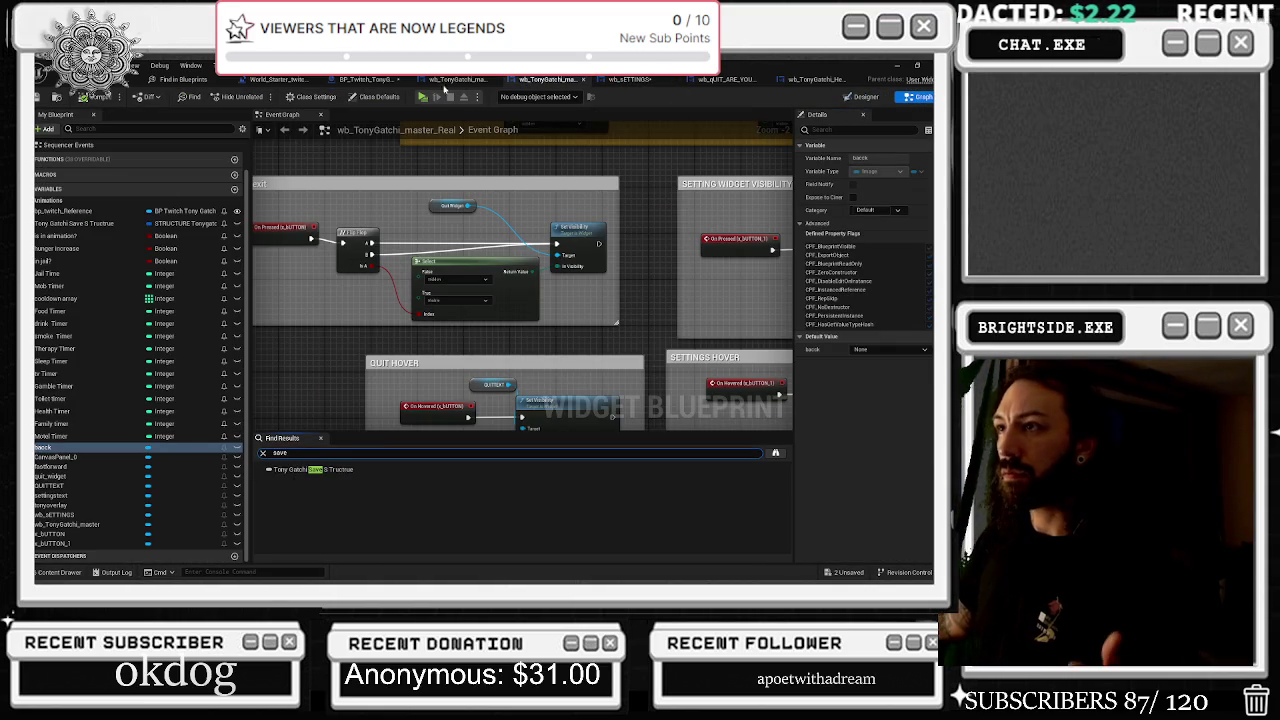
left_click(446, 80)
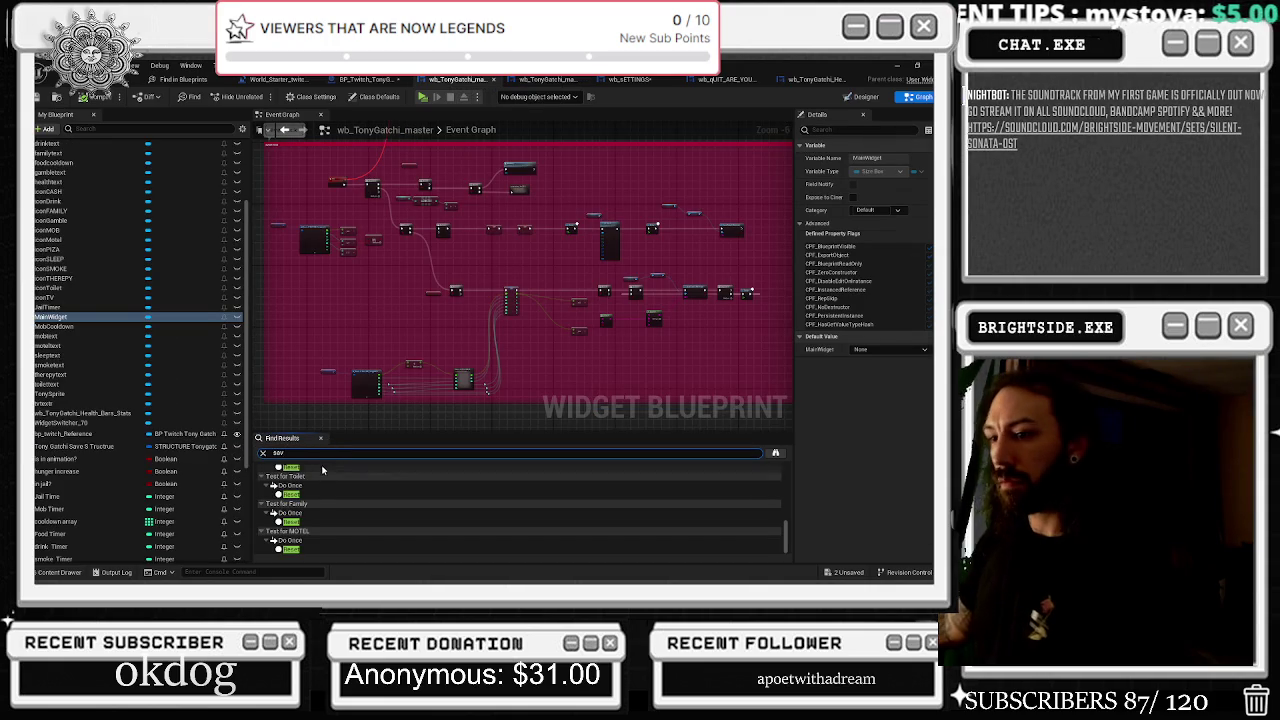
scroll(322, 481, "up", 10)
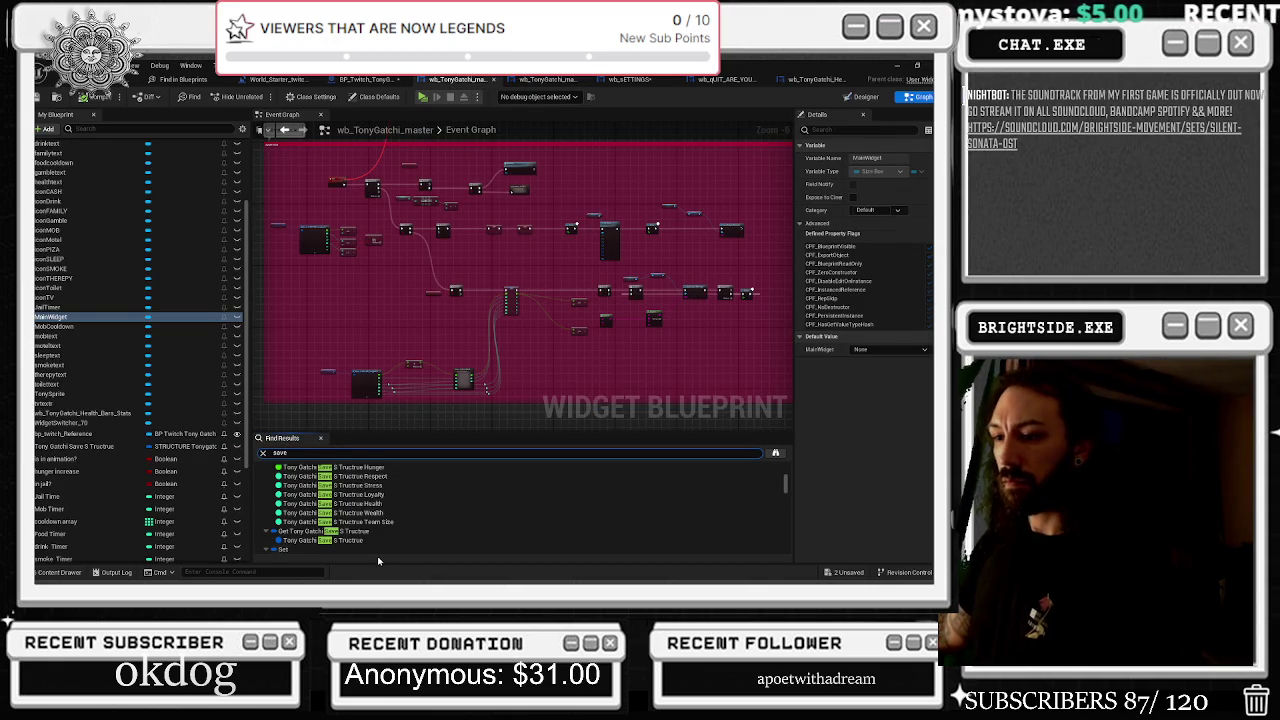
scroll(366, 520, "up", 5)
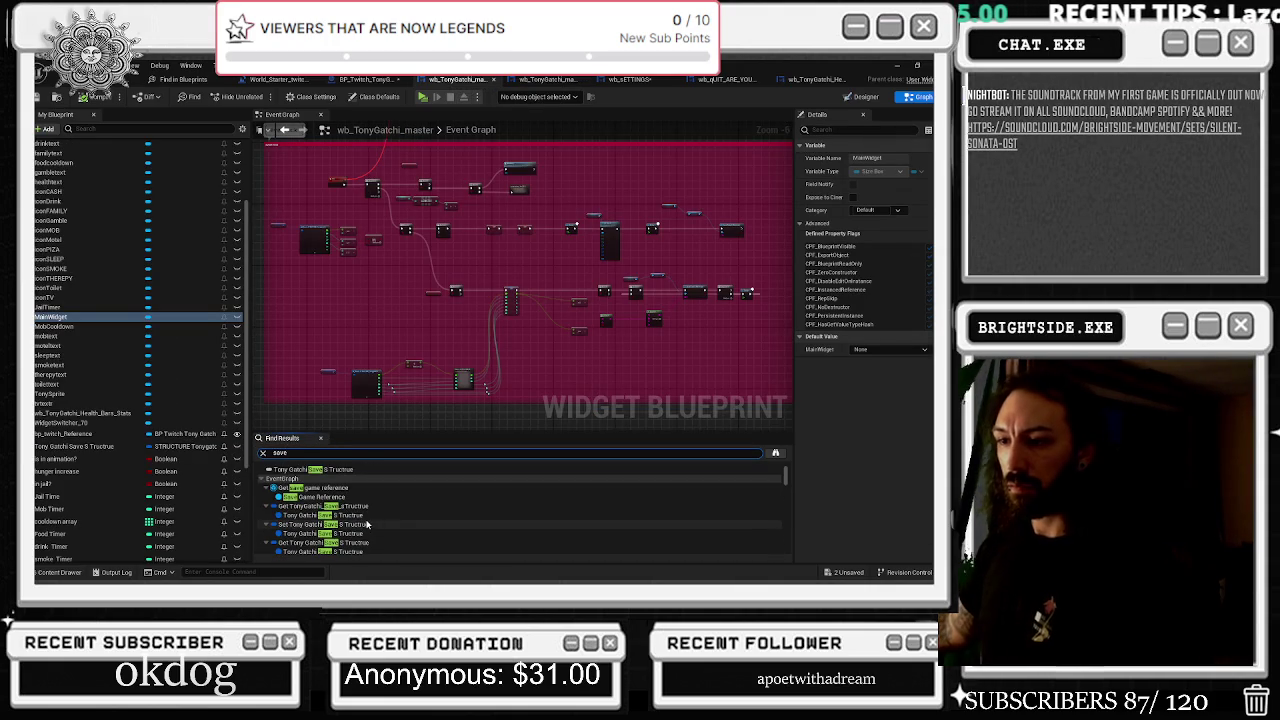
left_click(341, 490)
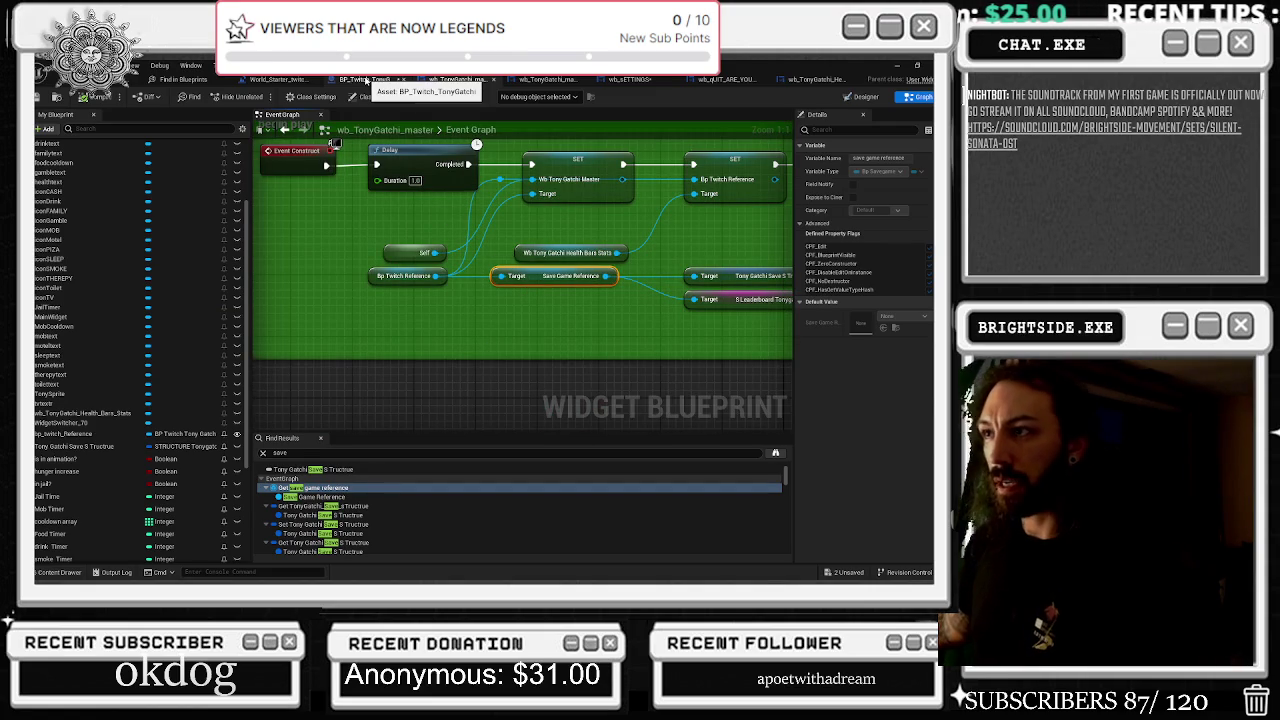
Survey the neighbouring SET, Delay and Set Brush nodes, then go to BP_Twitch_TonyGatchi's save game graph
left_click_drag(560, 240, 253, 297)
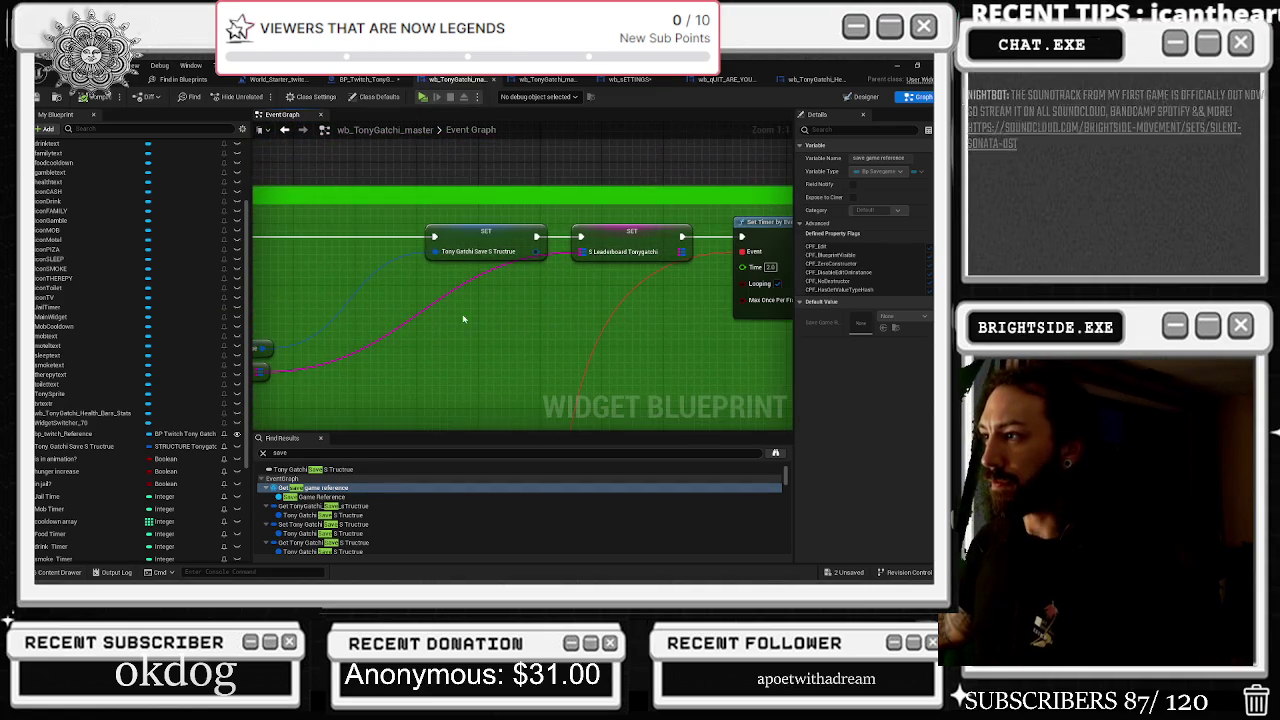
scroll(562, 342, "down", 2)
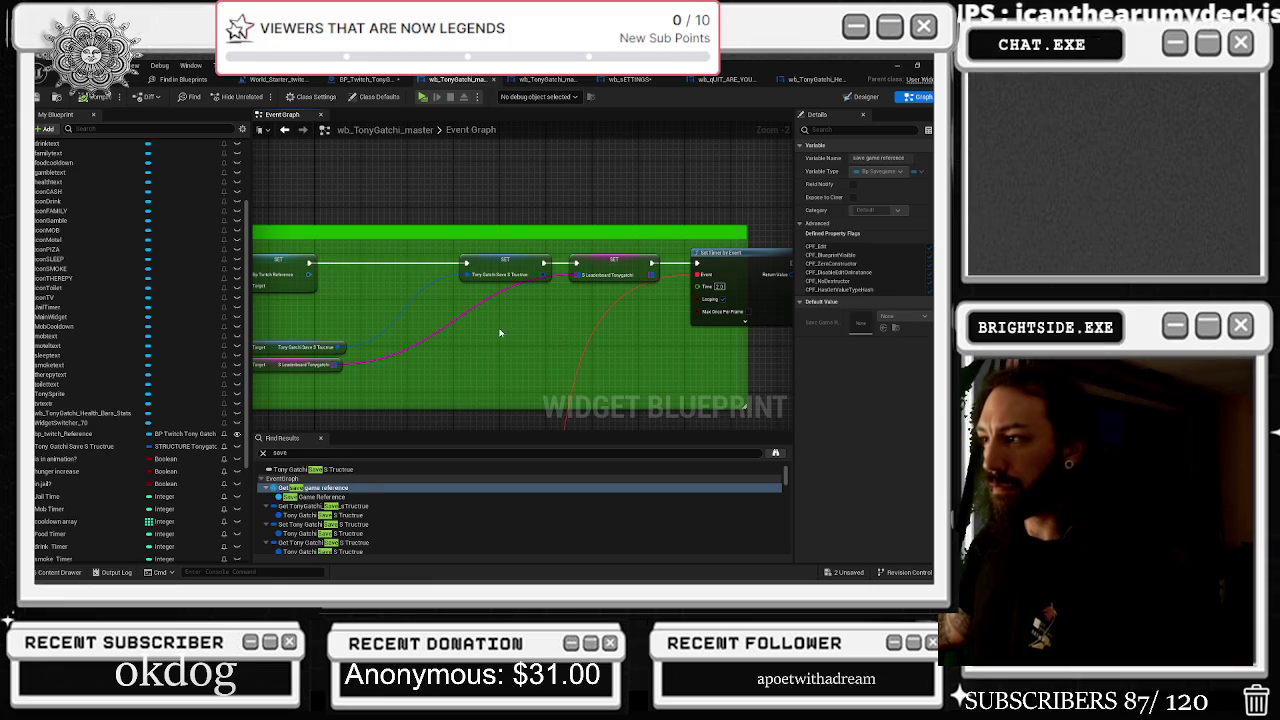
left_click_drag(520, 320, 525, 15)
mouse_move(520, 300)
left_mouse_down()
mouse_move(520, 260)
mouse_move(470, 200)
mouse_move(515, 205)
mouse_move(500, 180)
left_mouse_up()
scroll(520, 258, "down", 3)
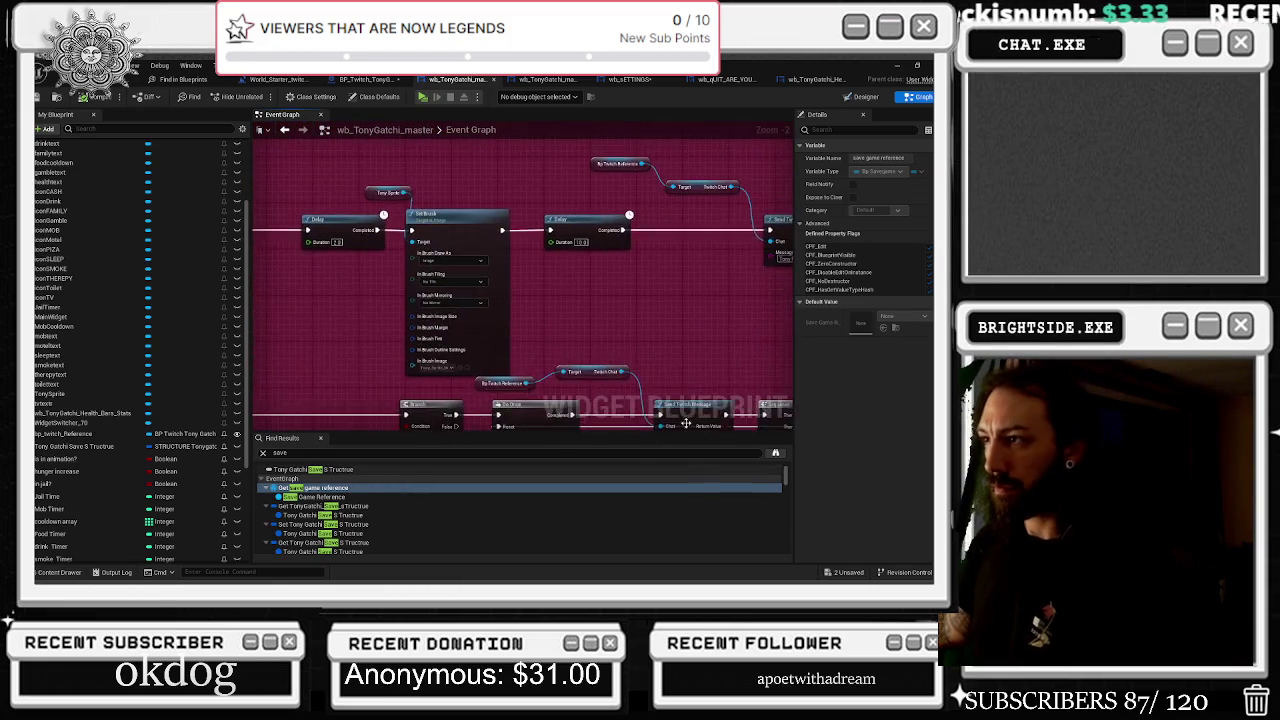
scroll(517, 354, "down", 3)
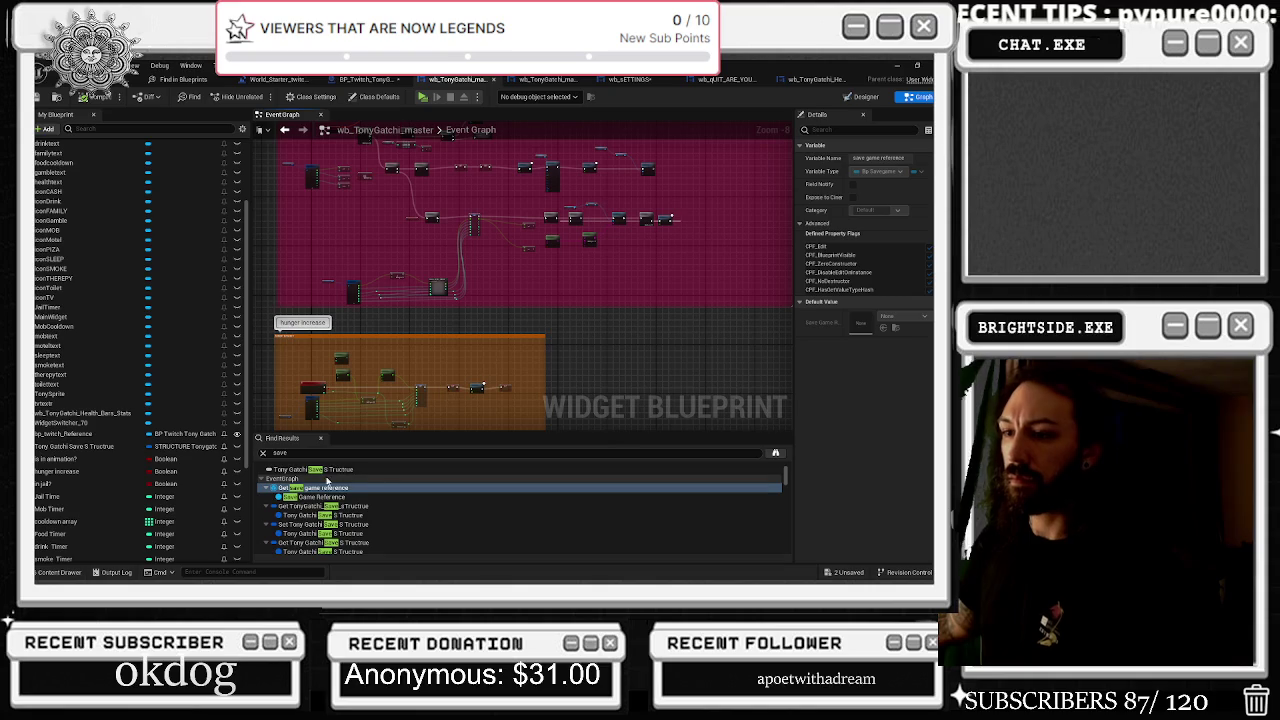
scroll(340, 505, "down", 5)
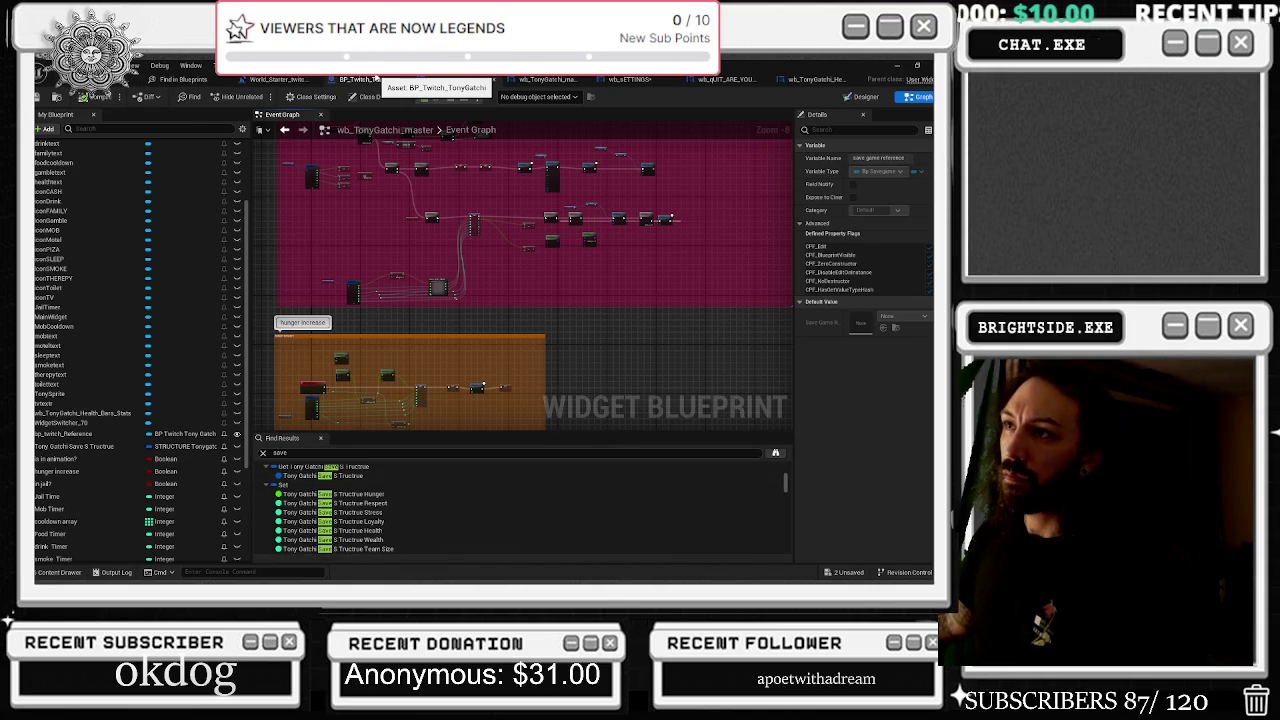
left_click(370, 79)
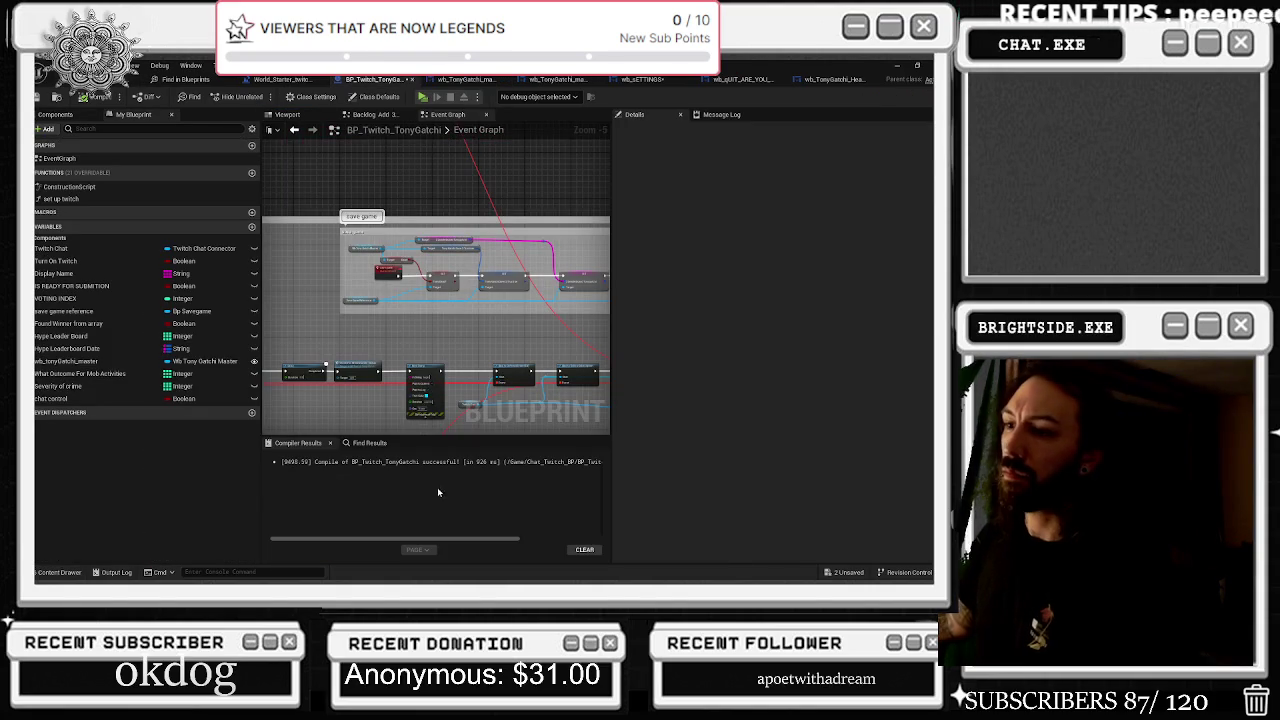
Search BP_Twitch_TonyGatchi for 'save' and review the Does Save Game Exist, Save Game Reference and Save Structure Hunger results
left_click(369, 443)
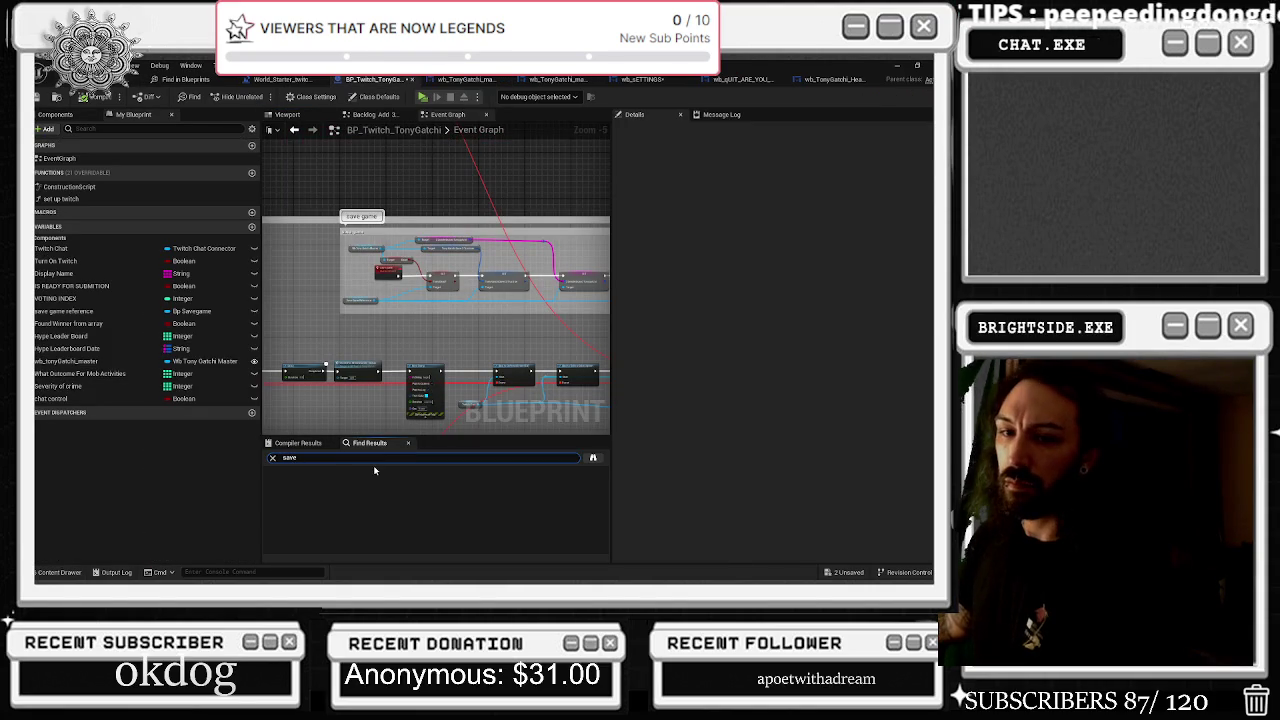
key("Return")
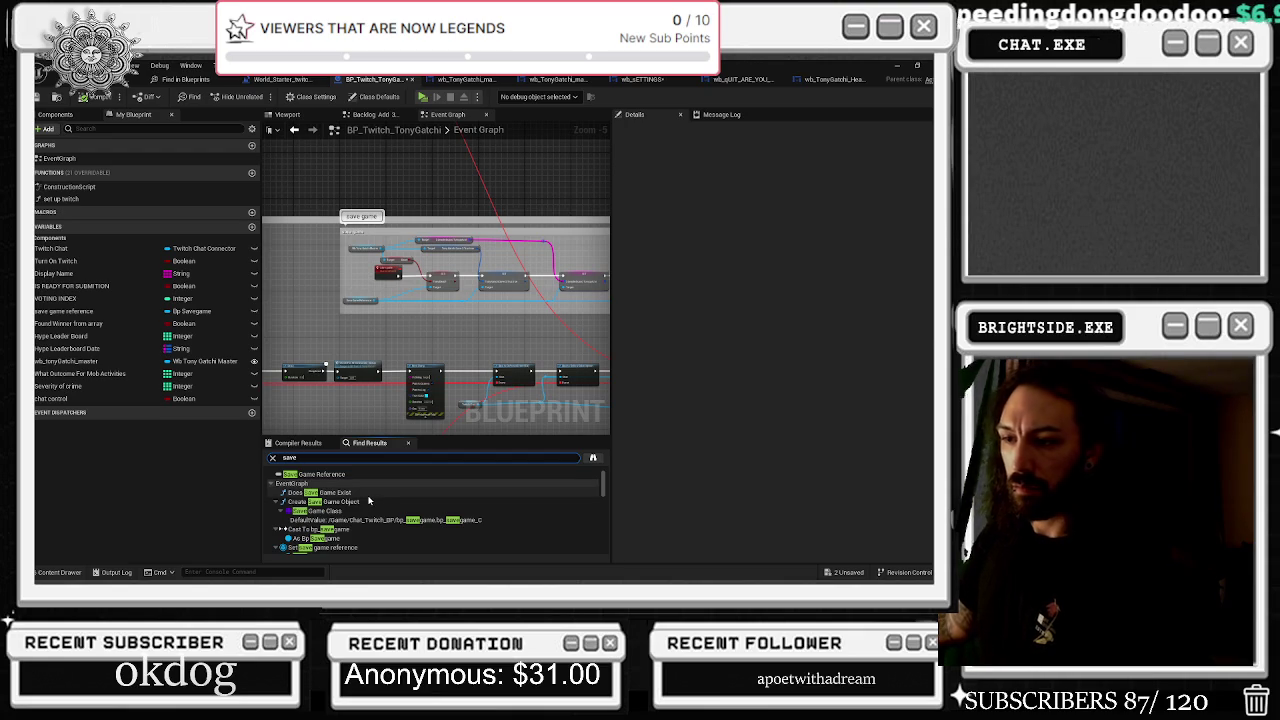
left_click(369, 492)
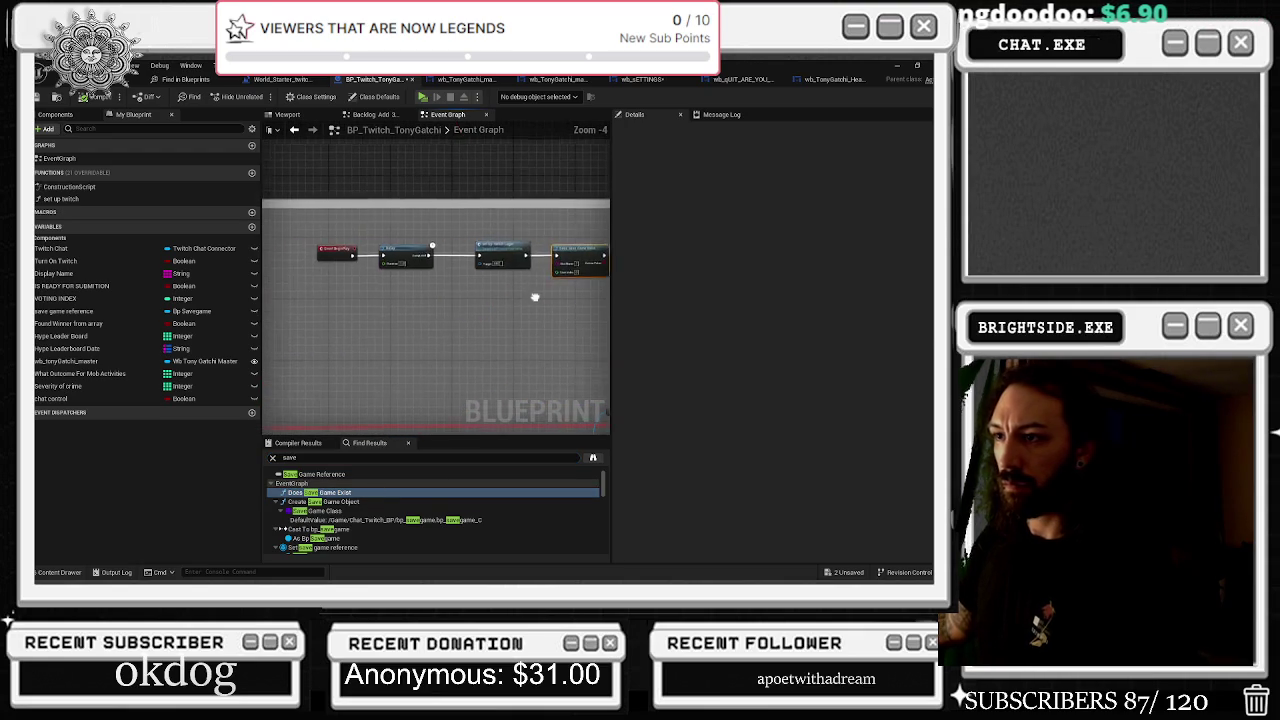
scroll(357, 505, "down", 1)
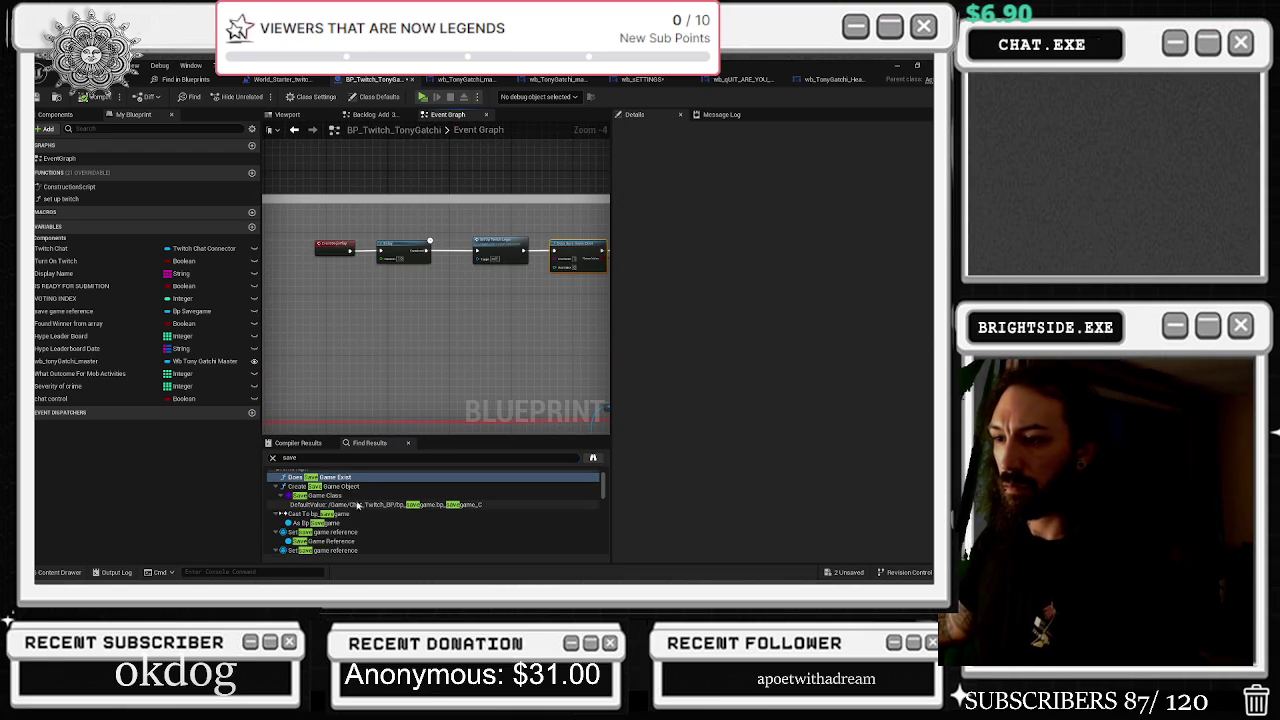
left_click(348, 541)
scroll(349, 534, "down", 1)
scroll(355, 532, "down", 8)
scroll(377, 531, "up", 2)
double_click(377, 519)
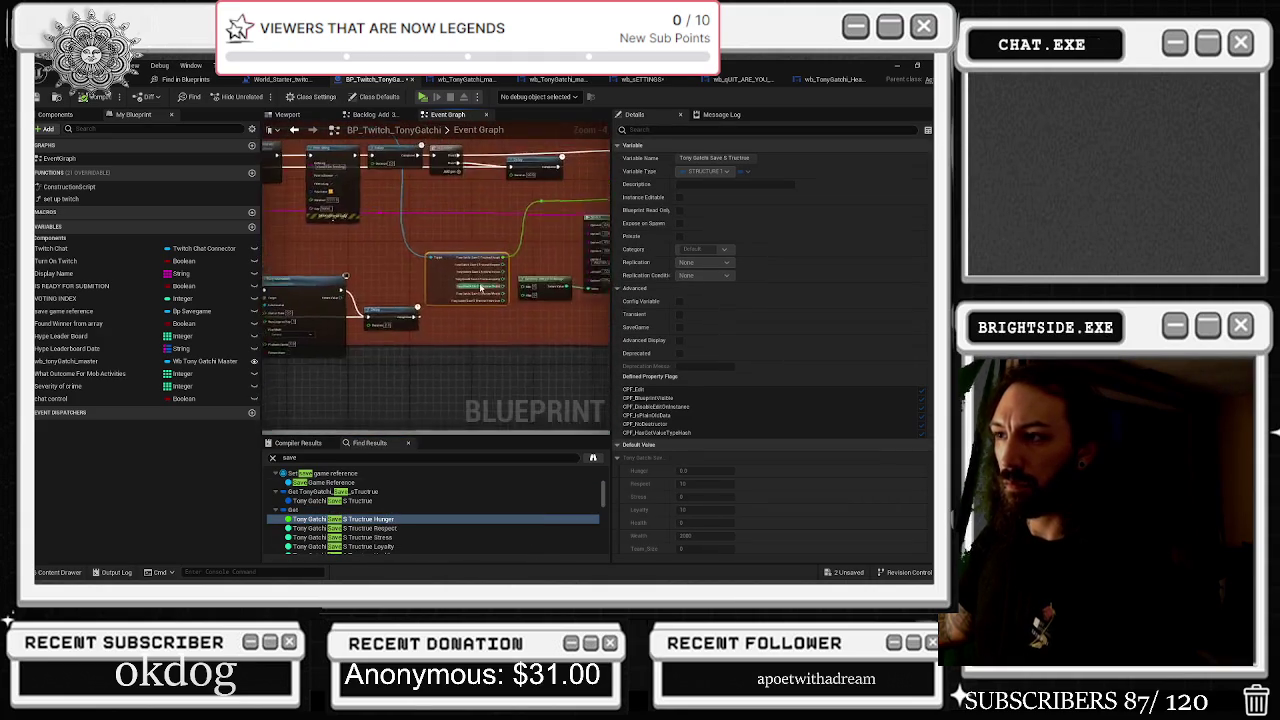
scroll(421, 219, "up", 1)
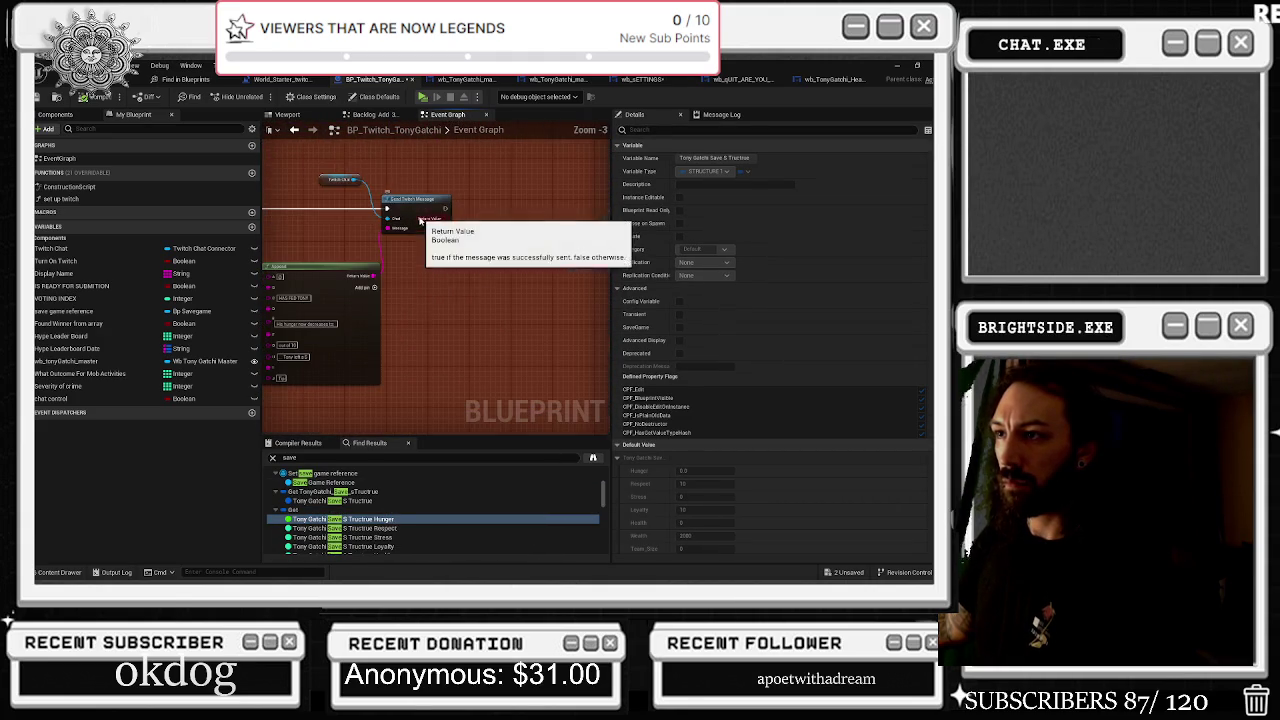
Pan past the AND and Branch nodes and open the Eating event in the master widget's Food/Sleep graph
left_click(421, 219)
mouse_move(421, 219)
left_mouse_down()
mouse_move(328, 336)
mouse_move(467, 310)
mouse_move(497, 206)
mouse_move(440, 280)
mouse_move(419, 341)
left_mouse_up()
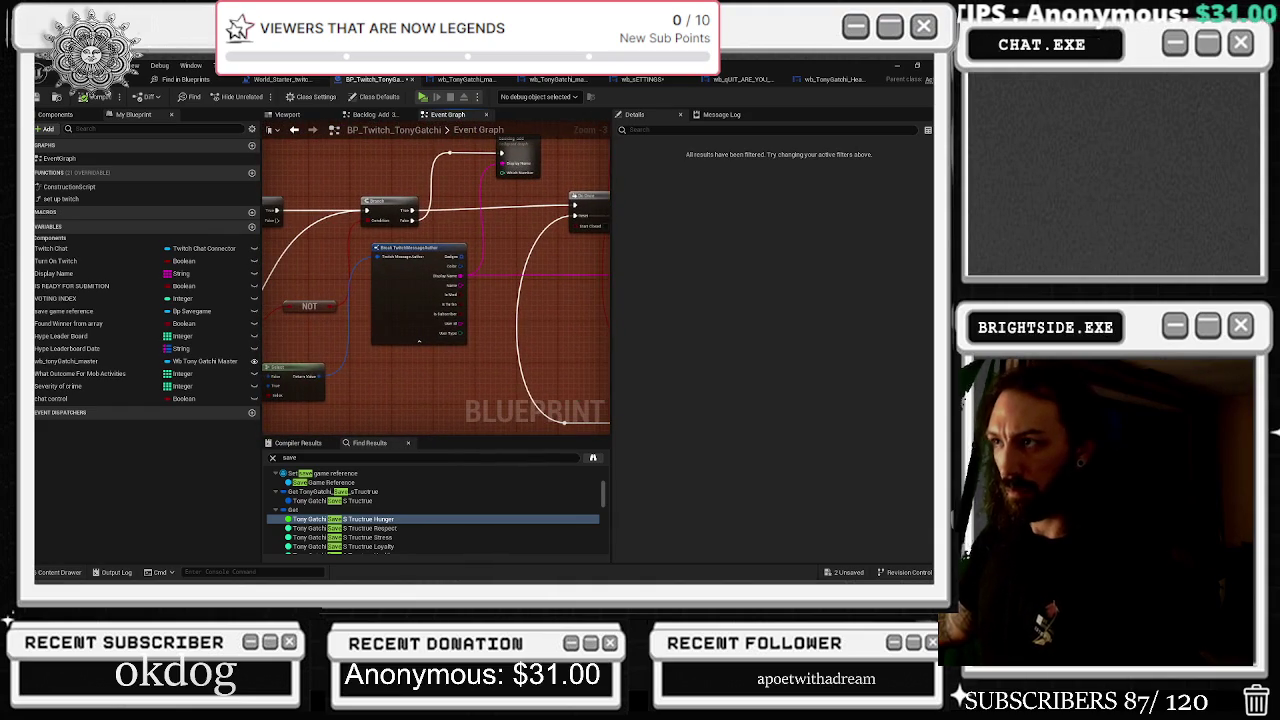
mouse_move(549, 258)
left_mouse_down()
mouse_move(309, 374)
mouse_move(263, 370)
mouse_move(483, 313)
left_mouse_up()
double_click(485, 301)
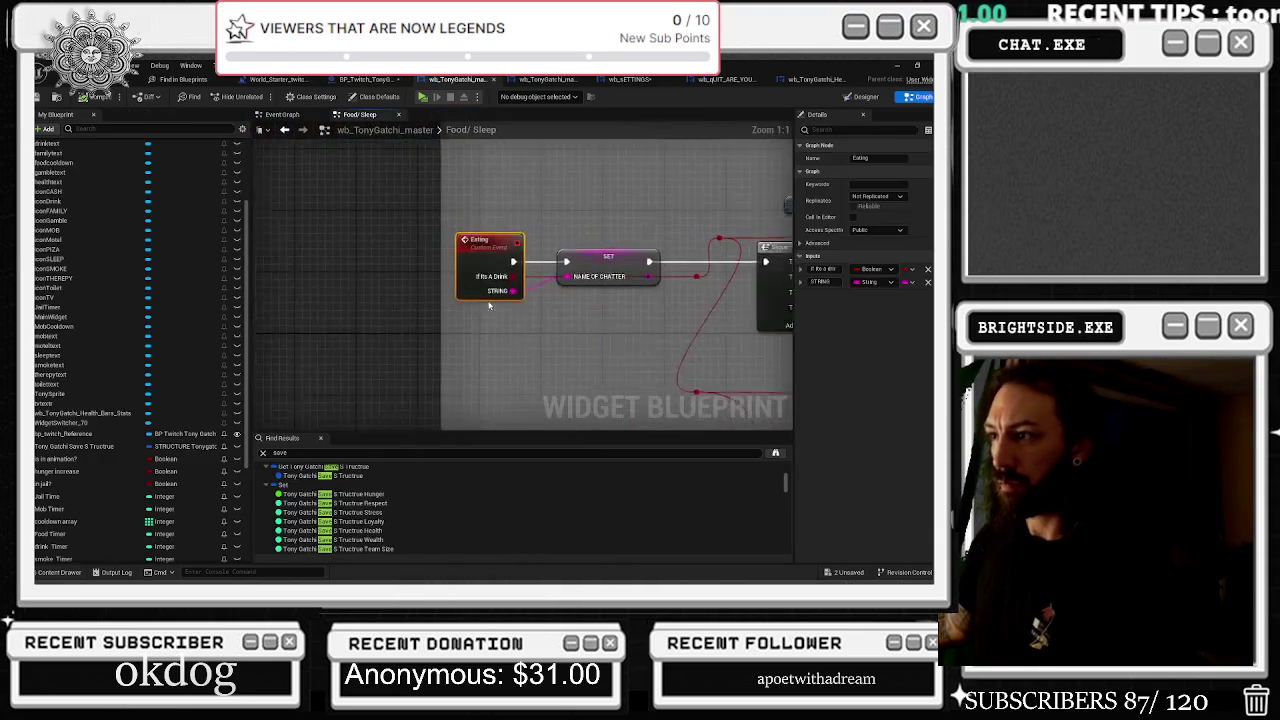
Look over the Food/Sleep cooldown comment area and open the collapsed Add Respect To Chat 2 node
scroll(468, 288, "down", 2)
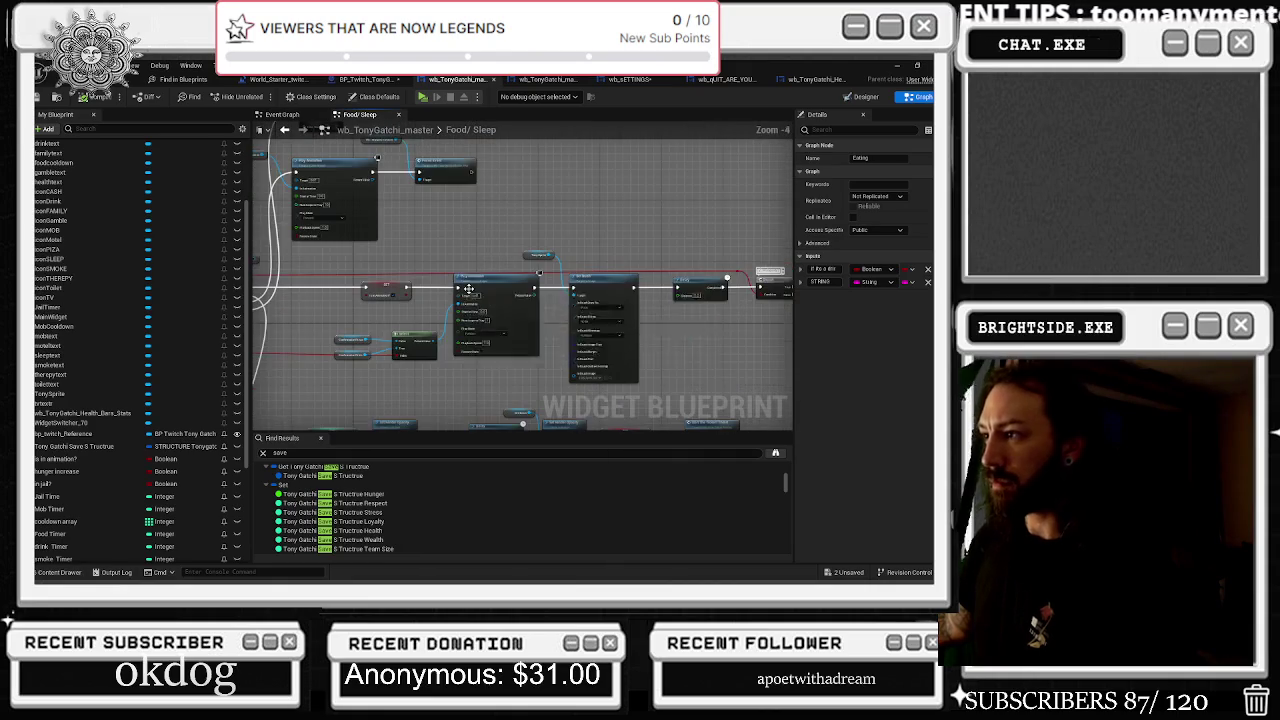
scroll(587, 283, "up", 2)
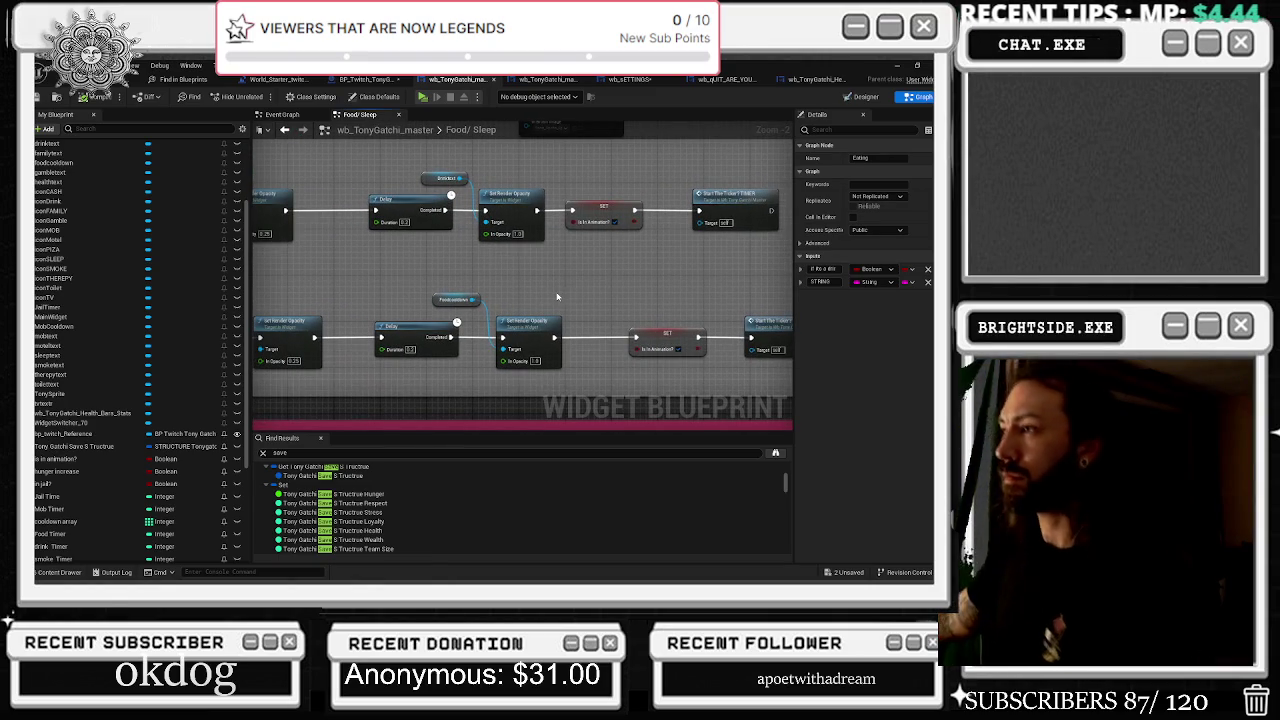
scroll(557, 296, "down", 3)
scroll(391, 270, "up", 3)
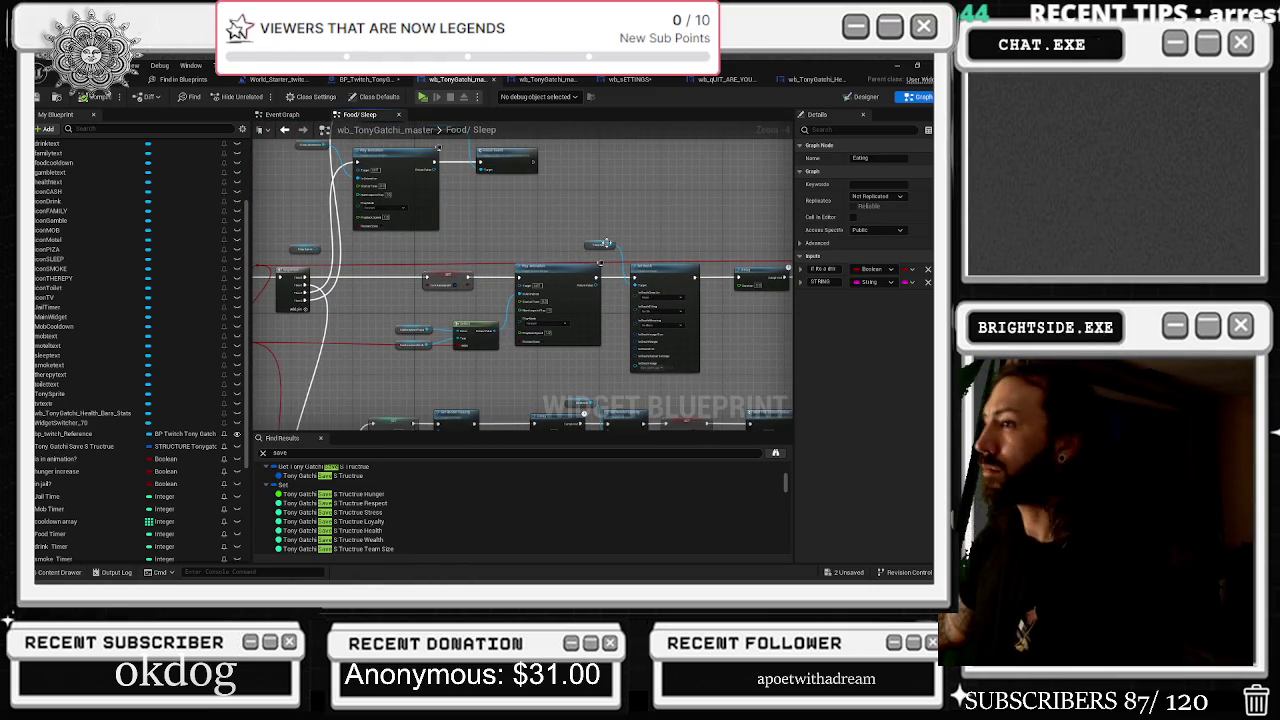
left_click_drag(457, 235, 519, 354)
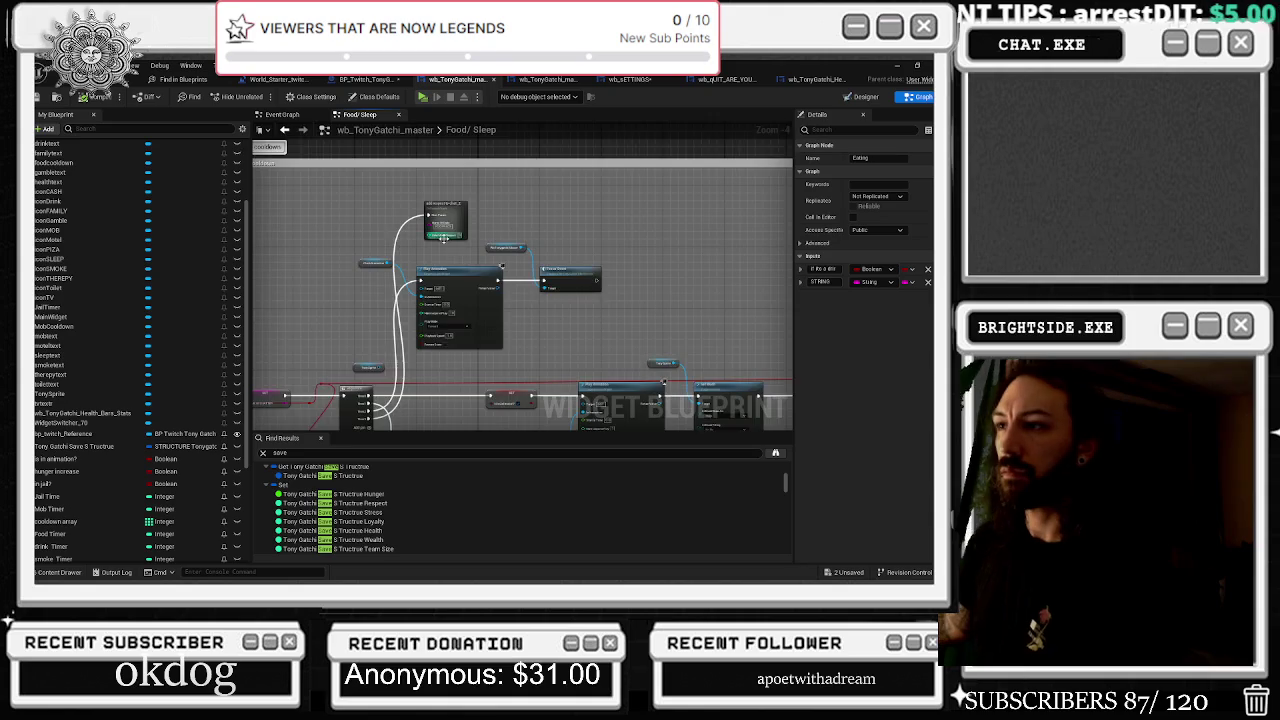
double_click(460, 212)
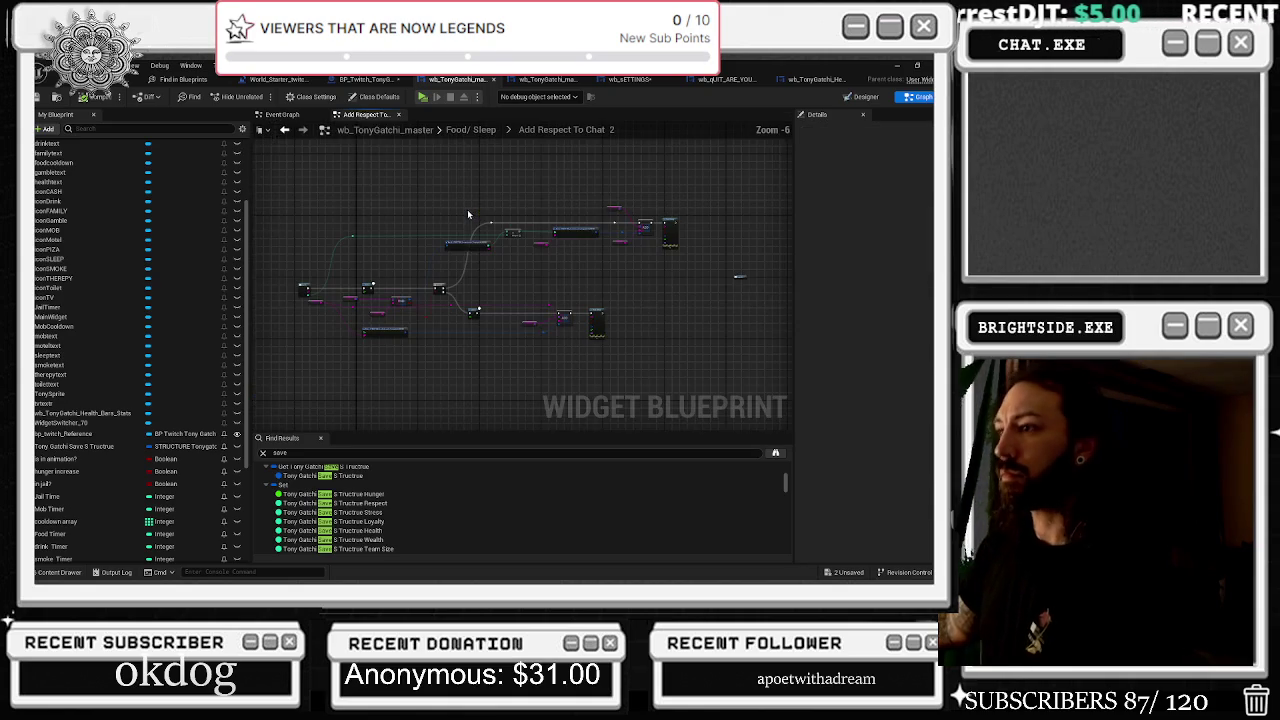
Return from Add Respect To Chat 2 to wb_TonyGatchi_master's Food/ Sleep graph
scroll(474, 264, "up", 2)
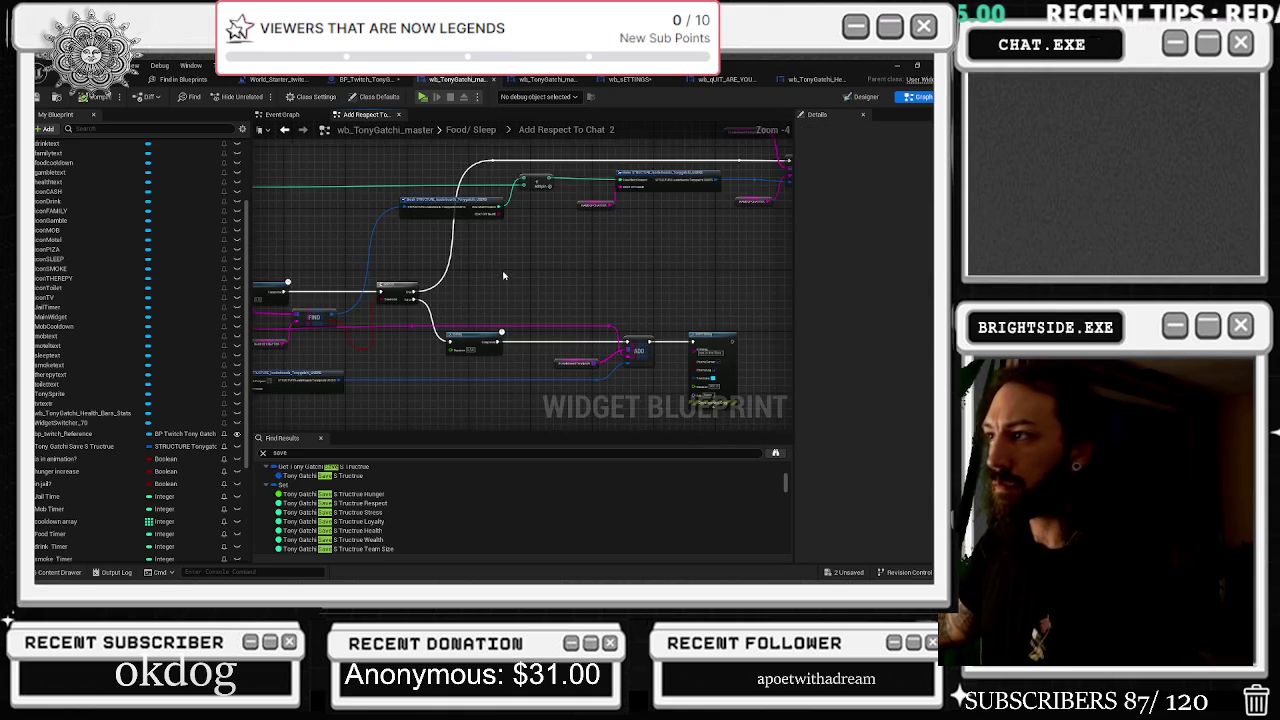
scroll(504, 275, "down", 1)
scroll(688, 230, "up", 1)
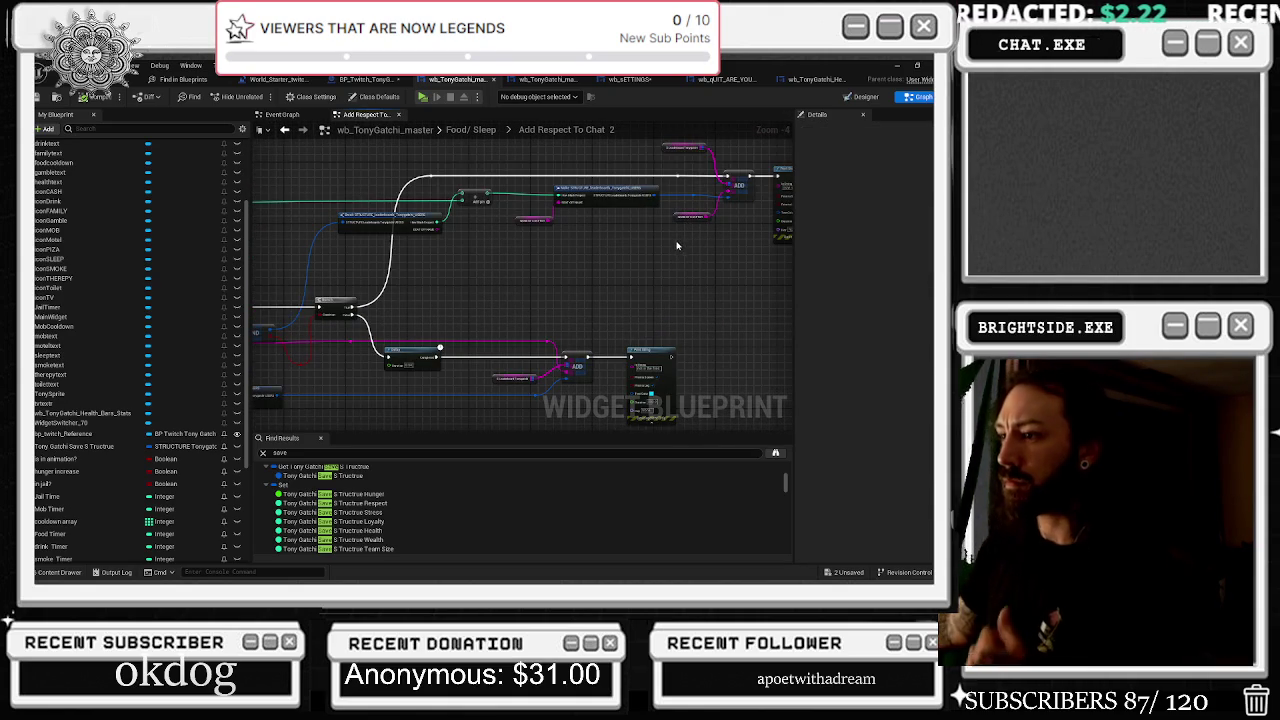
scroll(508, 396, "up", 1)
key("ctrl+f")
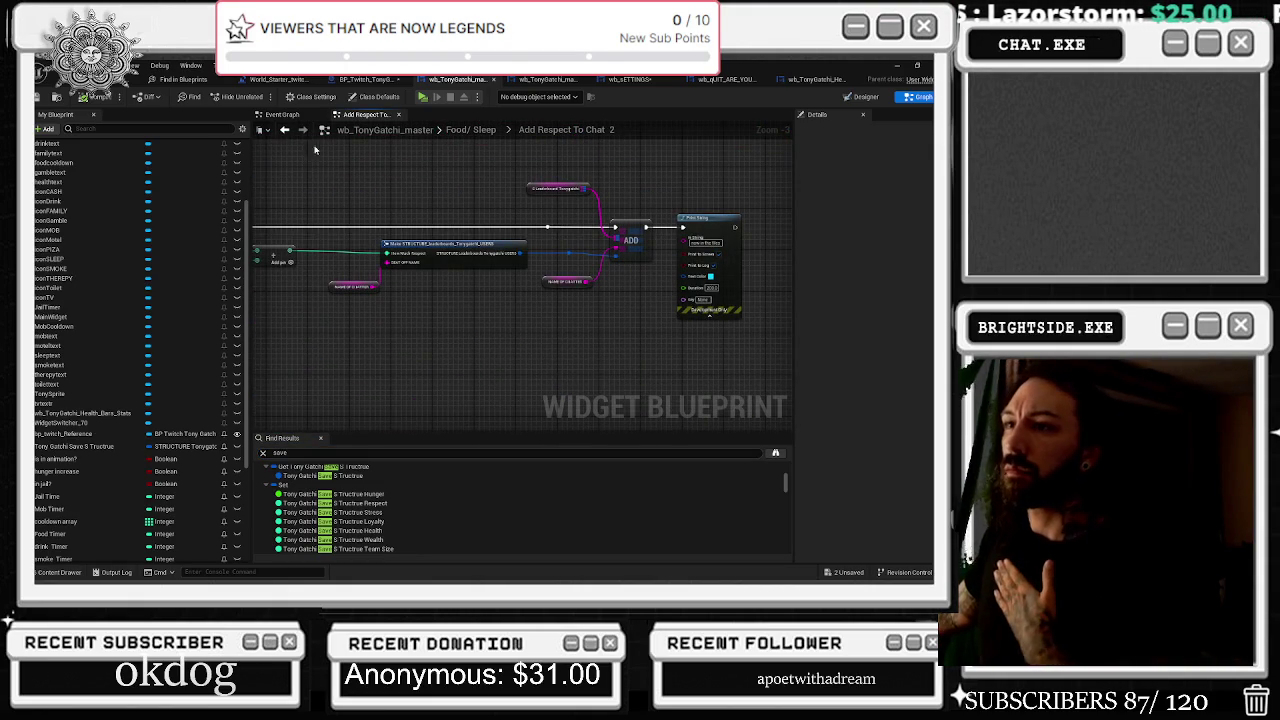
left_click(285, 129)
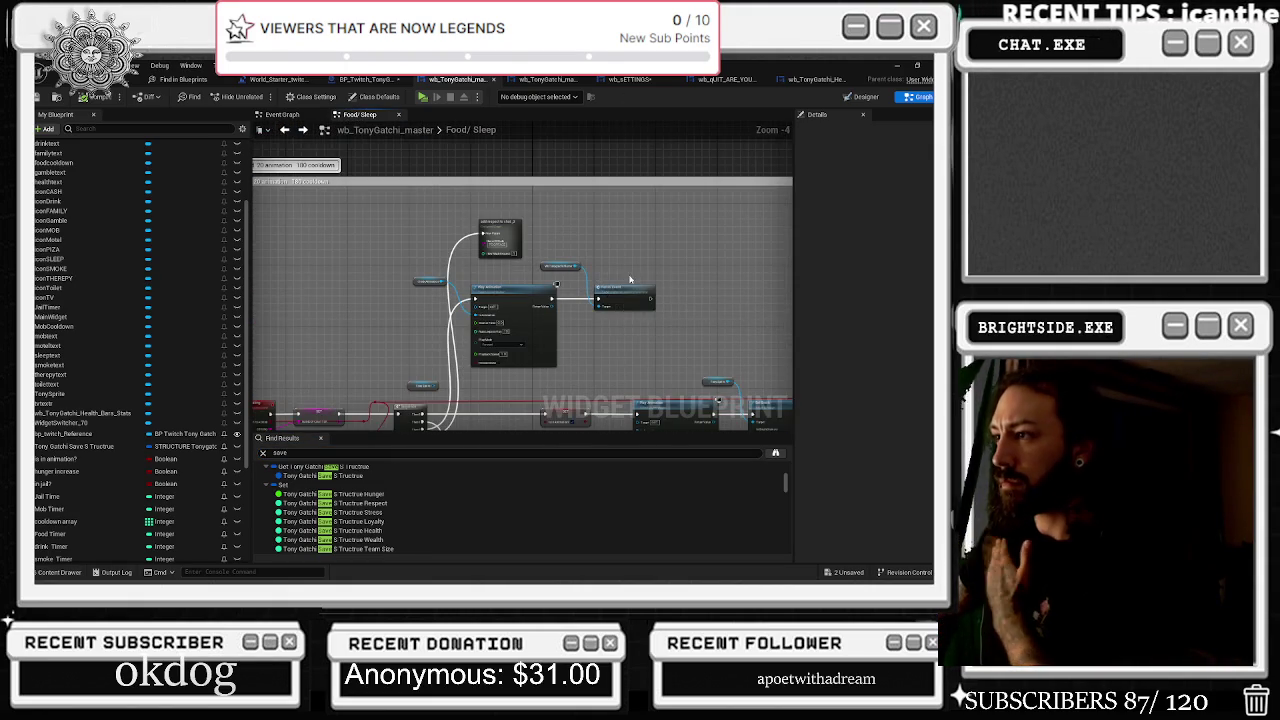
scroll(629, 280, "down", 2)
left_click_drag(629, 280, 408, 210)
left_click_drag(502, 226, 254, 147)
left_click_drag(566, 198, 509, 99)
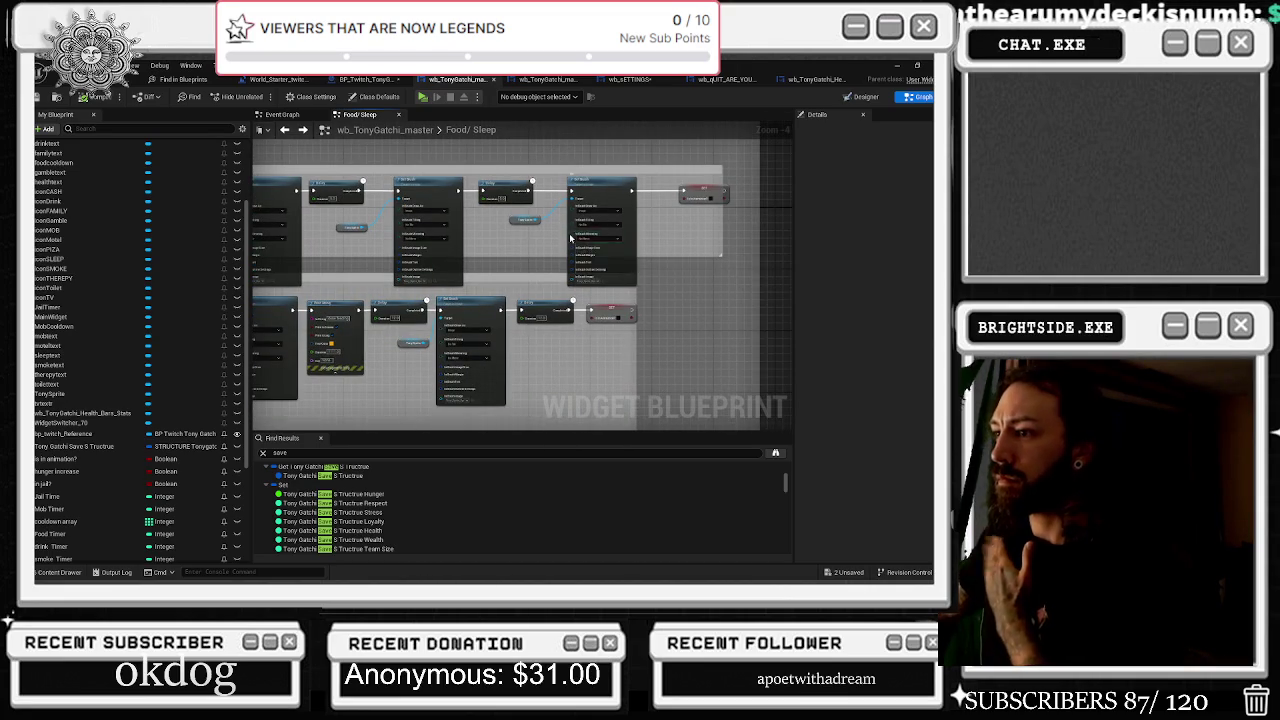
left_click_drag(570, 237, 683, 176)
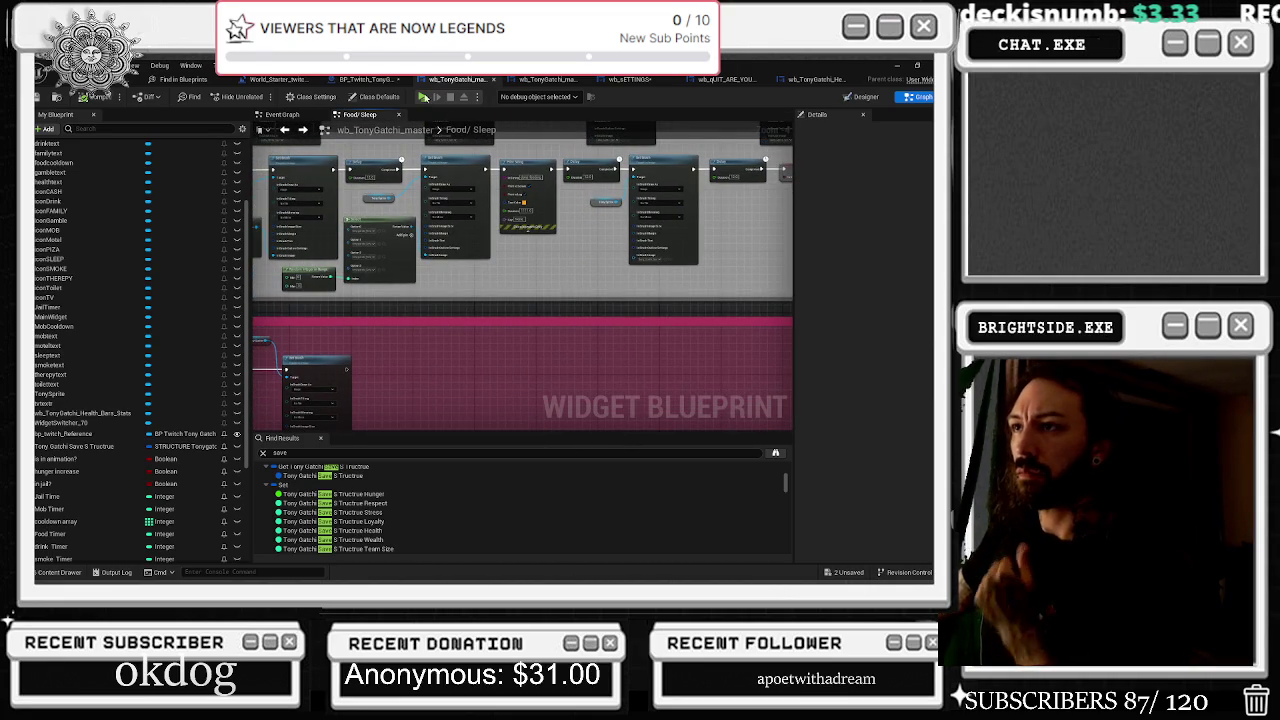
left_click(537, 81)
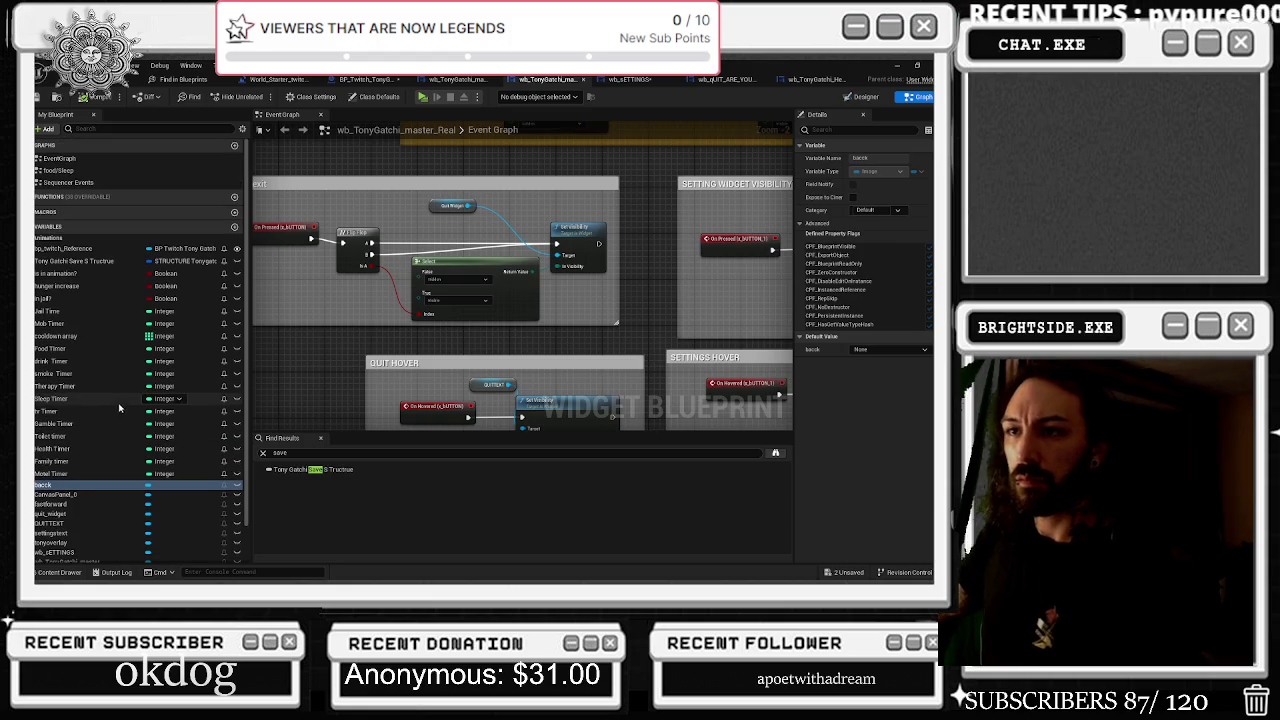
left_click(457, 79)
scroll(669, 223, "down", 10)
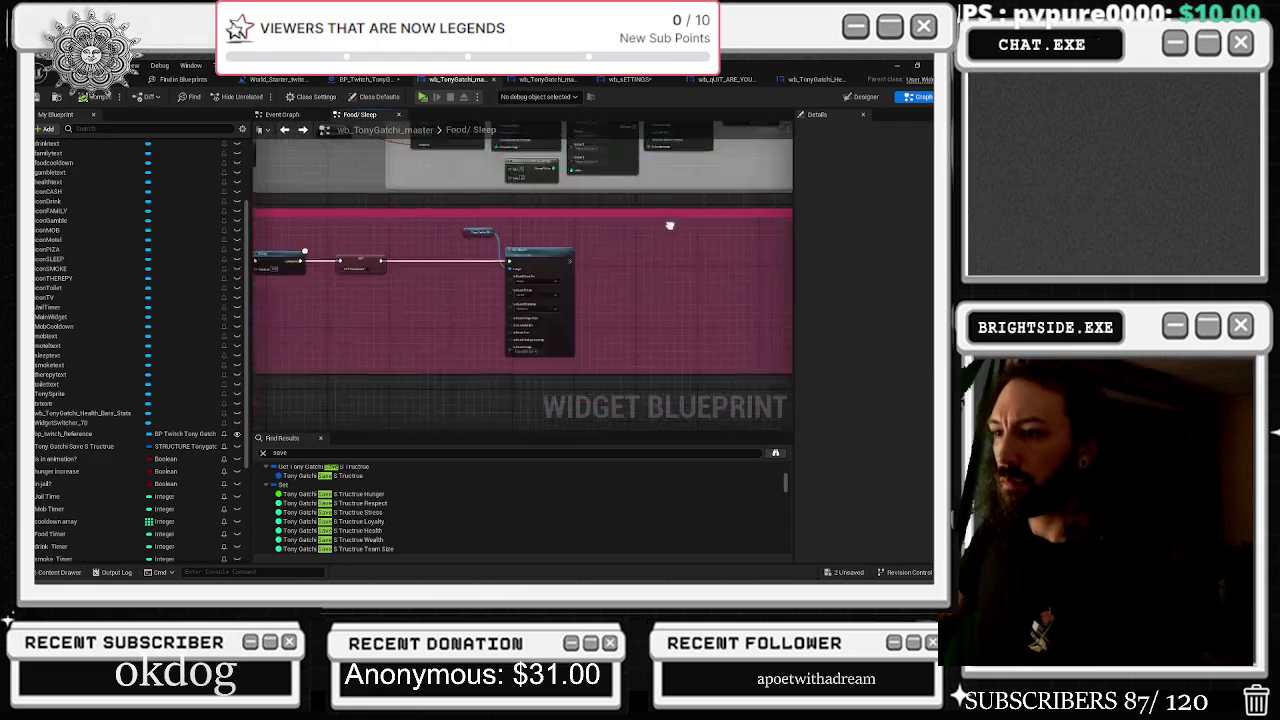
scroll(429, 277, "up", 6)
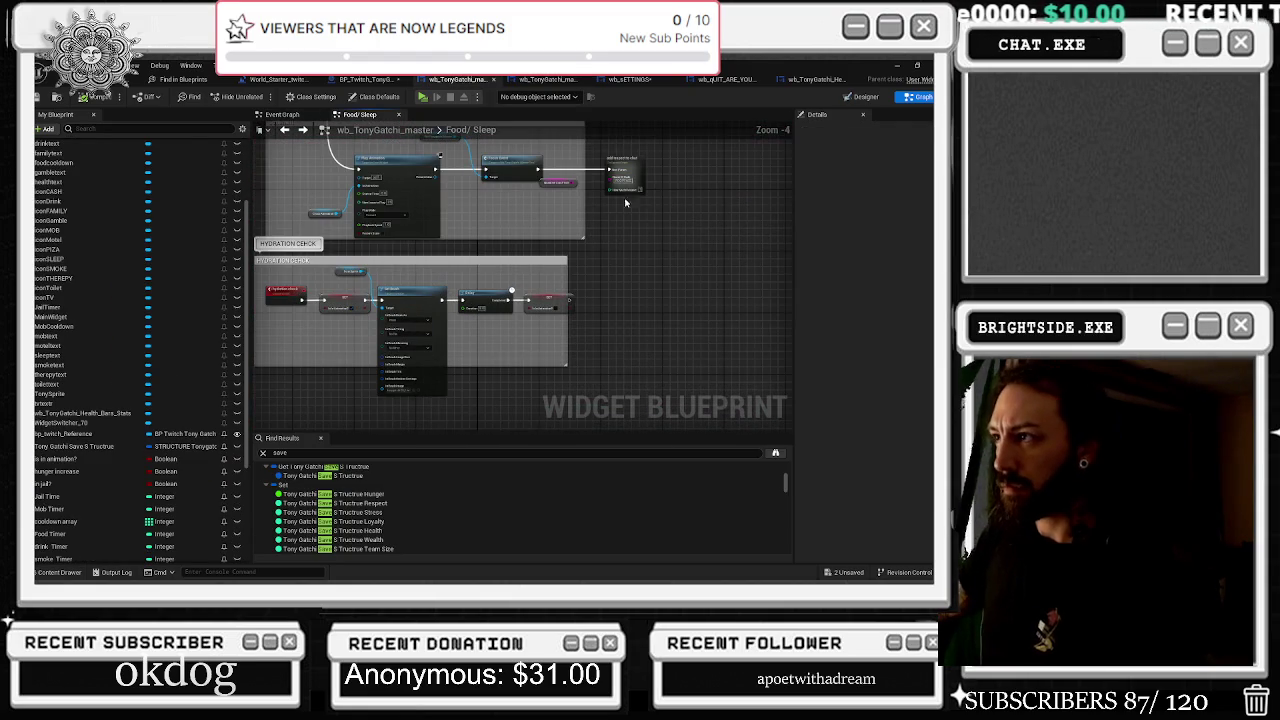
left_click_drag(555, 242, 562, 242)
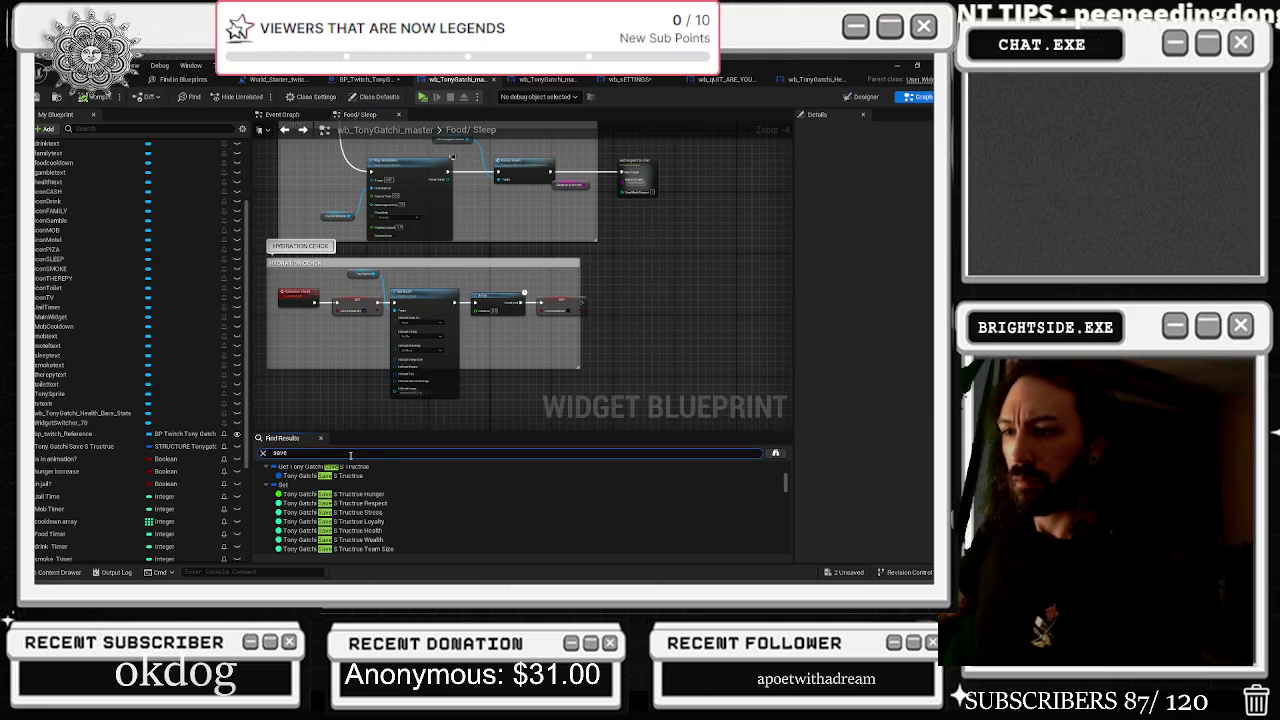
scroll(397, 503, "up", 1)
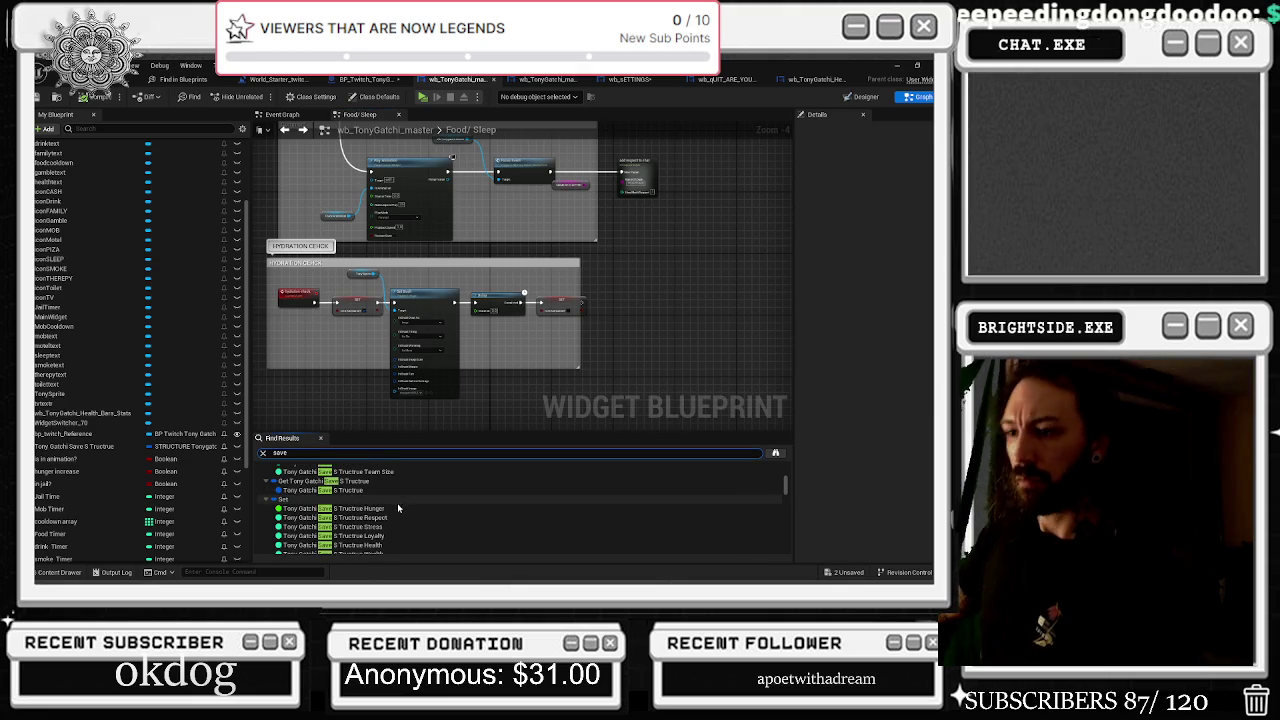
Jump to where the Tony Gatchi Save S Tructure stats are set
left_click(395, 492)
left_click(395, 499)
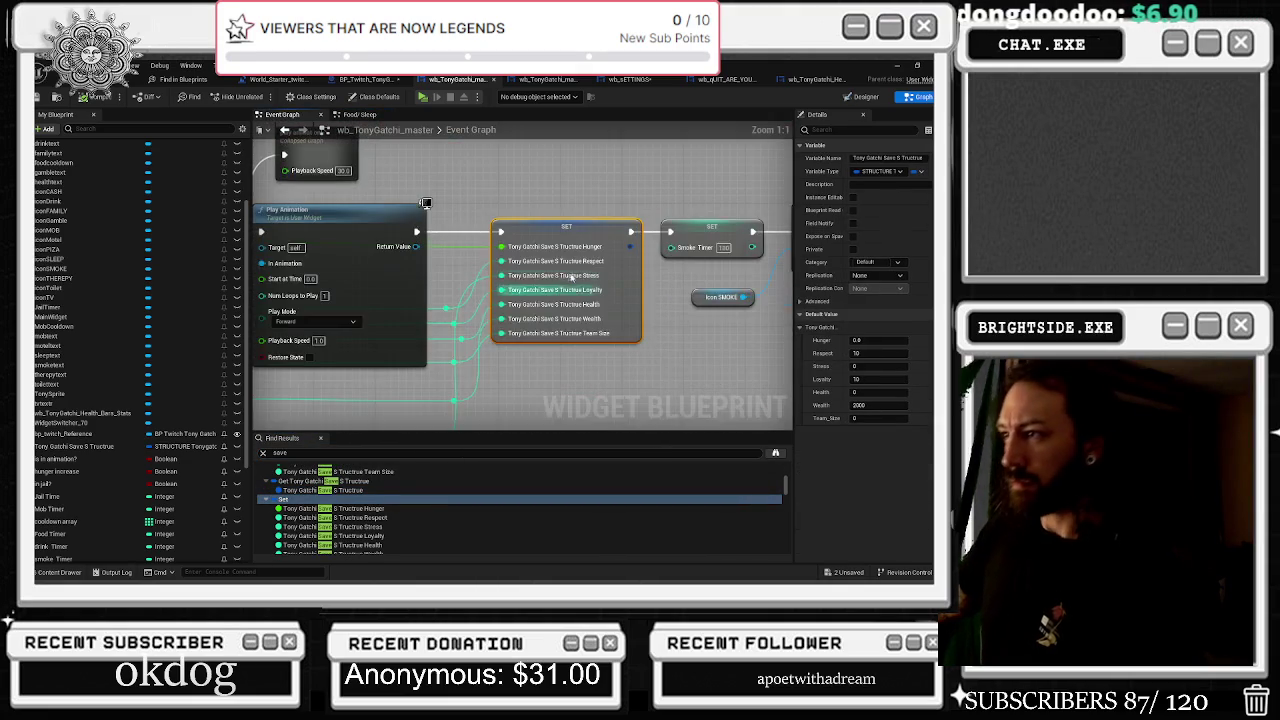
scroll(590, 380, "down", 4)
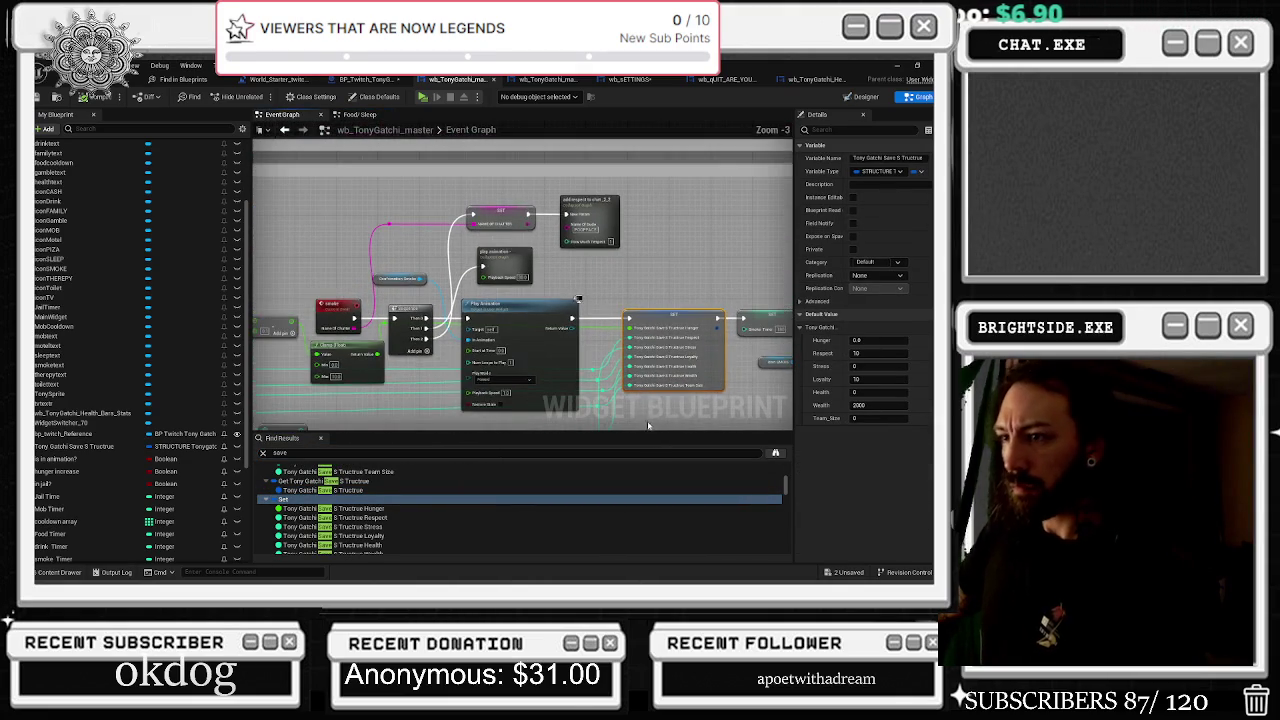
scroll(632, 402, "down", 4)
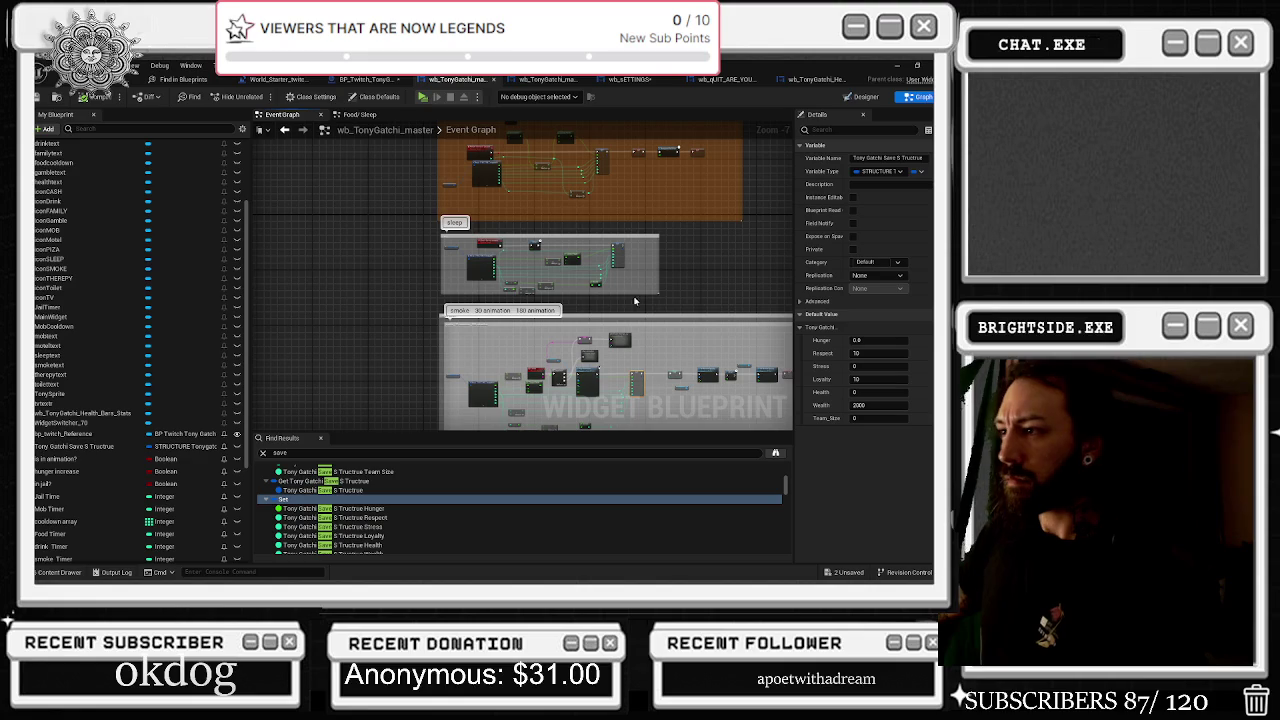
Switch to BP_Twitch_TonyGatchi's Event Graph and look over its Select String and Delay nodes
left_click(363, 79)
scroll(519, 237, "down", 3)
scroll(519, 237, "up", 2)
mouse_move(535, 224)
left_mouse_down()
mouse_move(450, 170)
mouse_move(575, 181)
left_mouse_up()
mouse_move(455, 253)
left_mouse_down()
mouse_move(500, 258)
mouse_move(540, 235)
mouse_move(415, 258)
mouse_move(316, 257)
mouse_move(354, 301)
left_mouse_up()
scroll(354, 301, "down", 1)
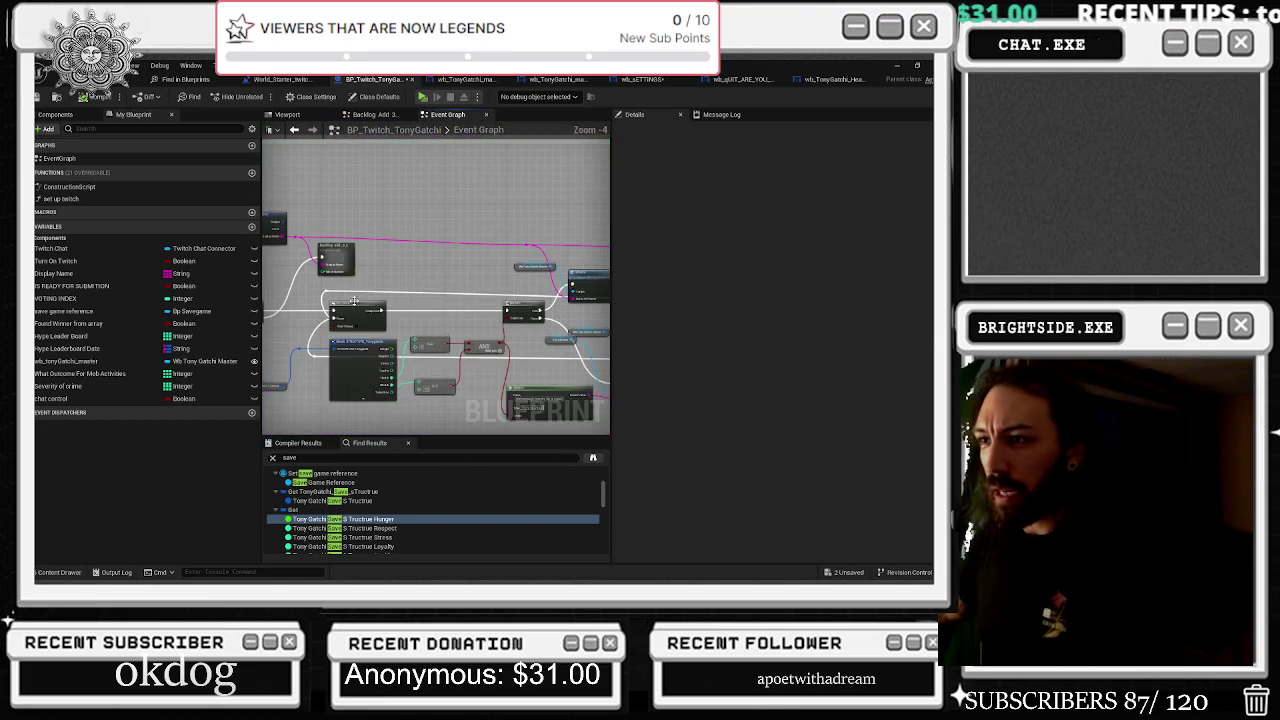
Find the Smoke call targeting Wb Tony Gatchi Master and open its event definition
scroll(353, 251, "up", 3)
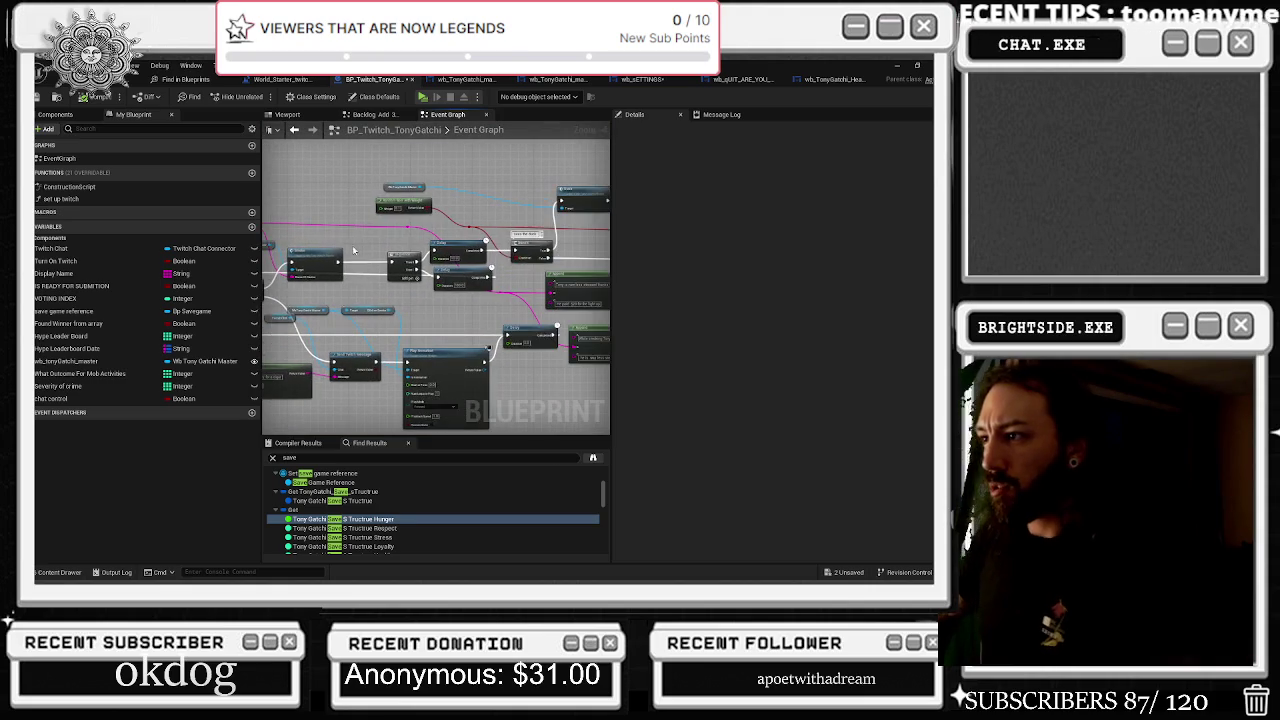
scroll(488, 277, "up", 2)
scroll(335, 250, "up", 2)
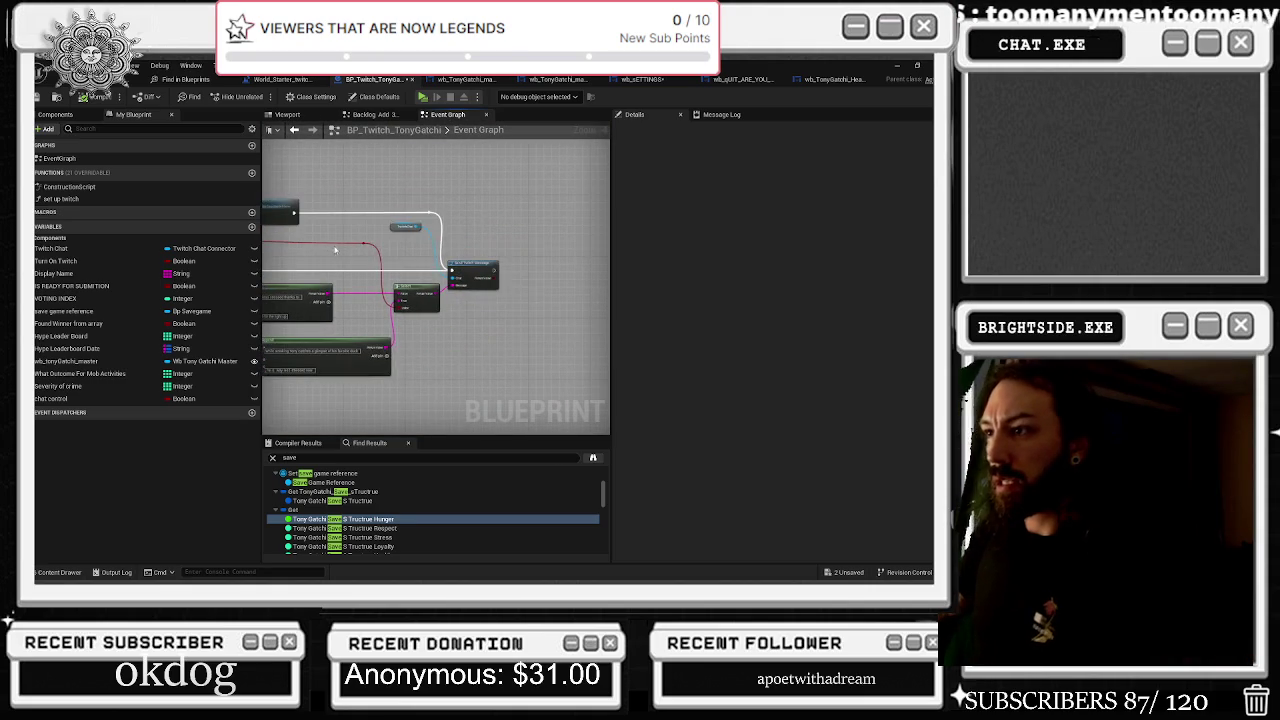
scroll(493, 231, "up", 4)
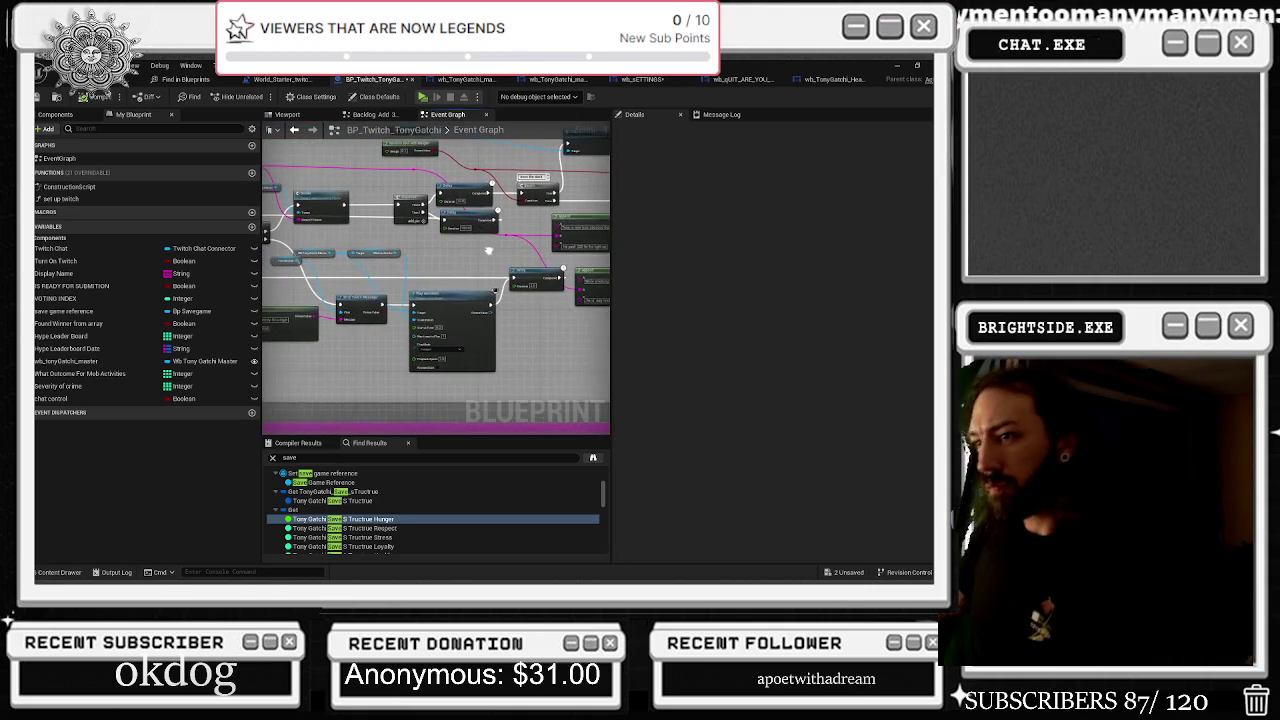
scroll(467, 255, "down", 2)
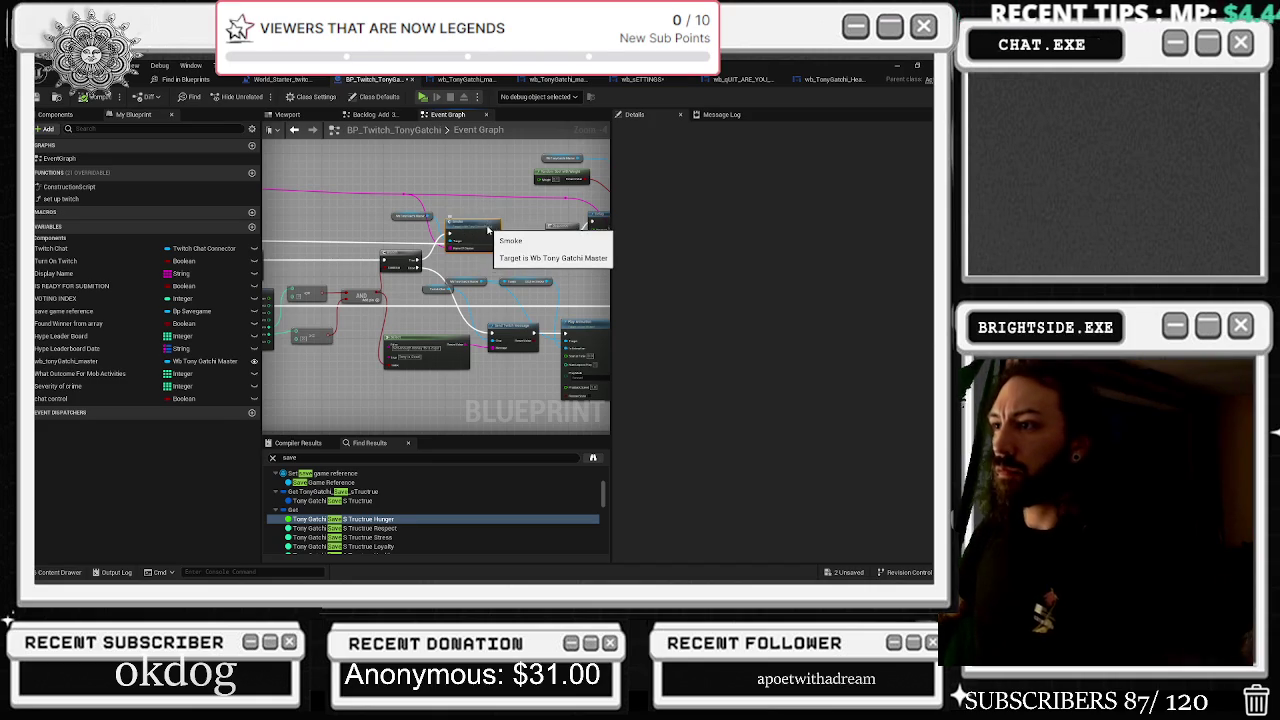
double_click(481, 222)
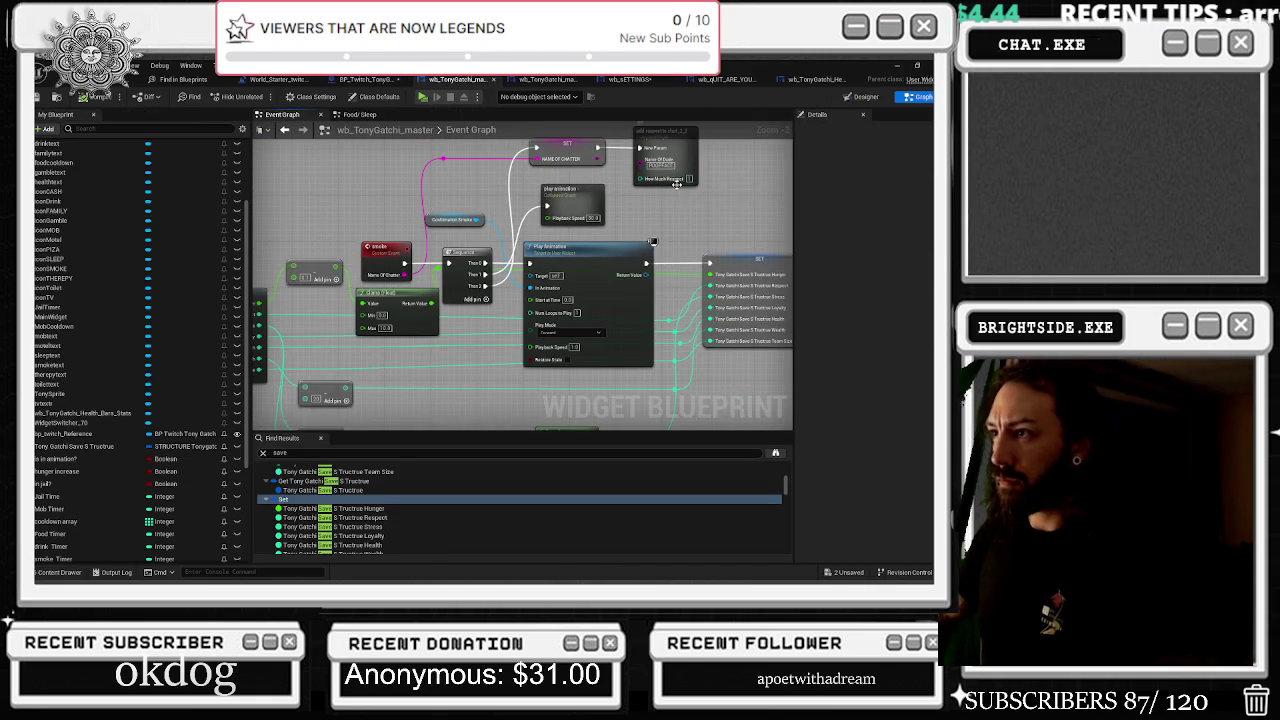
Pan past the Delay and Set Brush nodes to the Save Game chain and select the Save Game node
scroll(734, 188, "down", 2)
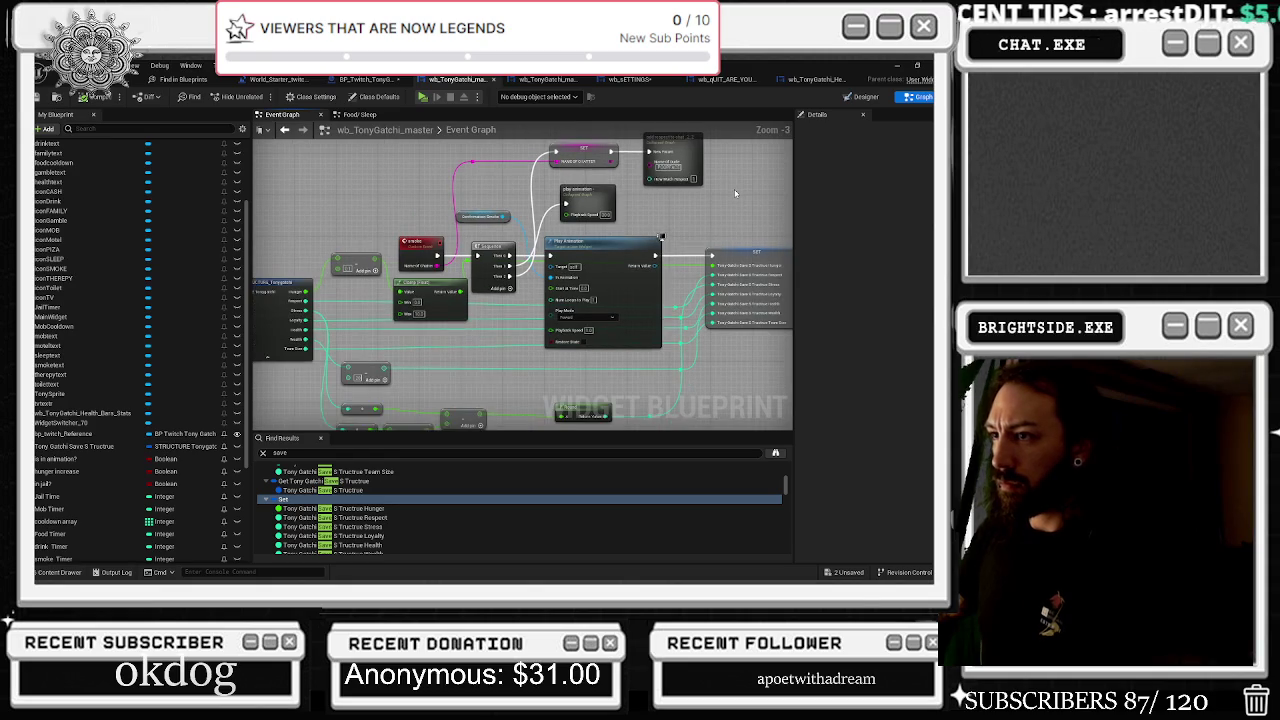
left_click_drag(731, 192, 367, 227)
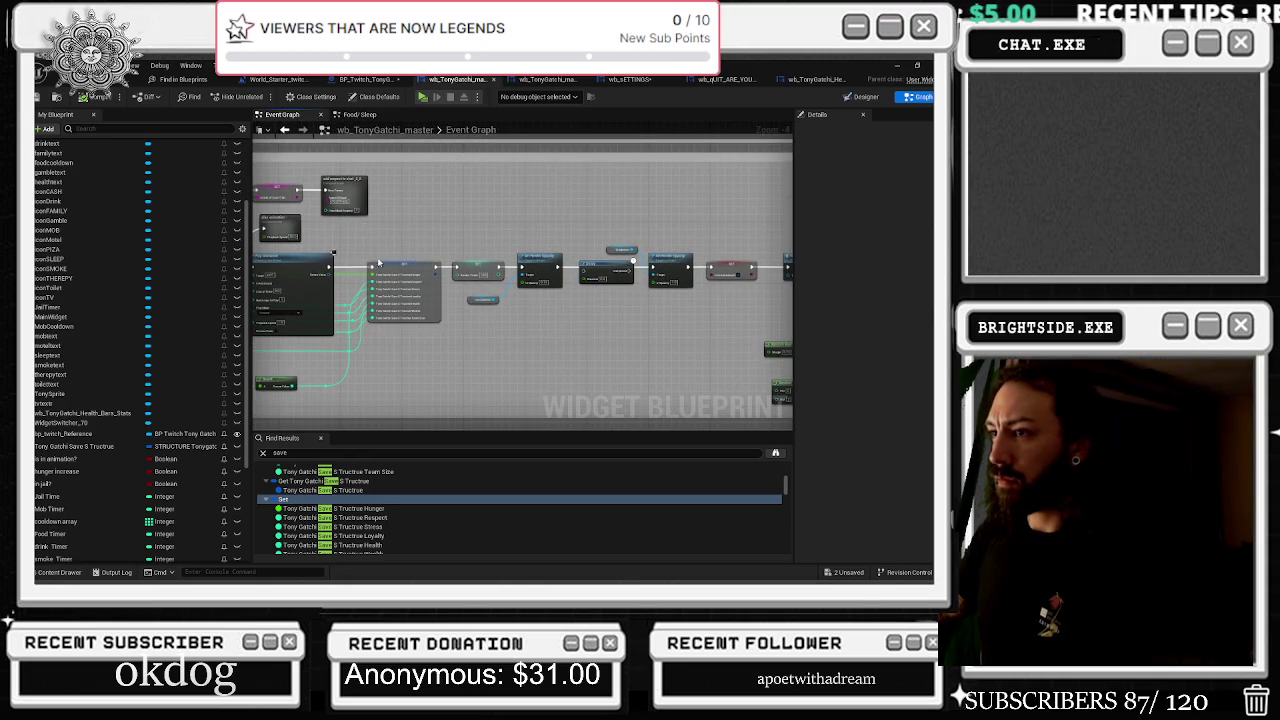
scroll(447, 192, "up", 3)
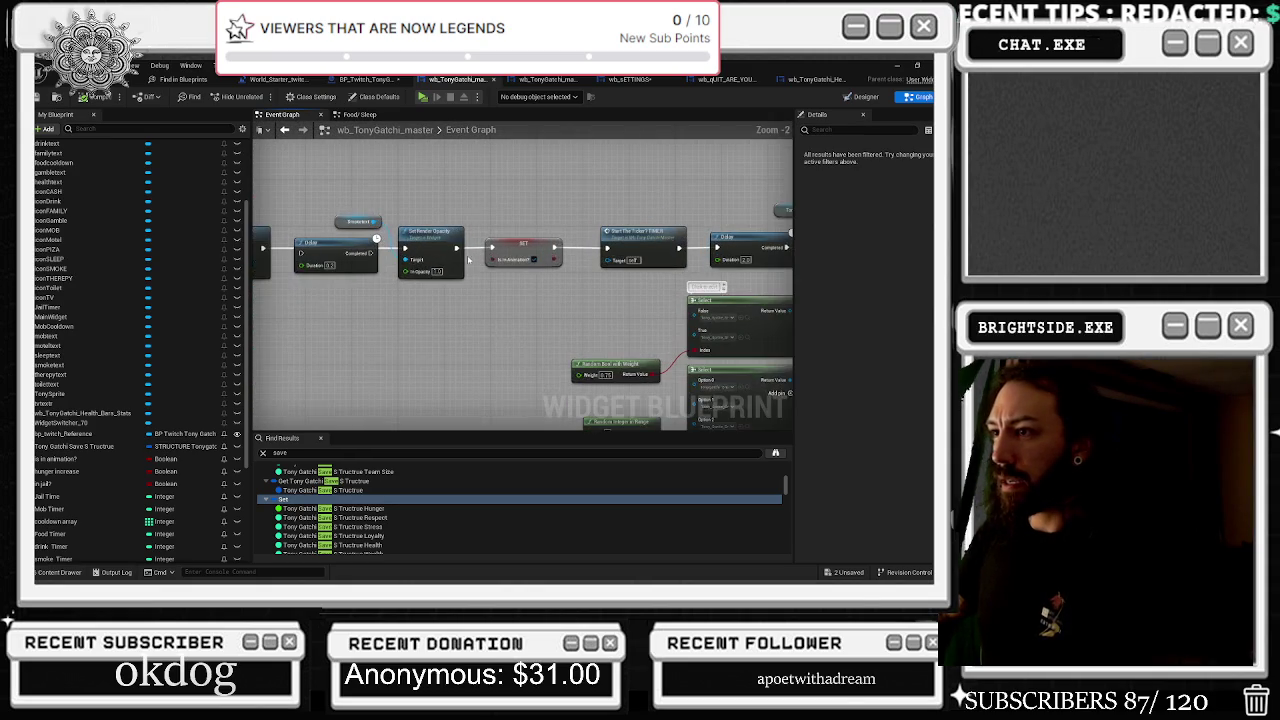
mouse_move(447, 192)
left_mouse_down()
mouse_move(352, 193)
mouse_move(343, 177)
mouse_move(299, 195)
left_mouse_up()
scroll(439, 250, "down", 10)
scroll(431, 293, "up", 5)
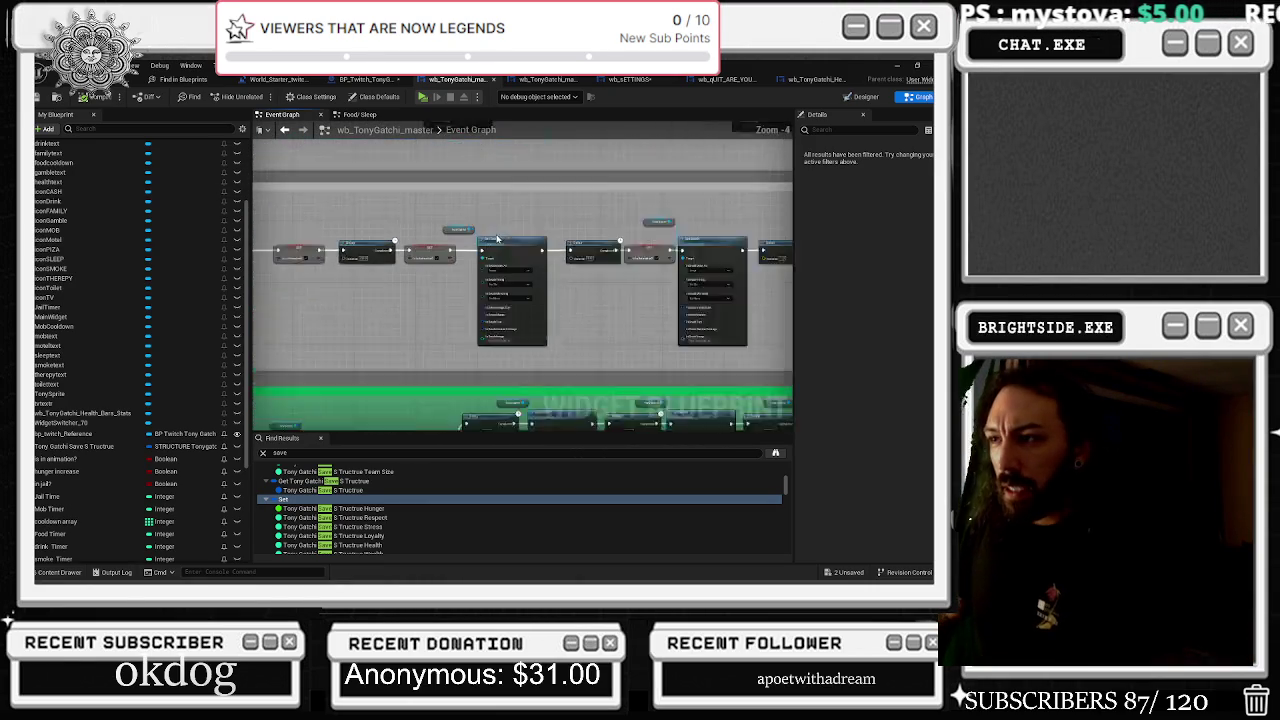
scroll(497, 238, "up", 1)
mouse_move(525, 258)
left_mouse_down()
mouse_move(557, 268)
mouse_move(671, 253)
left_mouse_up()
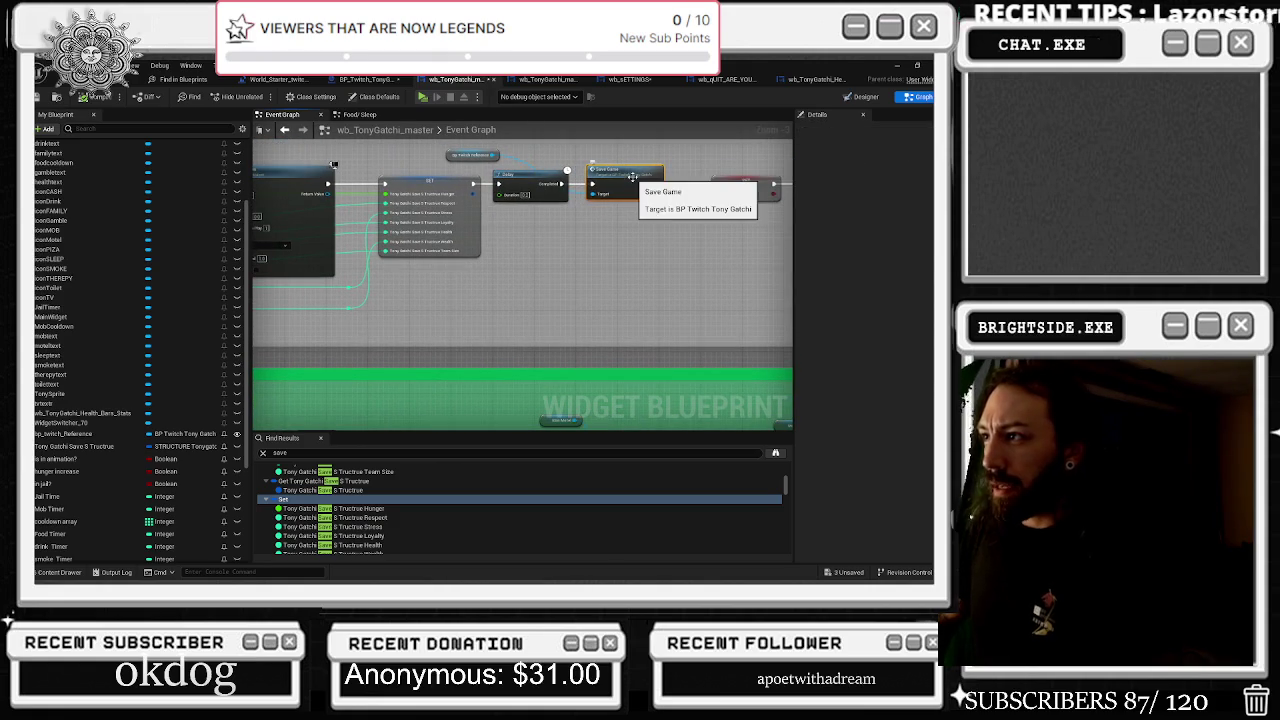
left_click_drag(612, 172, 622, 172)
Jump to the first Save Game call and open its save game custom event in BP_Twitch_TonyGatchi
scroll(337, 489, "down", 1)
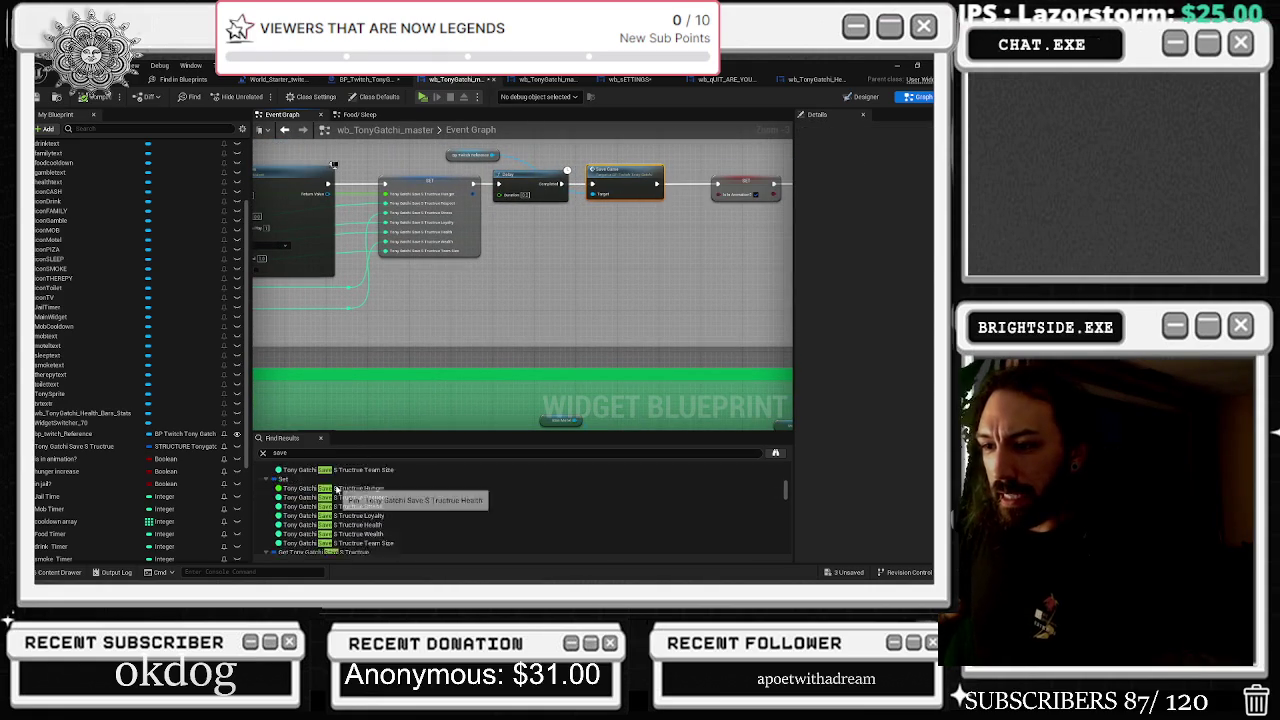
scroll(340, 485, "up", 4)
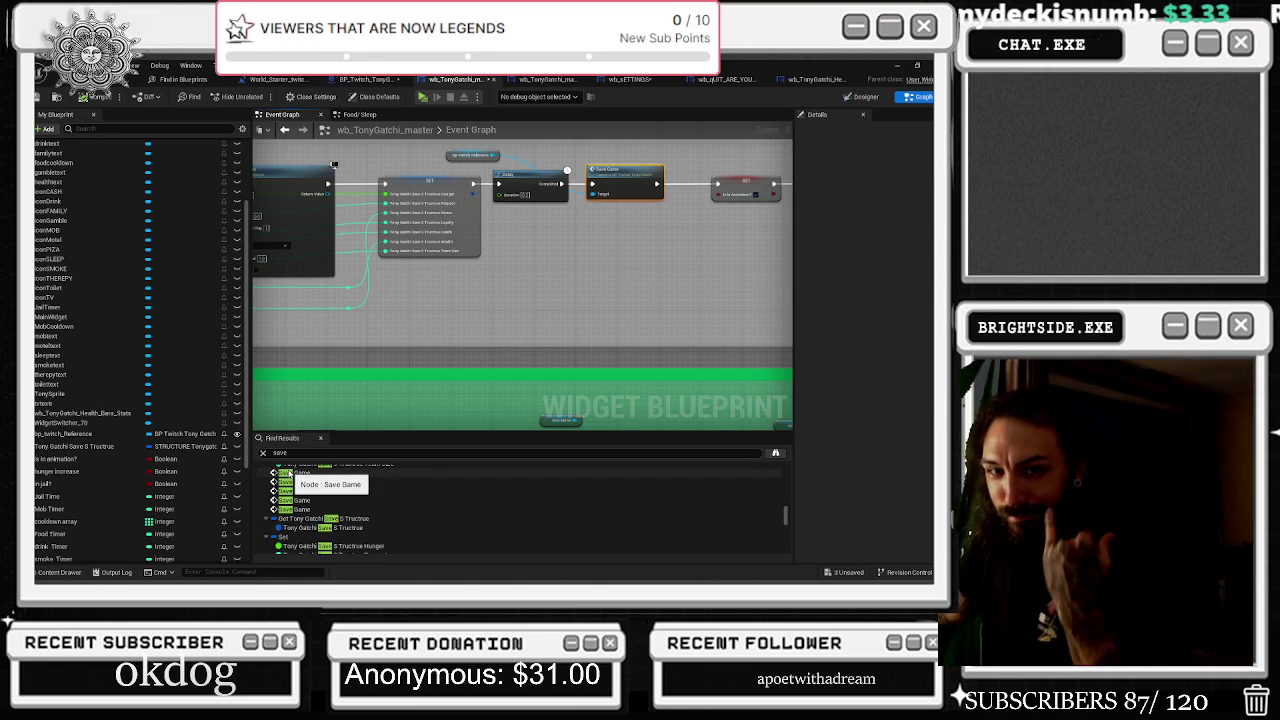
double_click(289, 473)
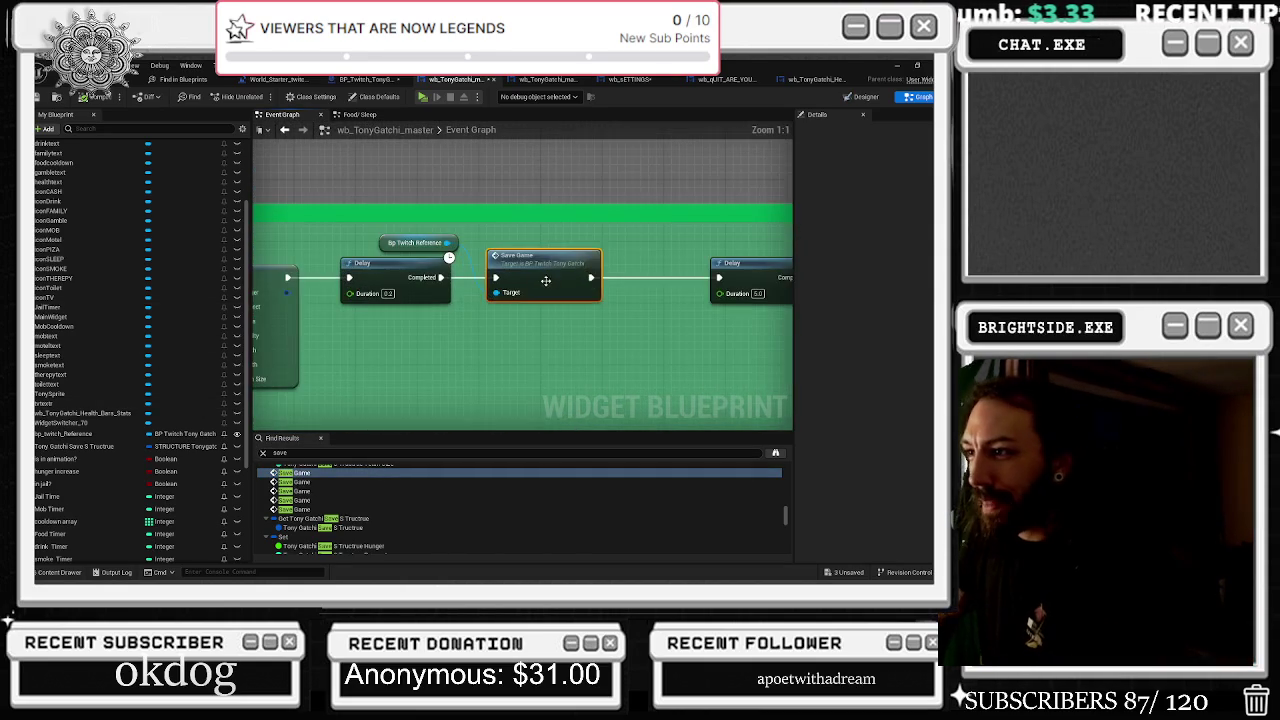
scroll(500, 268, "down", 2)
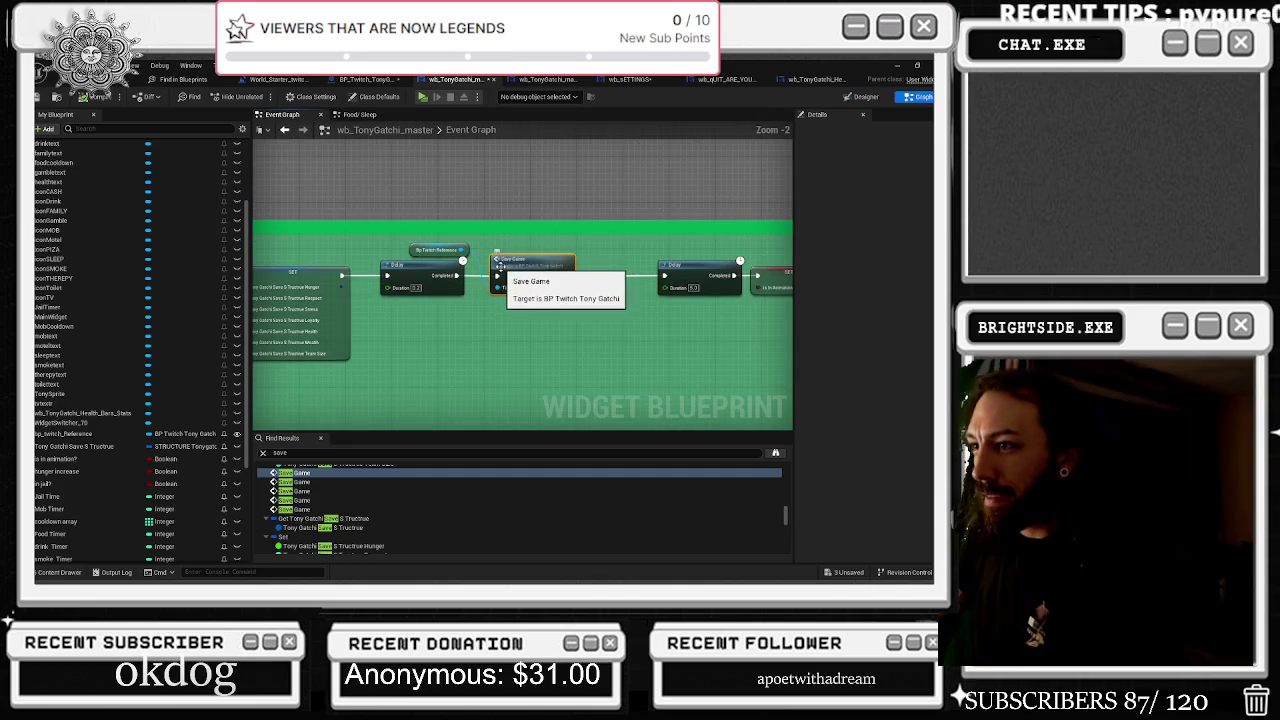
double_click(522, 266)
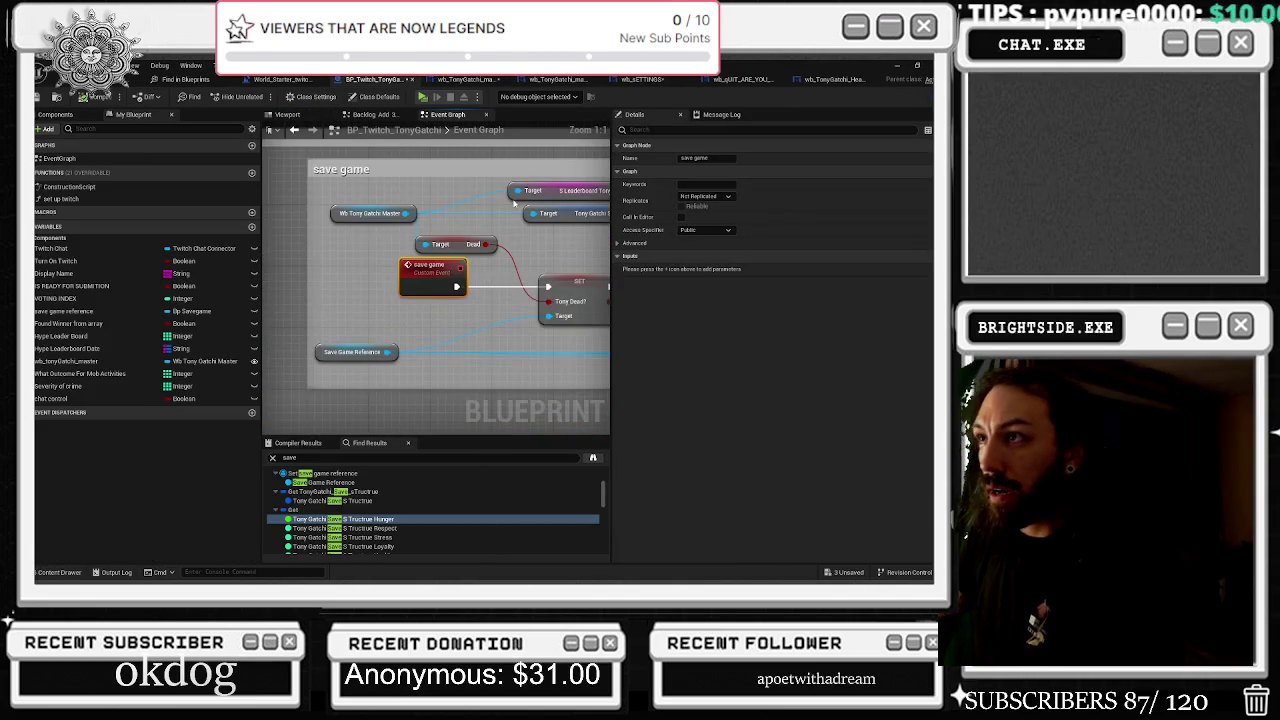
Add a reroute point on the save game reference wire near the Dead and save structure nodes
scroll(370, 265, "down", 1)
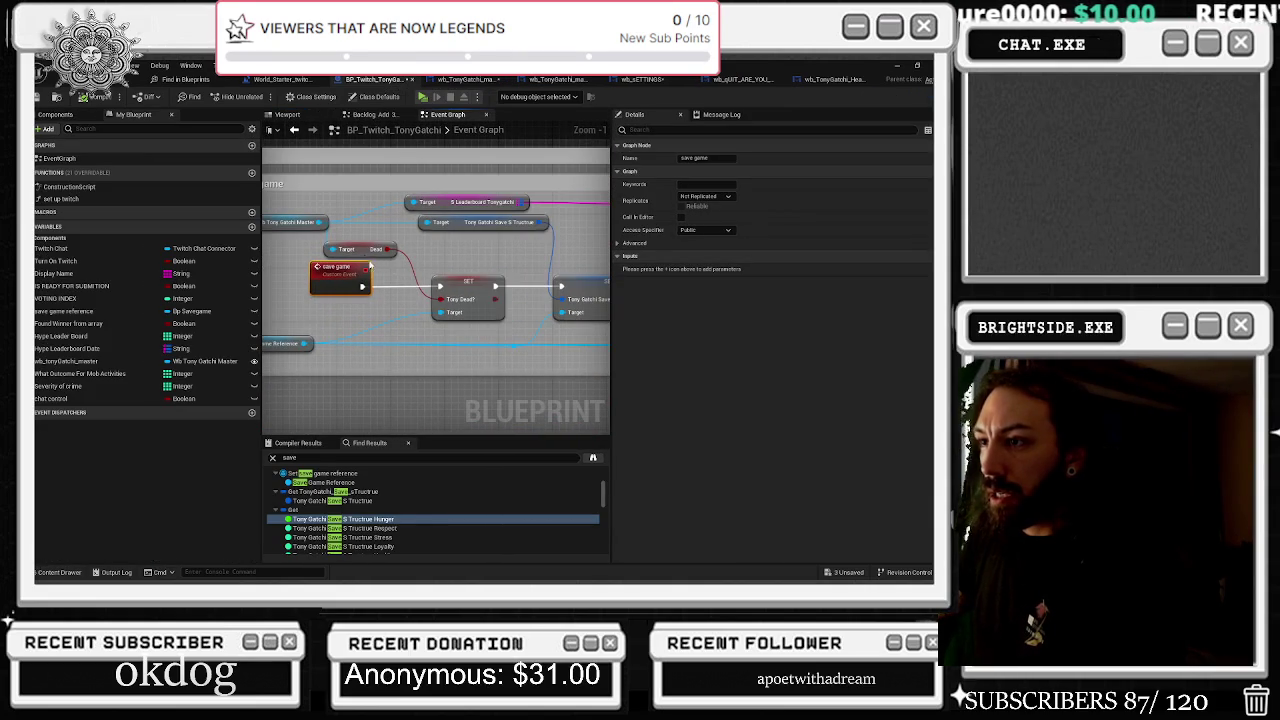
left_click(364, 250)
left_click_drag(352, 223, 515, 273)
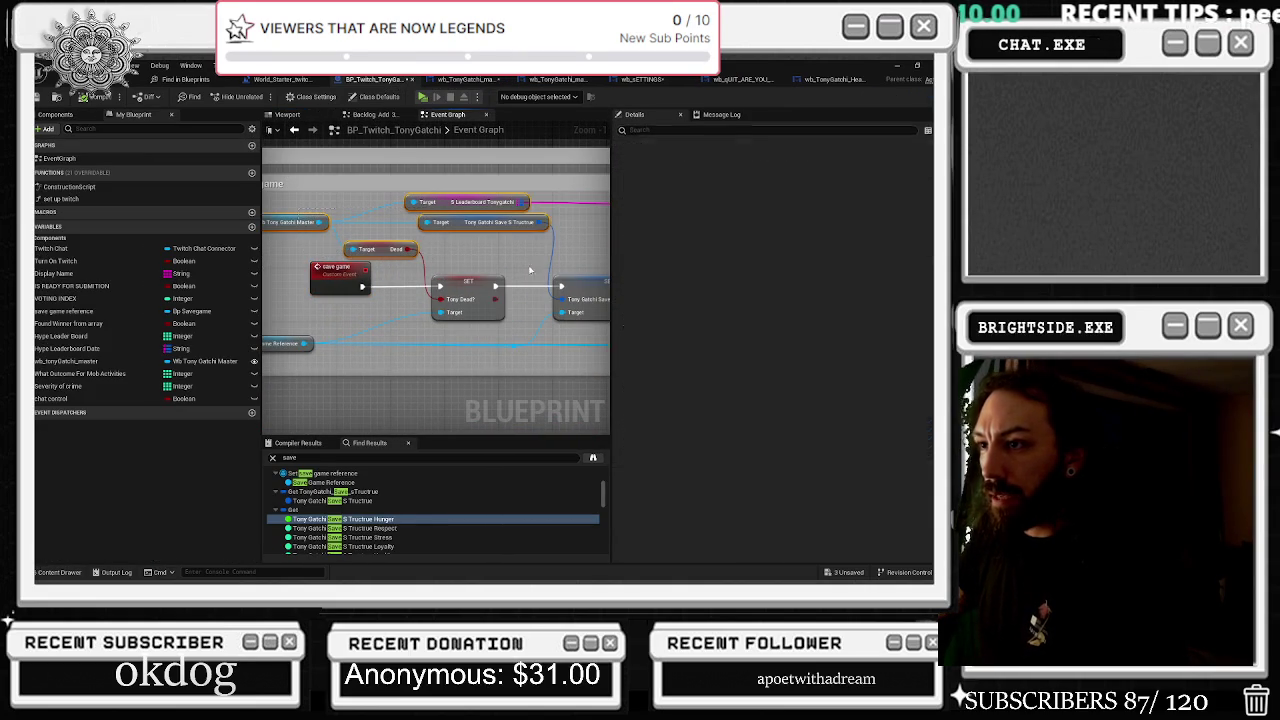
double_click(390, 318)
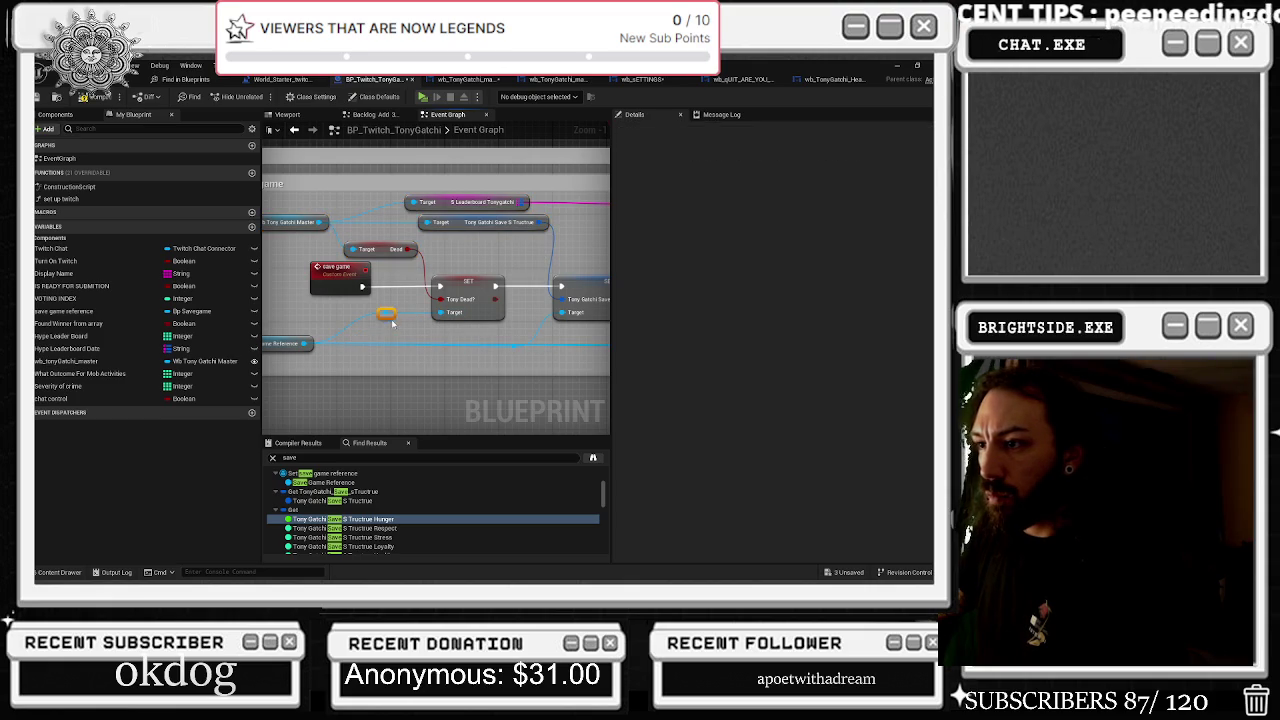
Widen the save game comment so it covers the whole save game chain
scroll(463, 351, "down", 1)
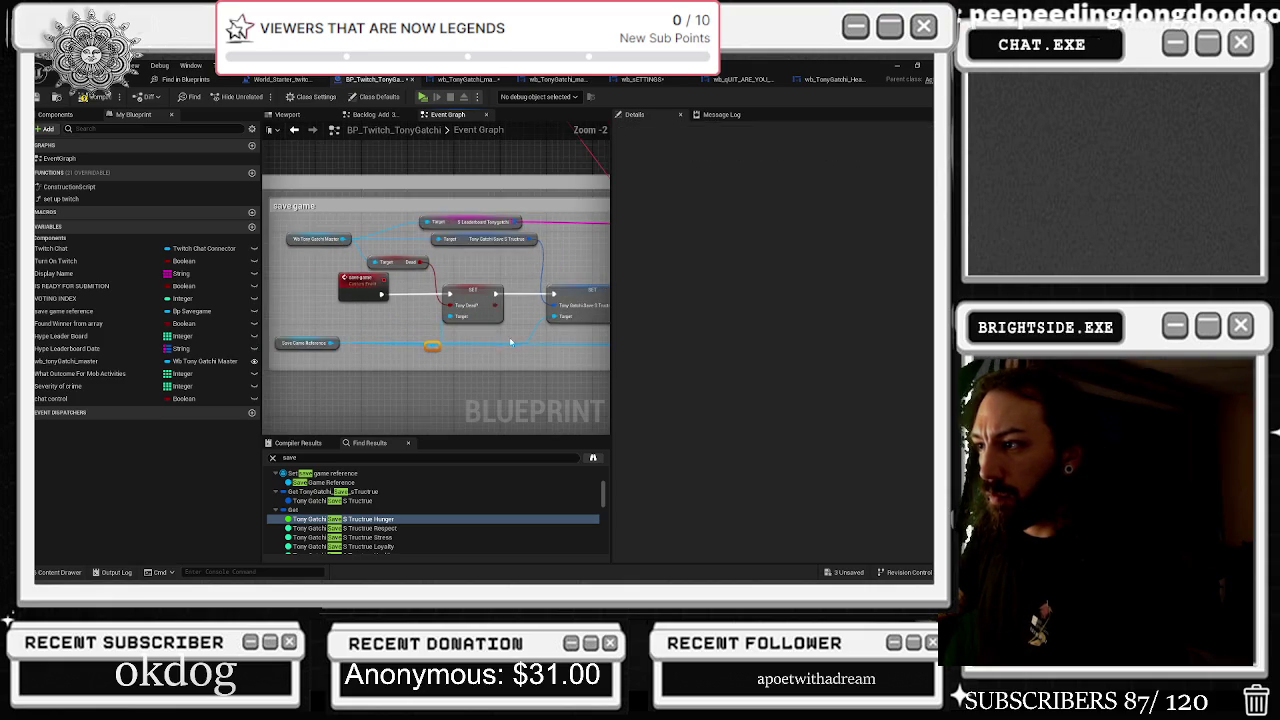
left_click_drag(600, 300, 408, 286)
scroll(531, 263, "down", 3)
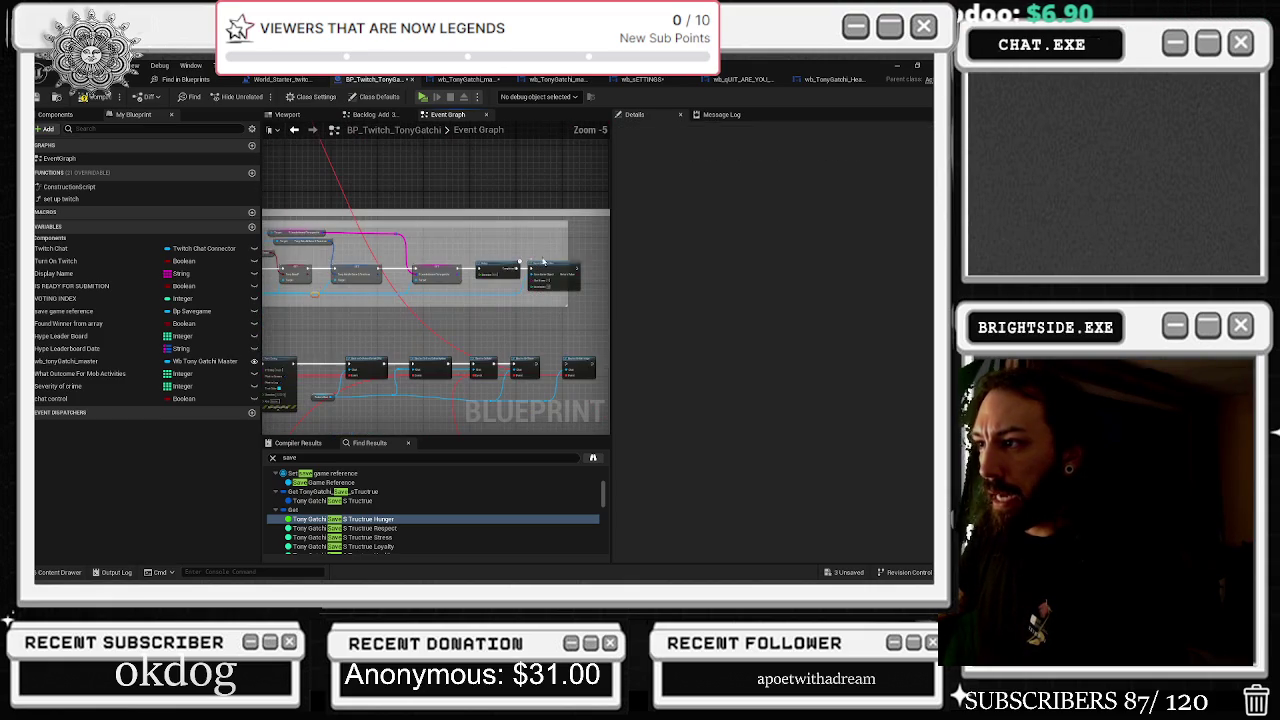
left_click_drag(567, 247, 596, 251)
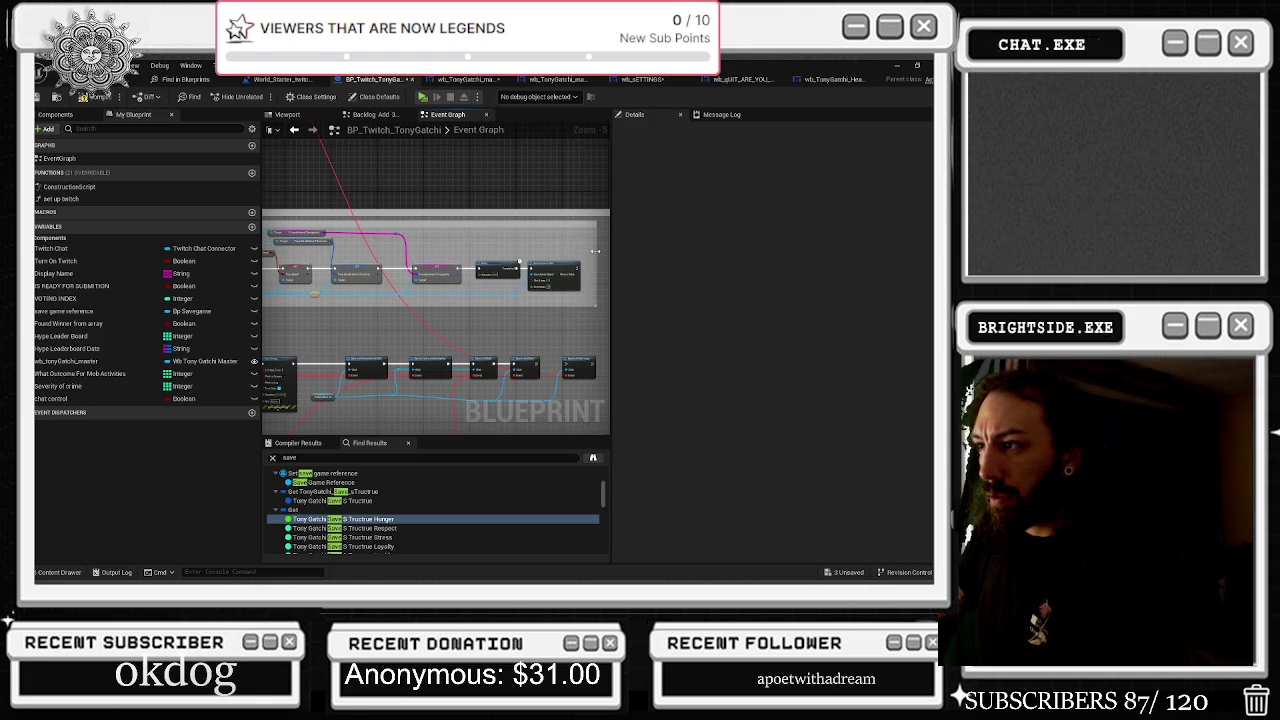
mouse_move(519, 262)
left_mouse_down()
mouse_move(586, 246)
mouse_move(434, 251)
left_mouse_up()
scroll(440, 251, "down", 1)
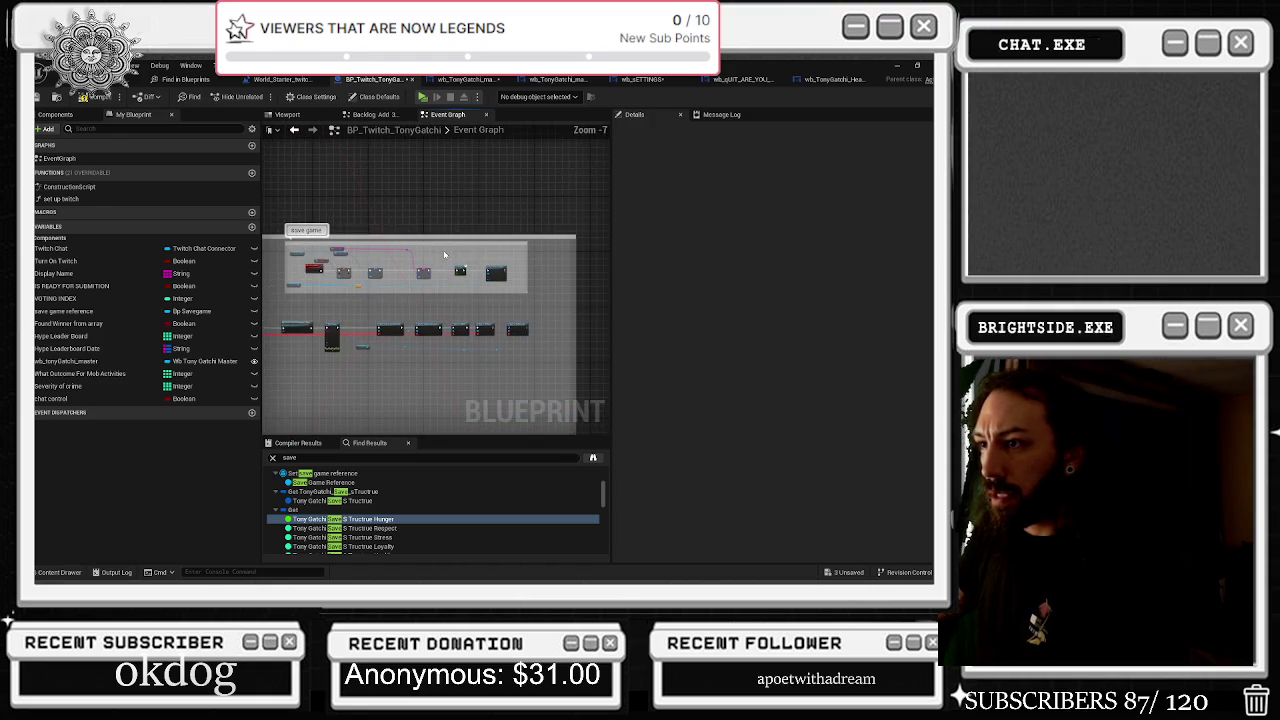
scroll(443, 255, "down", 4)
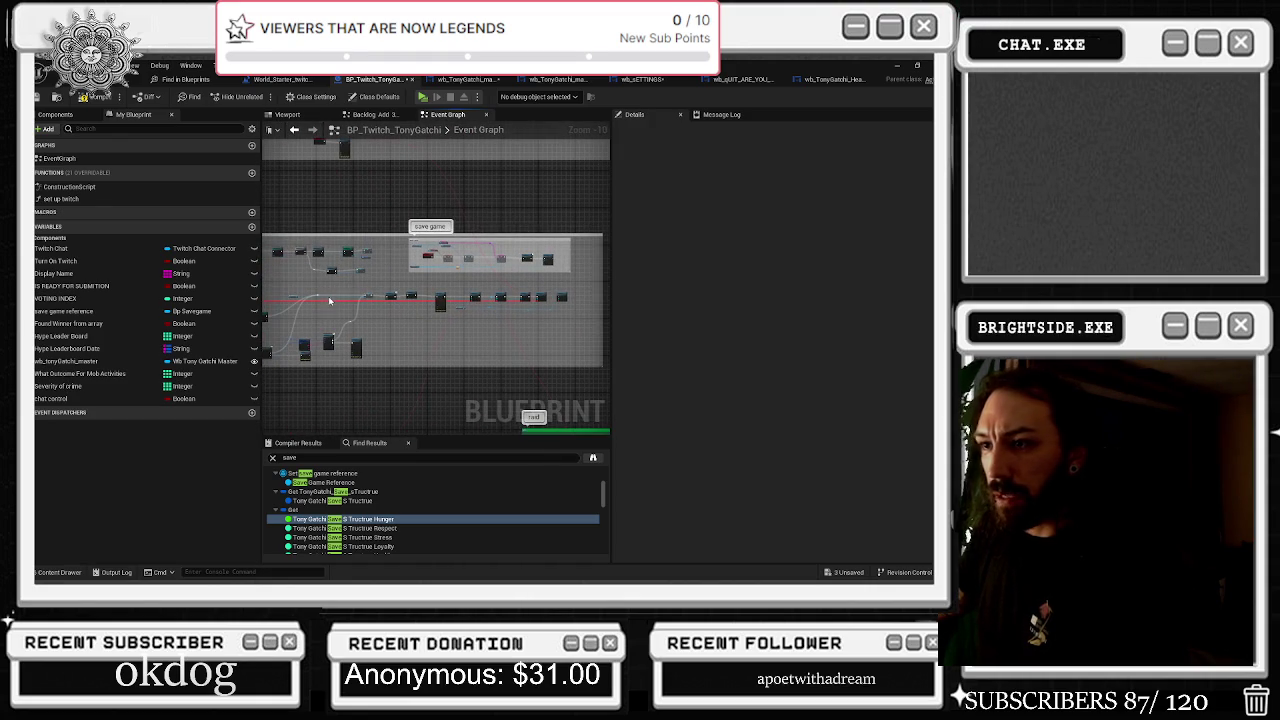
mouse_move(452, 255)
left_mouse_down()
mouse_move(491, 299)
mouse_move(478, 242)
mouse_move(297, 232)
mouse_move(411, 230)
mouse_move(344, 222)
left_mouse_up()
Colour the save game comment green
left_click(705, 184)
left_click(725, 339)
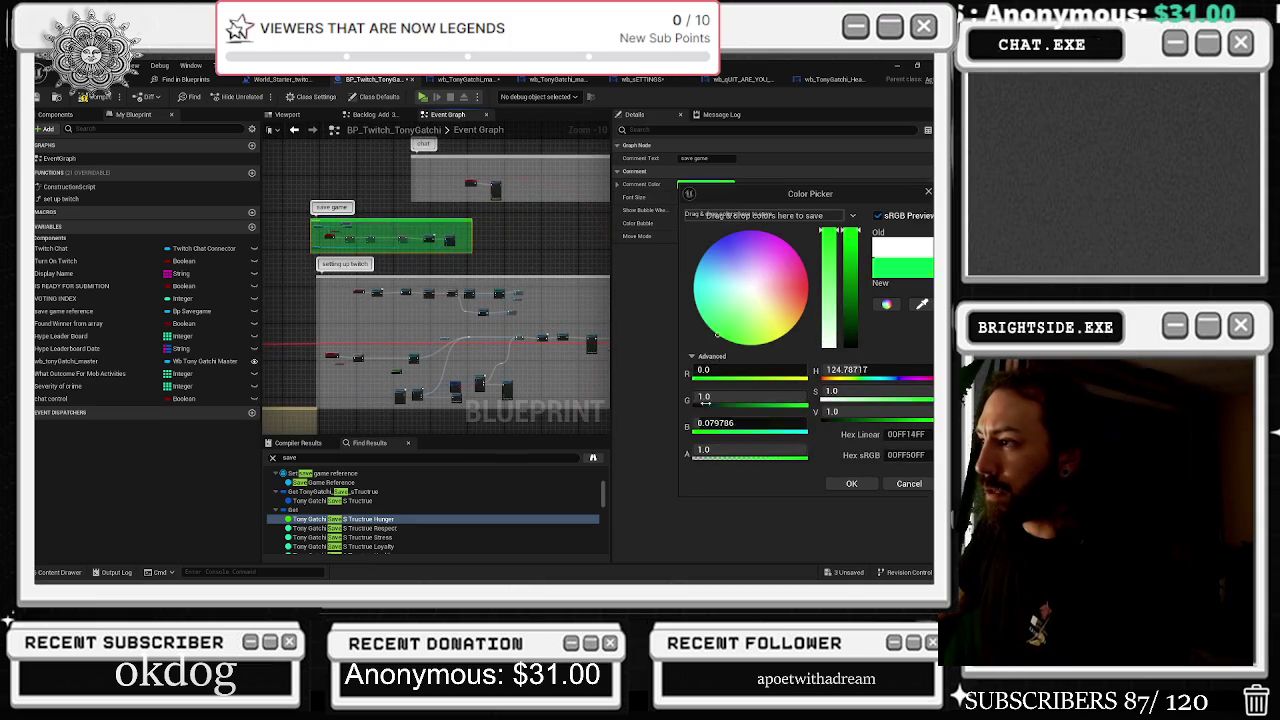
left_click(855, 483)
scroll(484, 235, "up", 6)
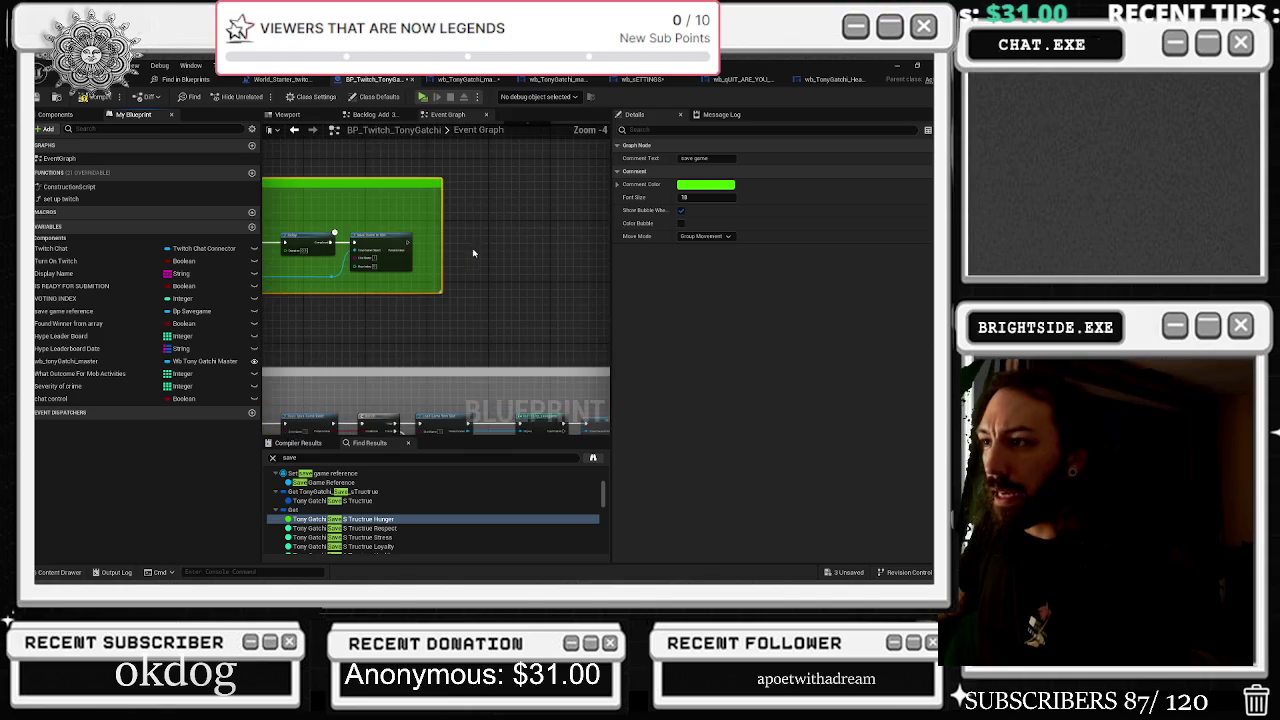
Add a custom event named Reset Stats to the Event Graph
right_click(472, 240)
type("custom event")
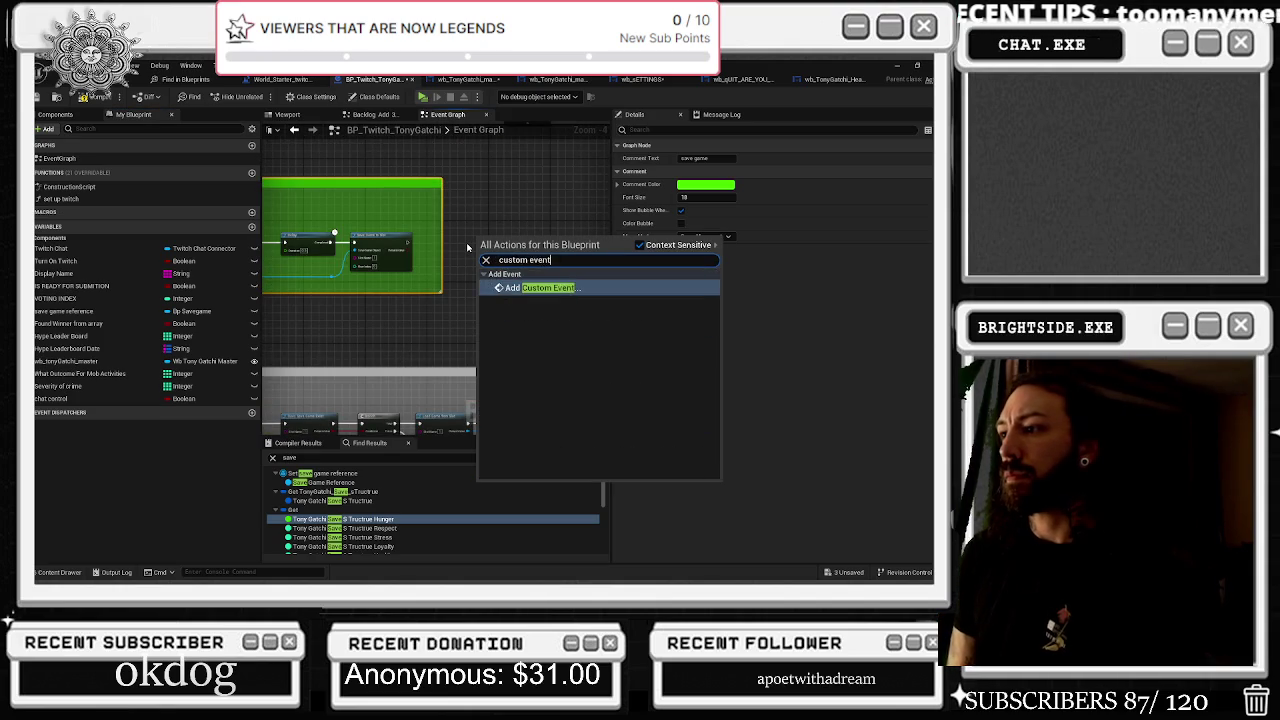
key("Escape")
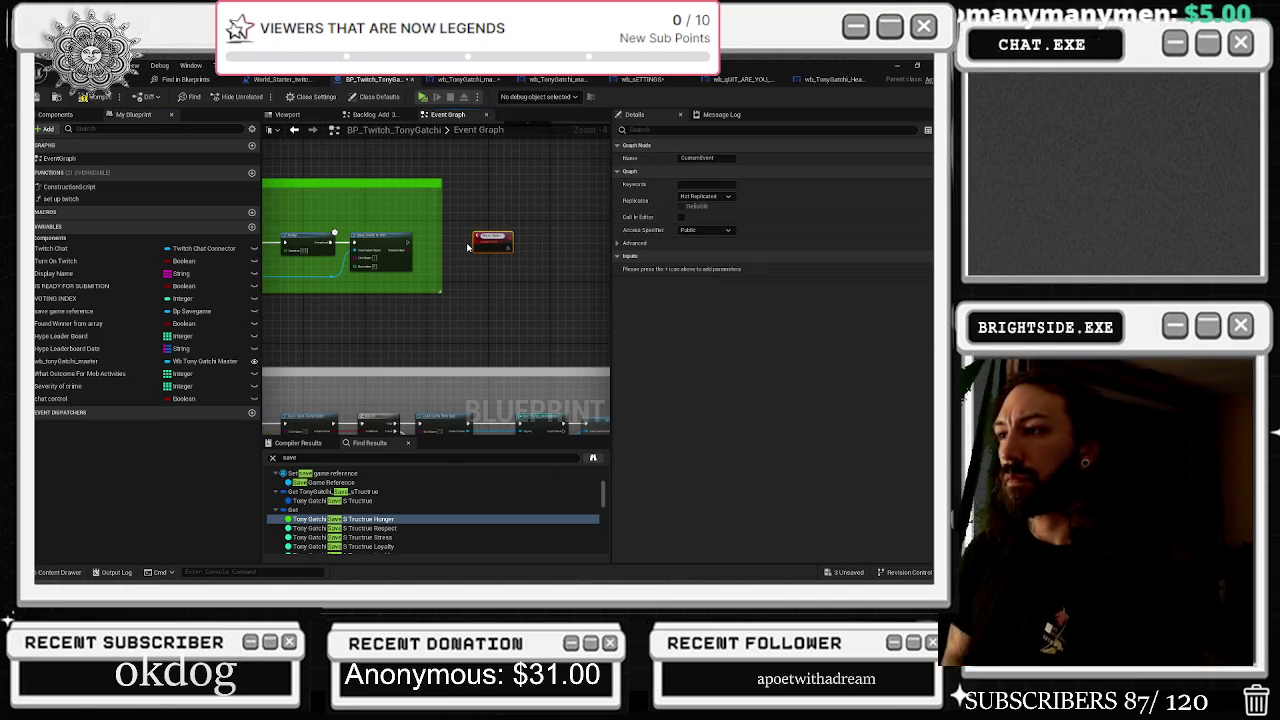
key("Return")
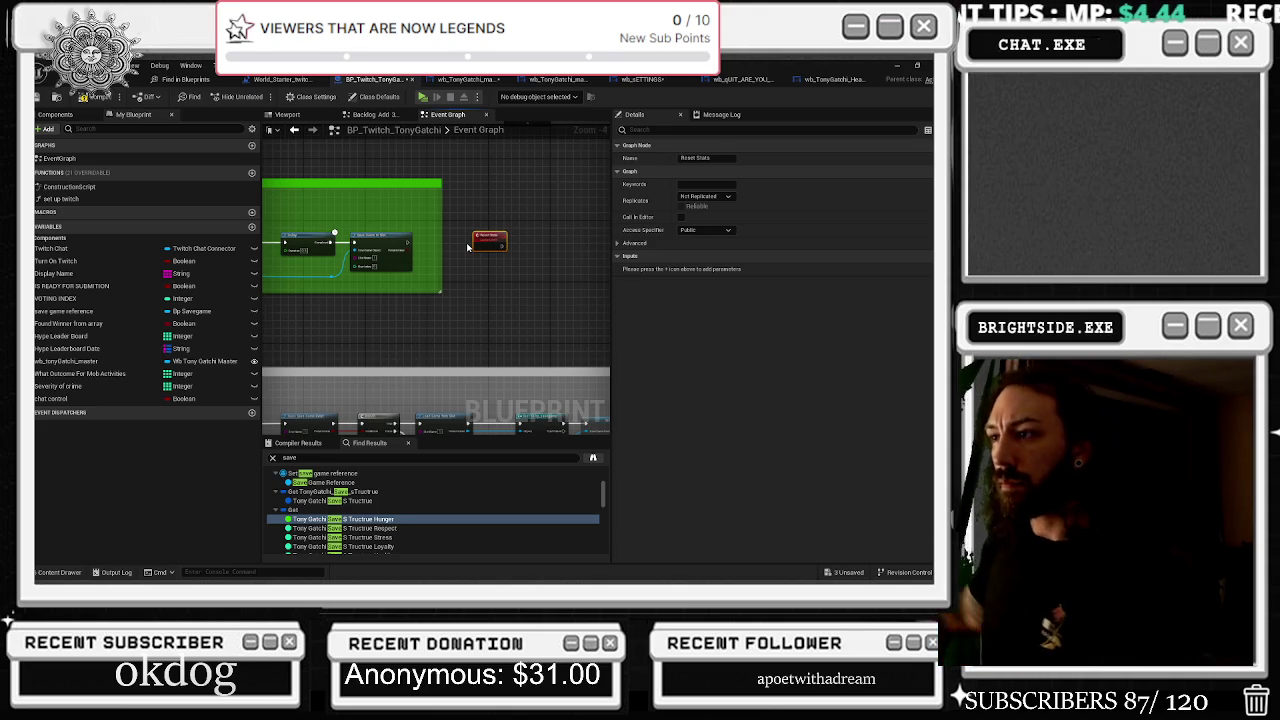
Select the save game event's nodes and pick an empty spot beside Reset Stats for pasting
scroll(447, 190, "up", 3)
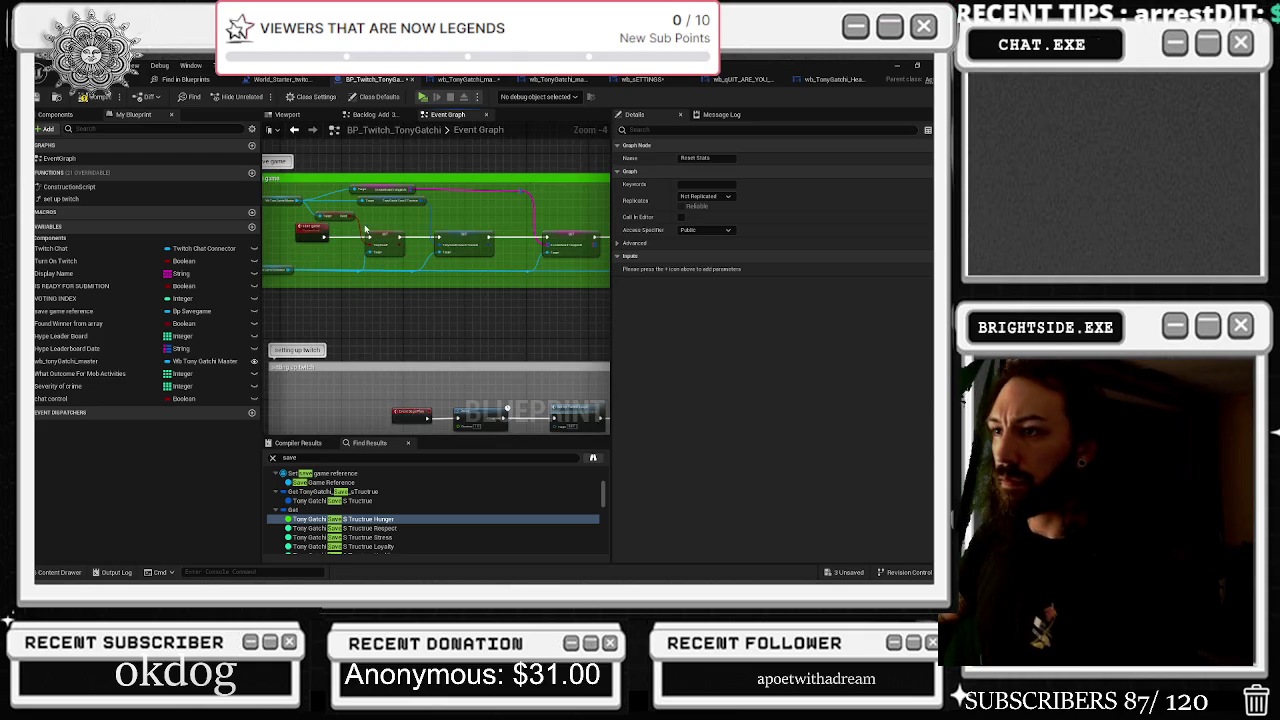
left_click(303, 236)
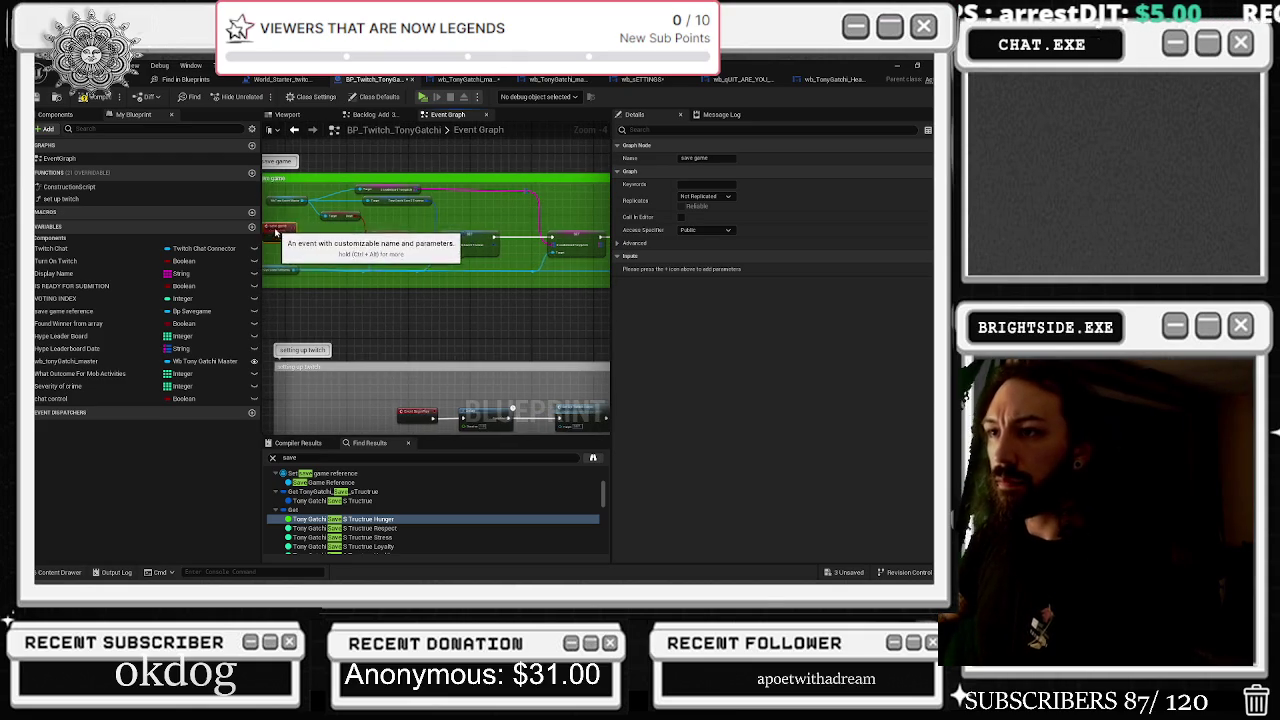
scroll(440, 237, "up", 3)
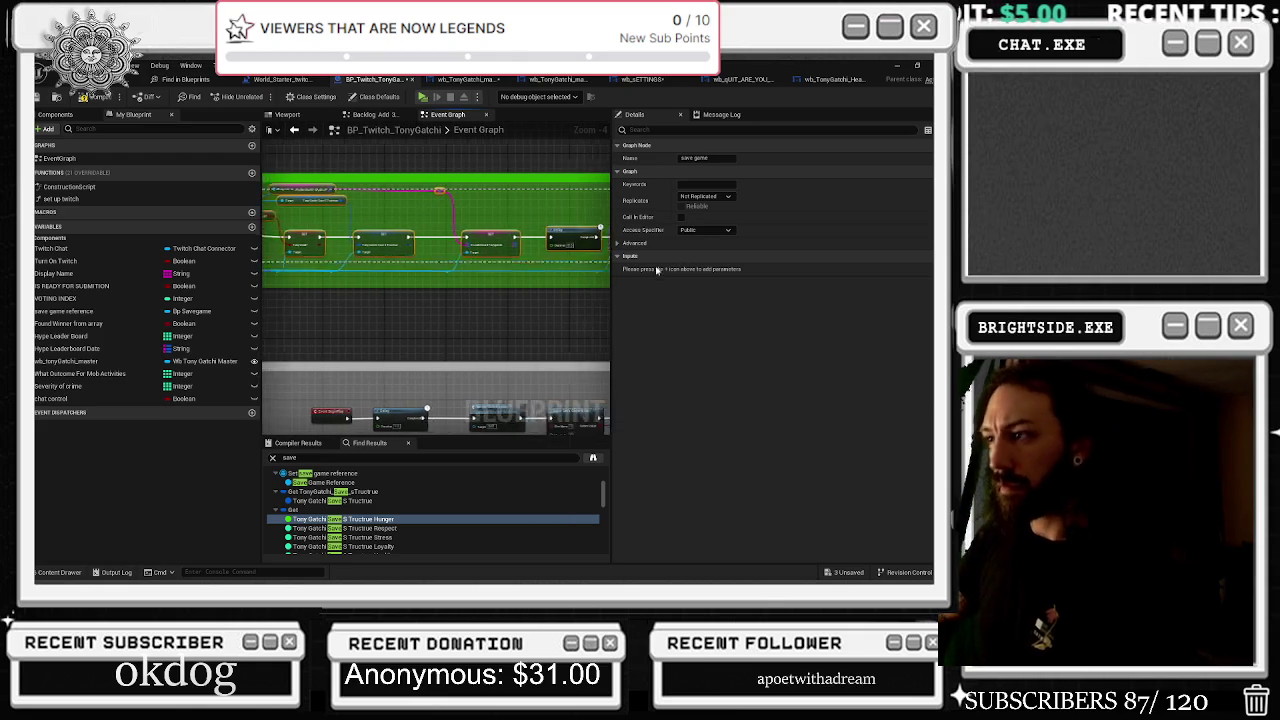
left_click(432, 228)
left_click(470, 235)
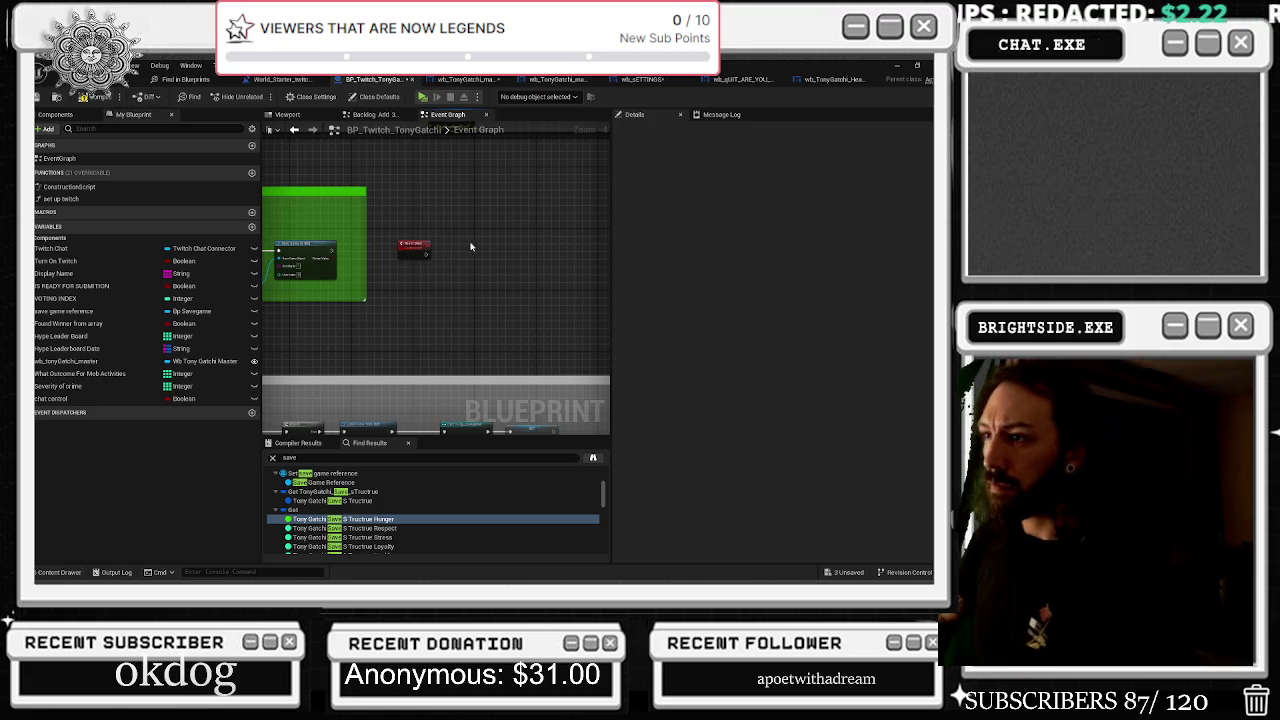
Paste the save game nodes beside Reset Stats and delete the duplicate custom event
key("ctrl+v")
left_click_drag(419, 232, 547, 232)
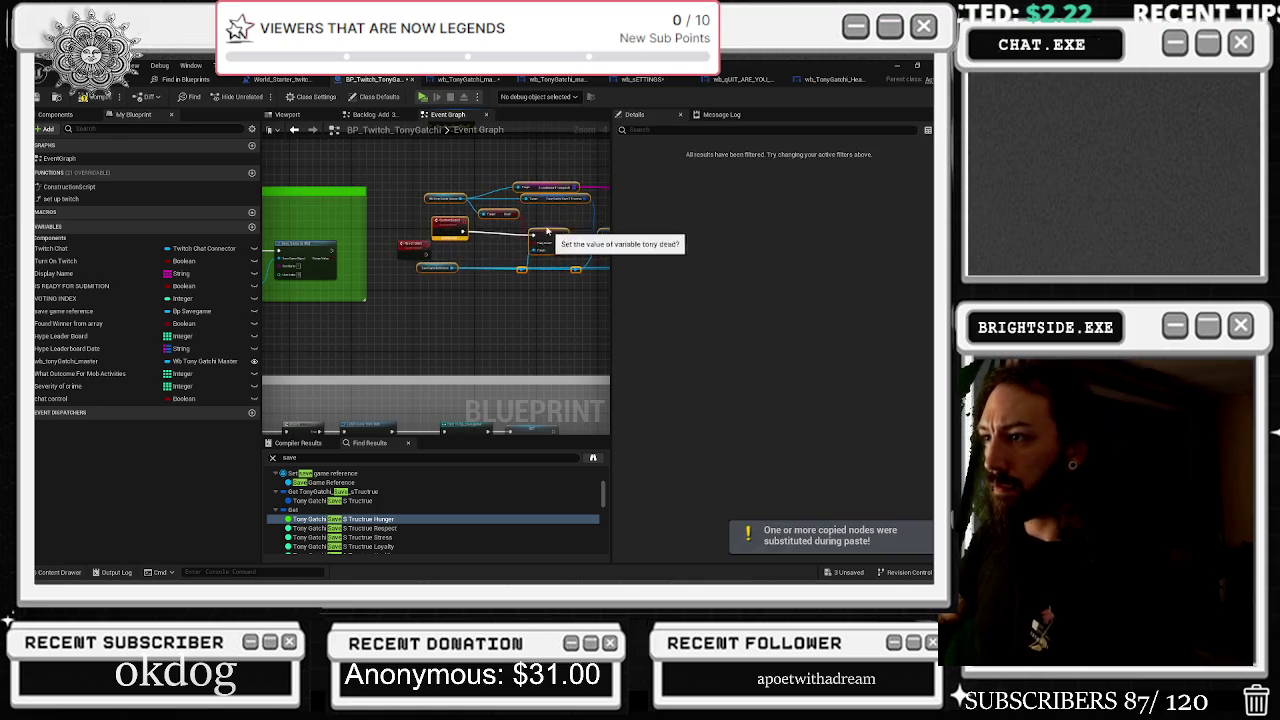
scroll(497, 228, "up", 2)
left_click(437, 226)
left_click(437, 226, "alt")
left_click_drag(425, 210, 385, 192)
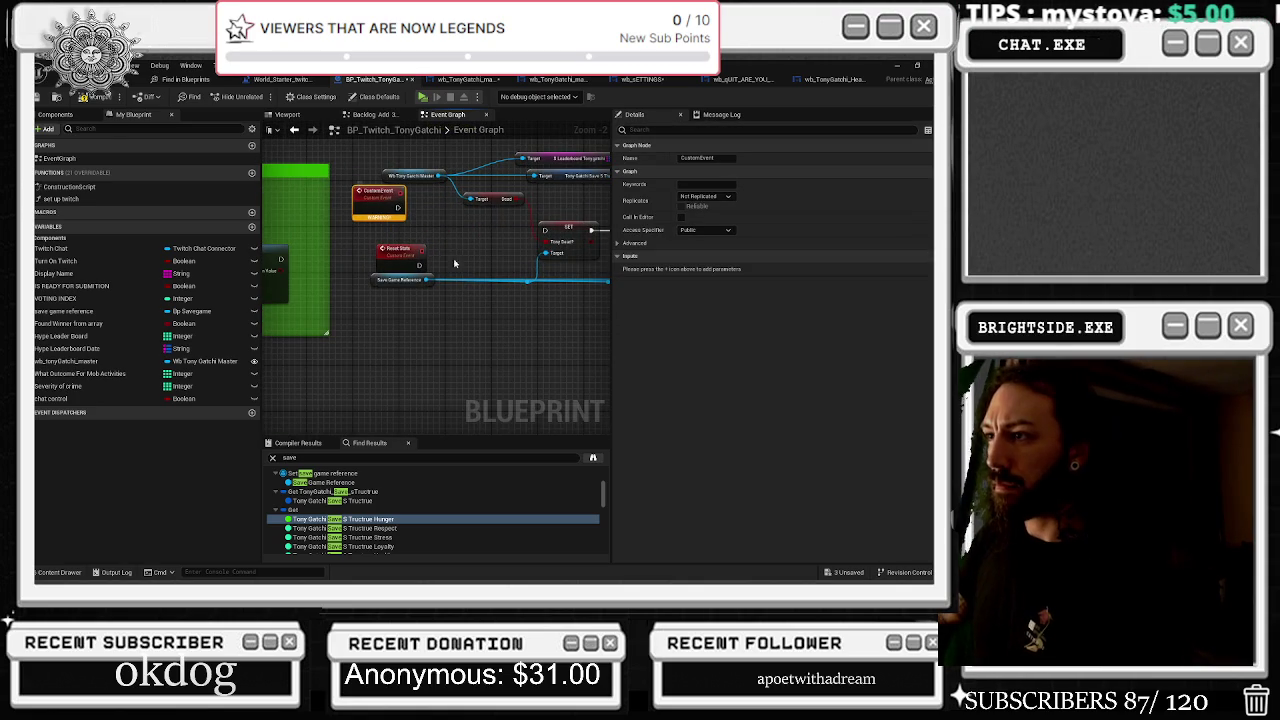
key("Delete")
Wire Reset Stats to the SET Tony Dead node and delete the Target/Dead getter
mouse_move(420, 263)
left_mouse_down()
mouse_move(558, 246)
mouse_move(542, 243)
left_mouse_up()
left_click(412, 260)
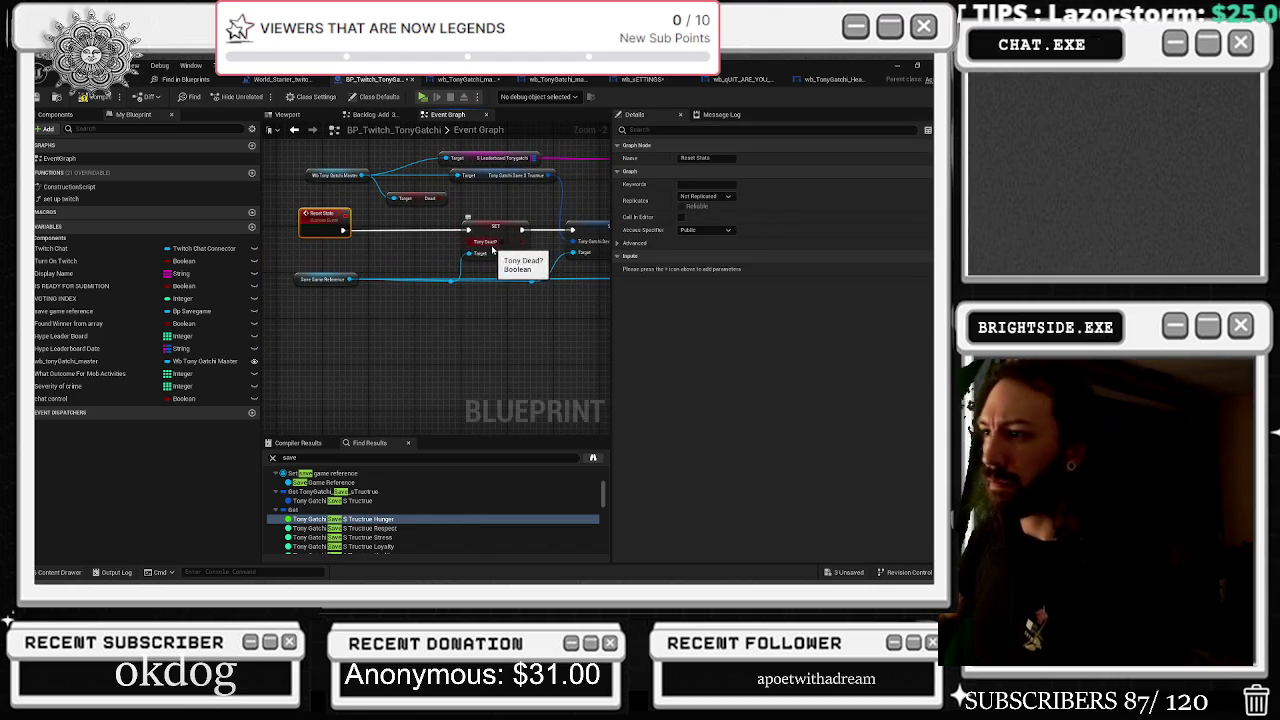
left_click_drag(455, 220, 405, 203)
key("Delete")
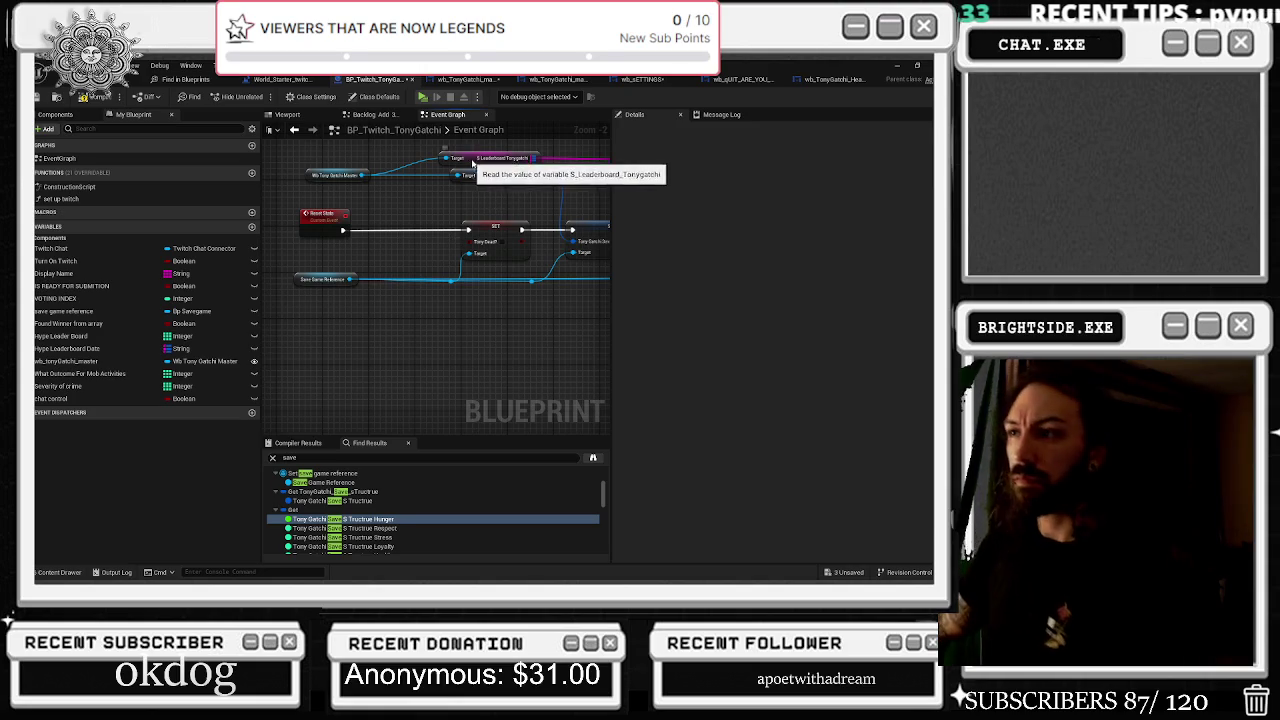
Reposition the copied chain's reroute points and connect the first SET node on to Delay
left_click_drag(472, 157, 477, 162)
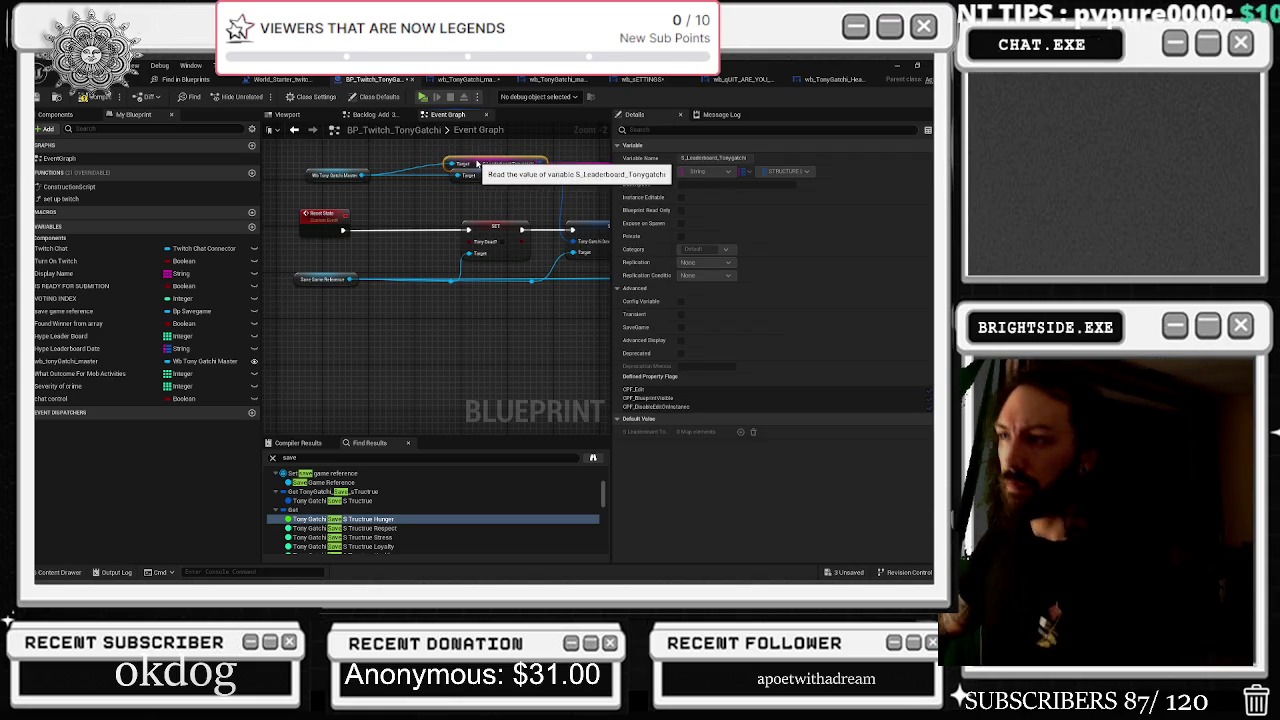
left_click_drag(507, 218, 445, 218)
left_click(469, 281)
left_click_drag(469, 281, 491, 278)
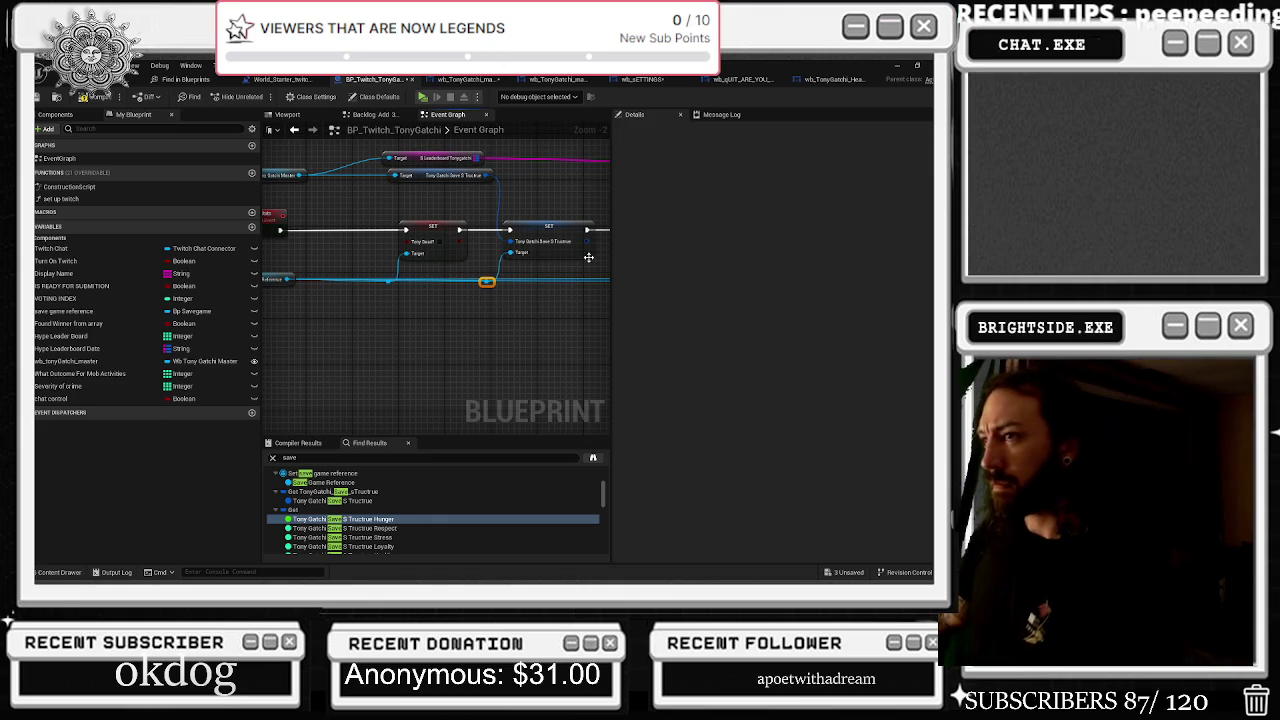
left_click_drag(538, 202, 375, 205)
scroll(452, 220, "down", 2)
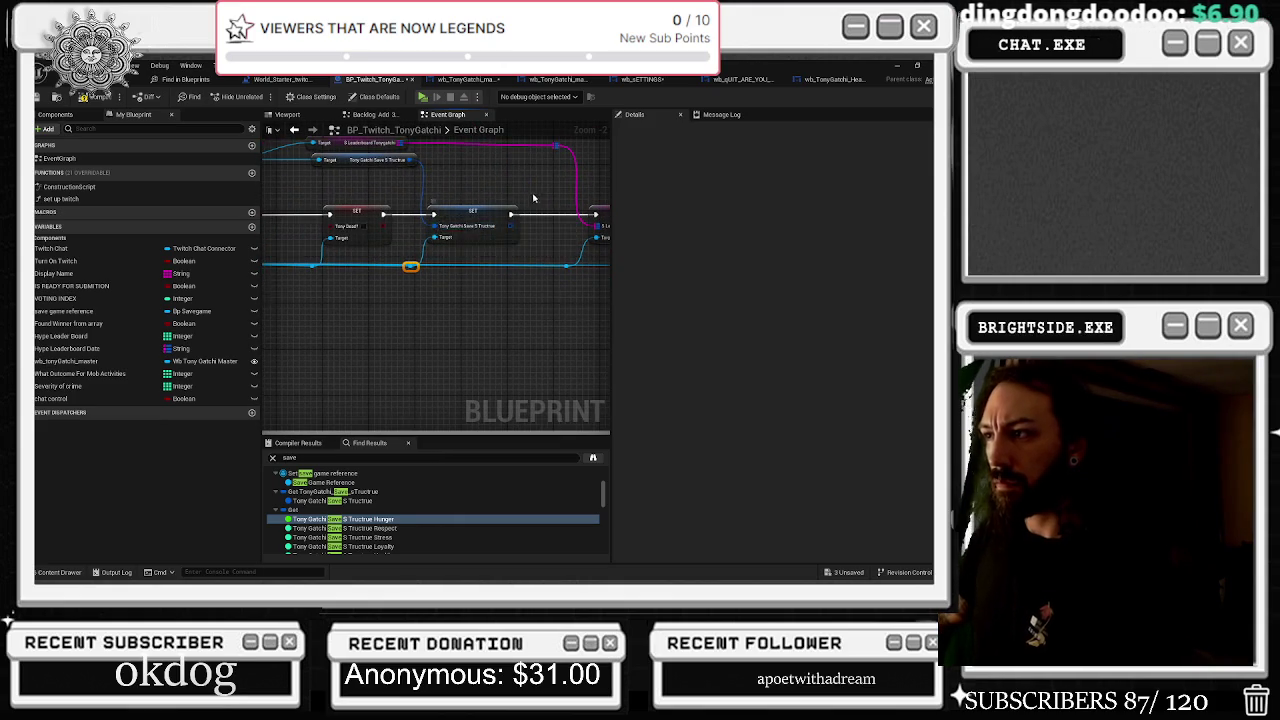
scroll(452, 220, "down", 1)
scroll(458, 237, "up", 3)
left_click_drag(363, 213, 568, 212)
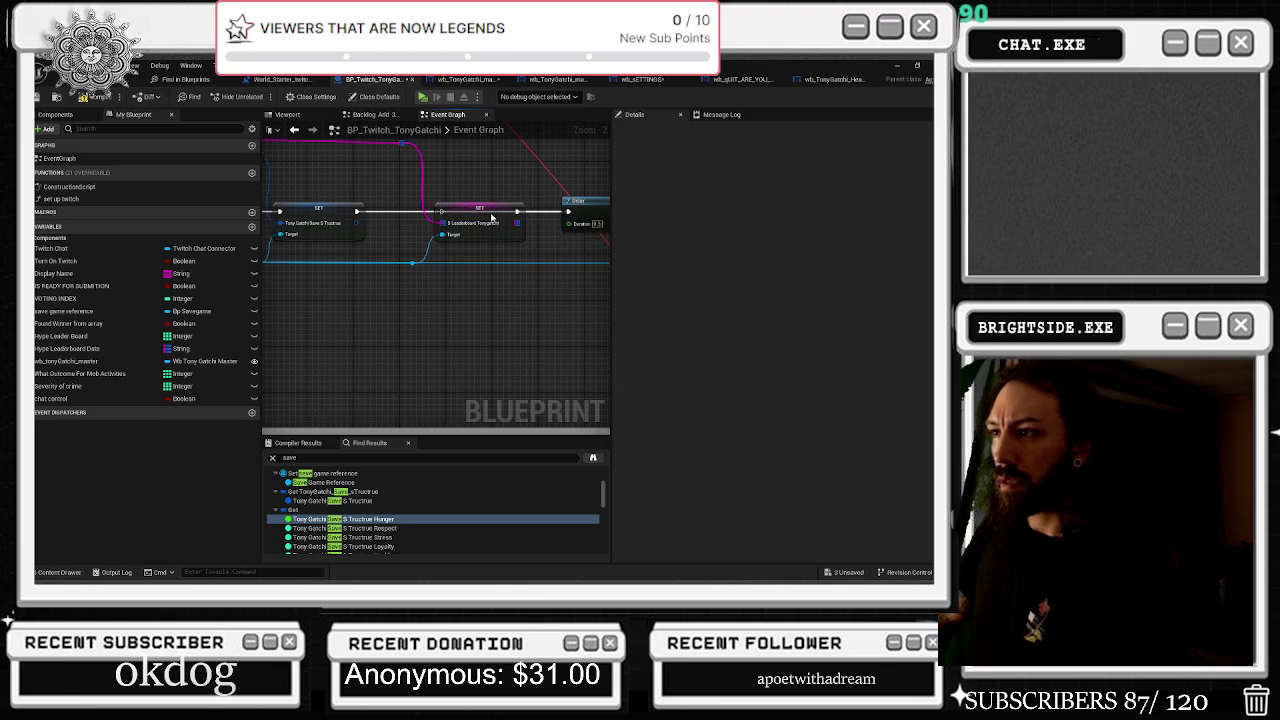
mouse_move(491, 217)
left_mouse_down()
mouse_move(480, 206)
mouse_move(451, 247)
left_mouse_up()
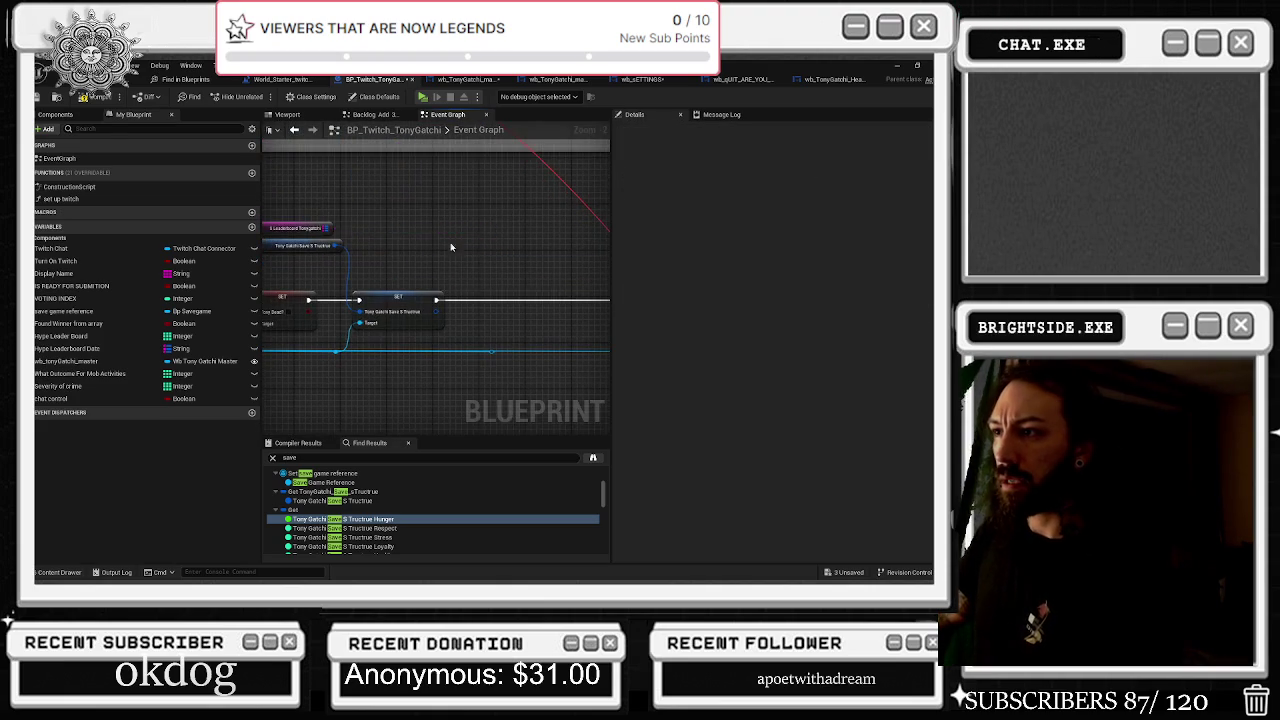
mouse_move(513, 300)
left_mouse_down()
mouse_move(428, 271)
mouse_move(515, 294)
mouse_move(362, 338)
mouse_move(378, 344)
left_mouse_up()
Split the save structure SET pin into Hunger, Respect, Stress, Loyalty, Health and Wealth pins
scroll(400, 250, "up", 1)
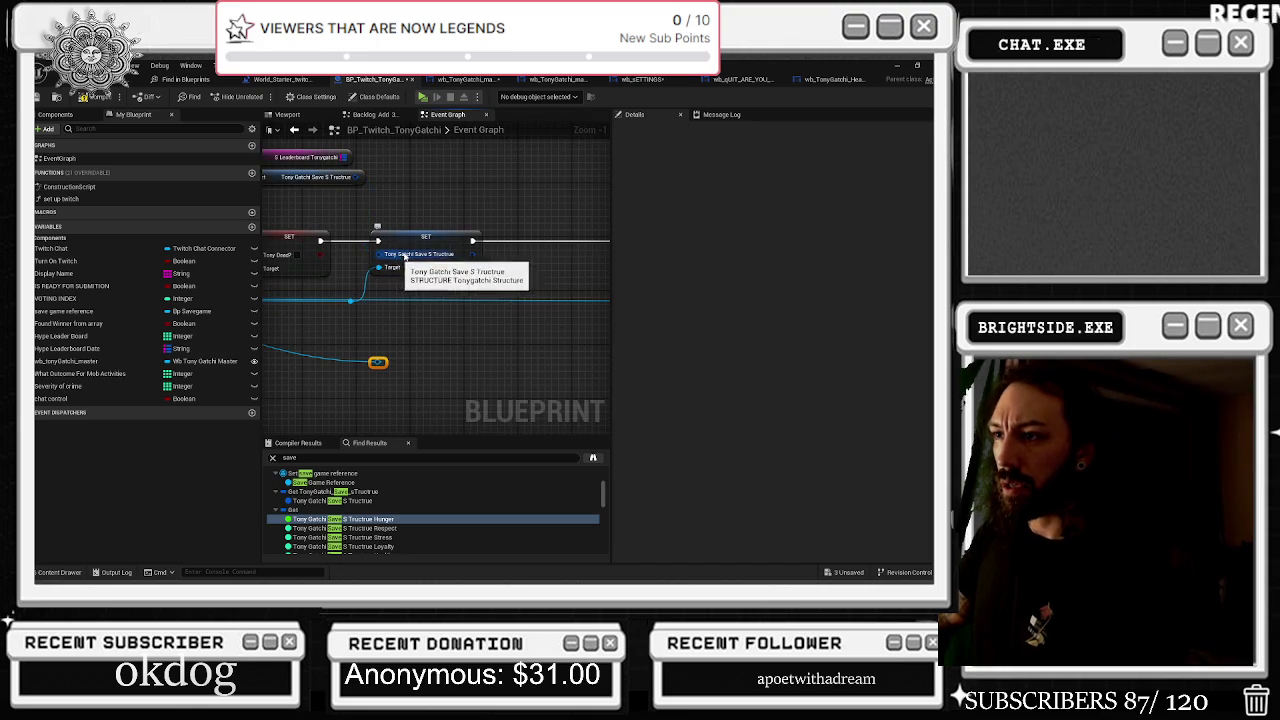
right_click(402, 254)
left_click(510, 291)
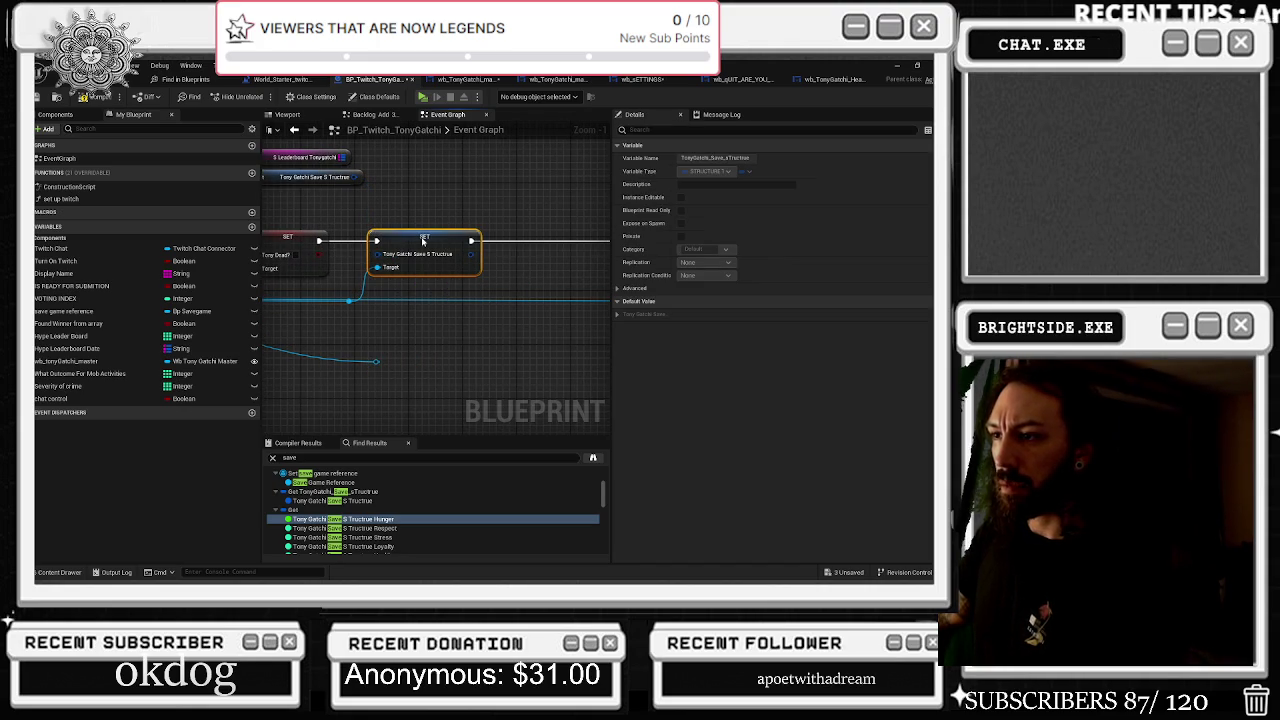
left_click_drag(442, 242, 487, 247)
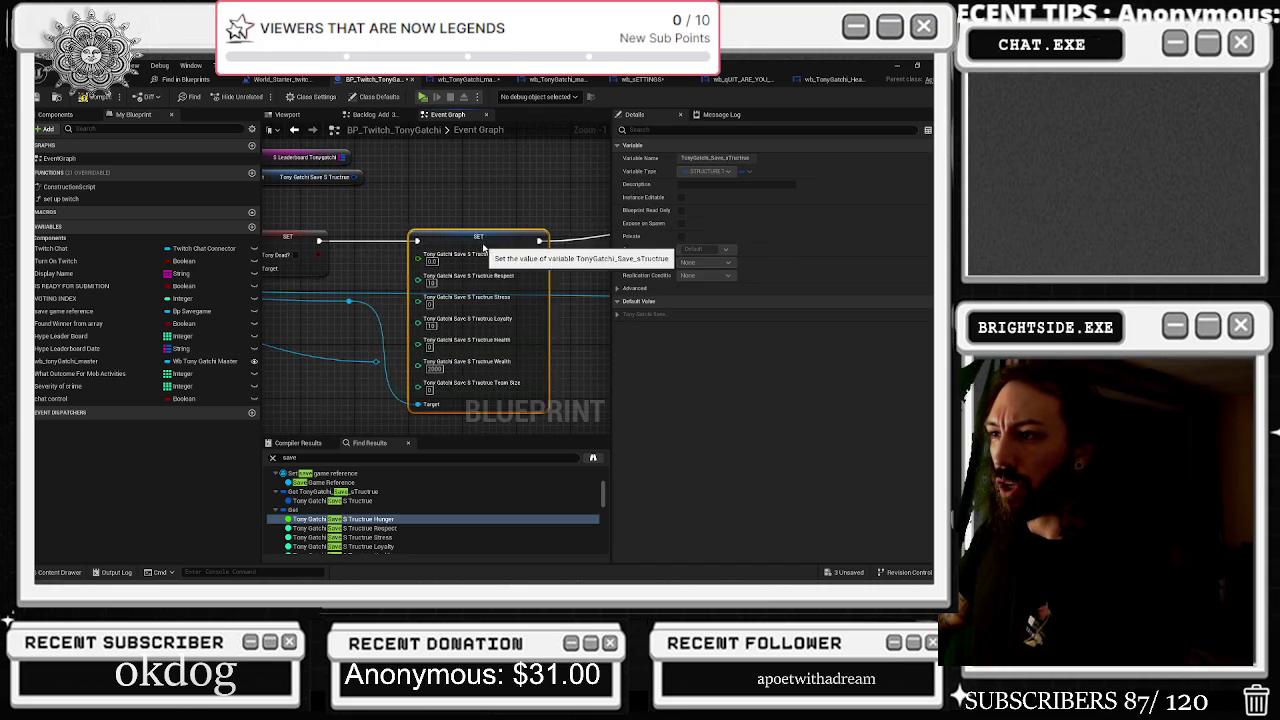
scroll(487, 247, "down", 3)
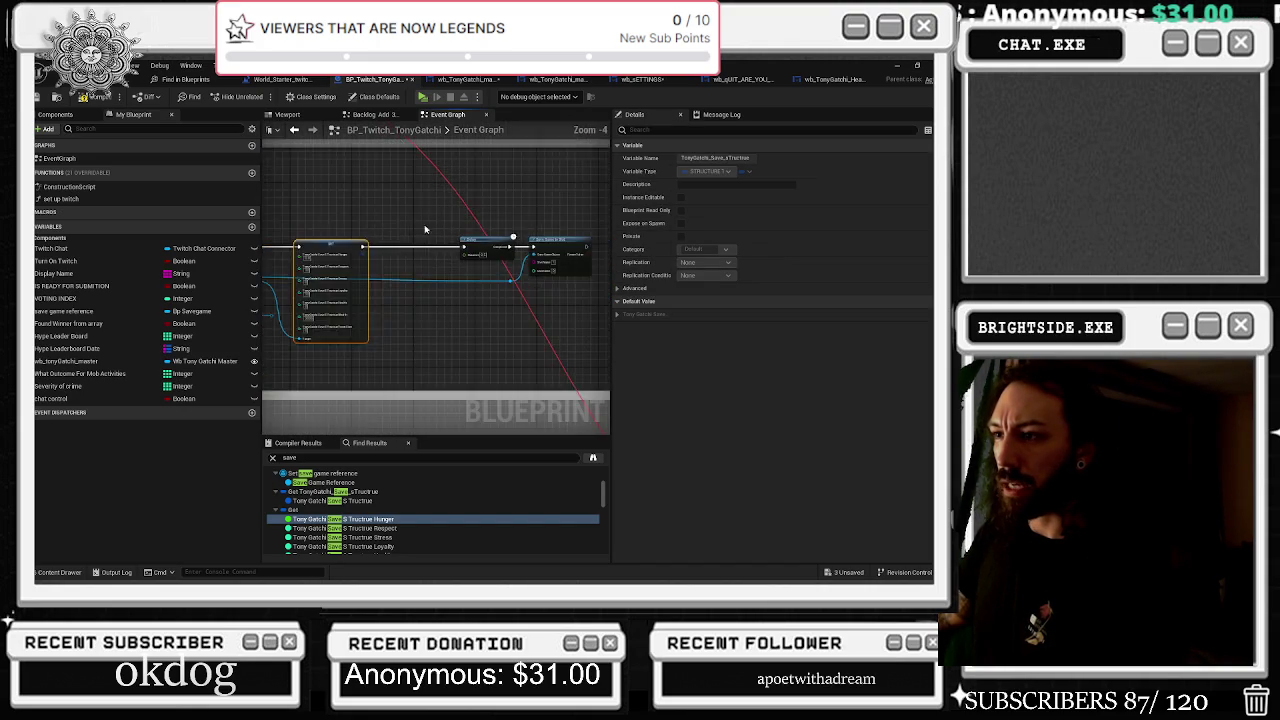
Look over the new reset nodes and select the Create Save Game Object node
left_click(399, 341)
scroll(399, 341, "down", 4)
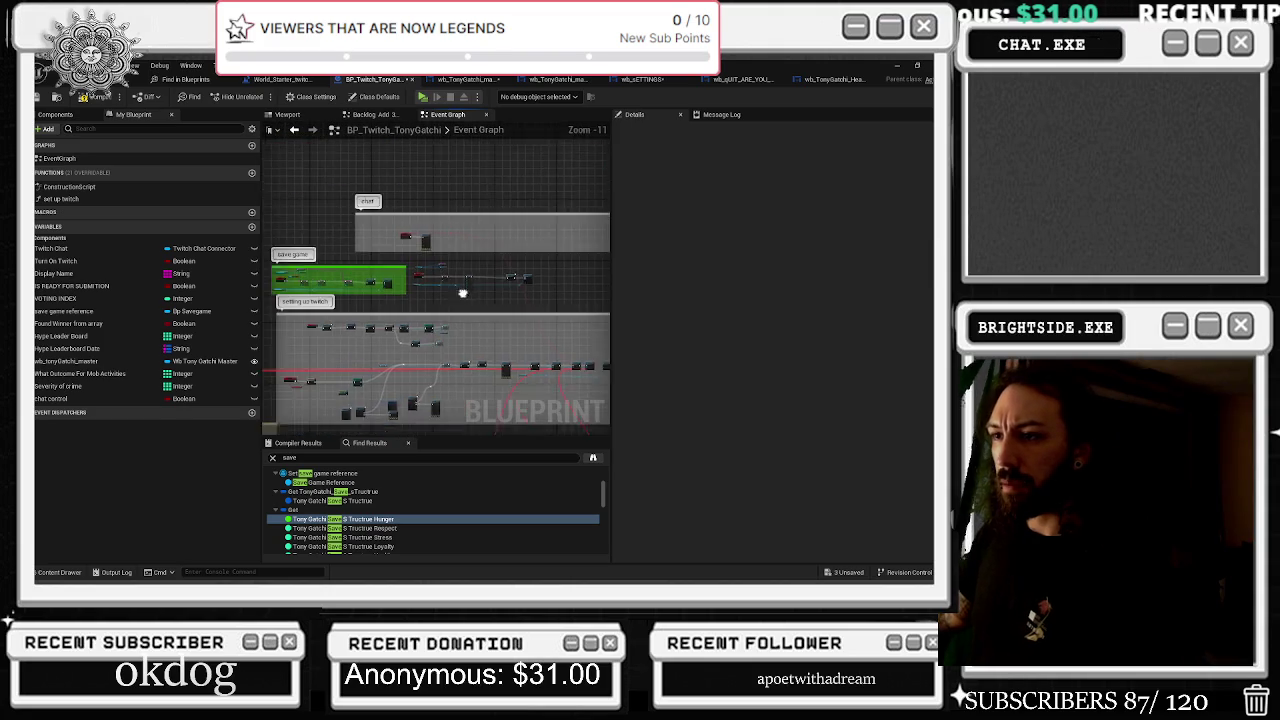
scroll(316, 283, "up", 2)
scroll(316, 283, "up", 2)
scroll(445, 314, "down", 4)
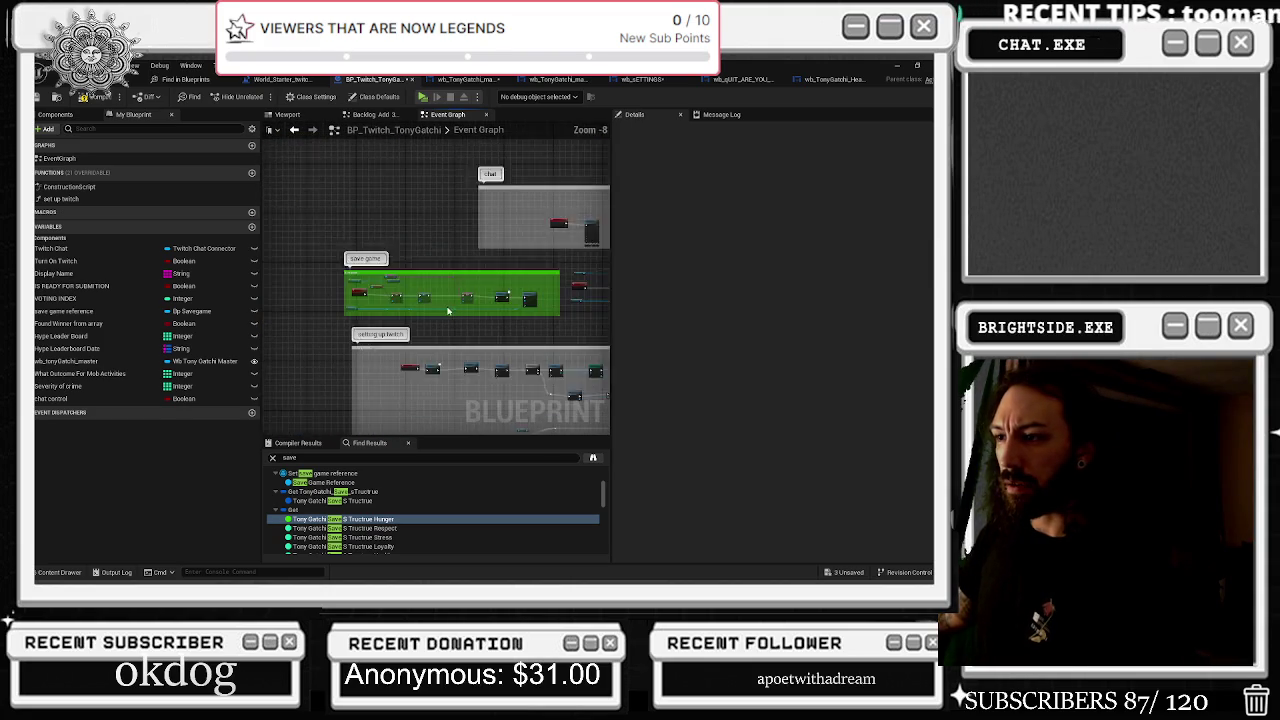
scroll(440, 318, "up", 6)
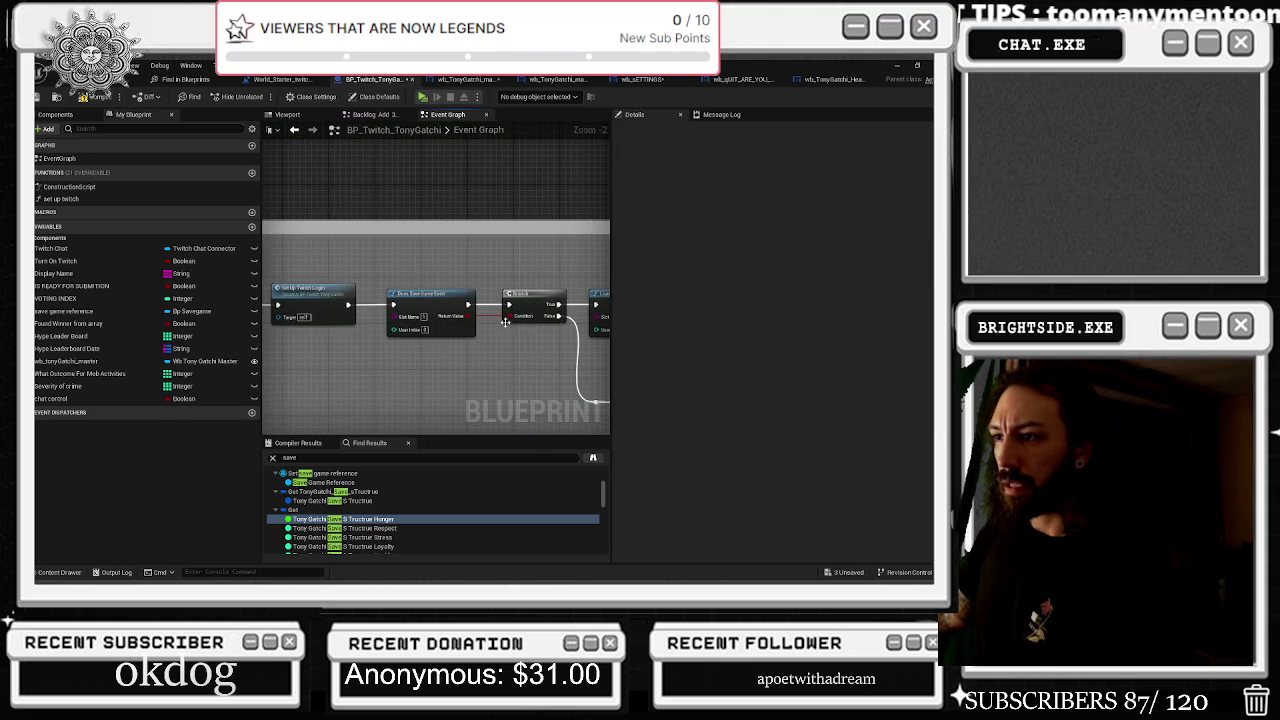
scroll(506, 340, "down", 2)
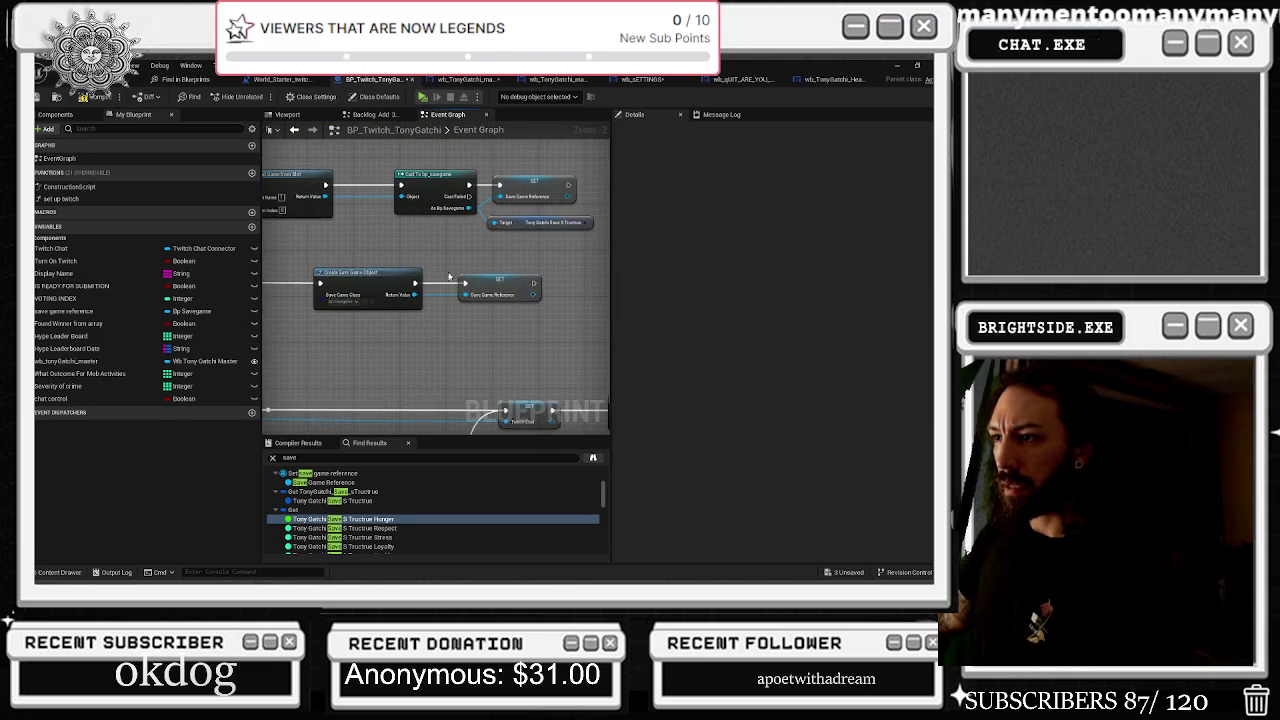
scroll(460, 290, "up", 2)
left_click(330, 283)
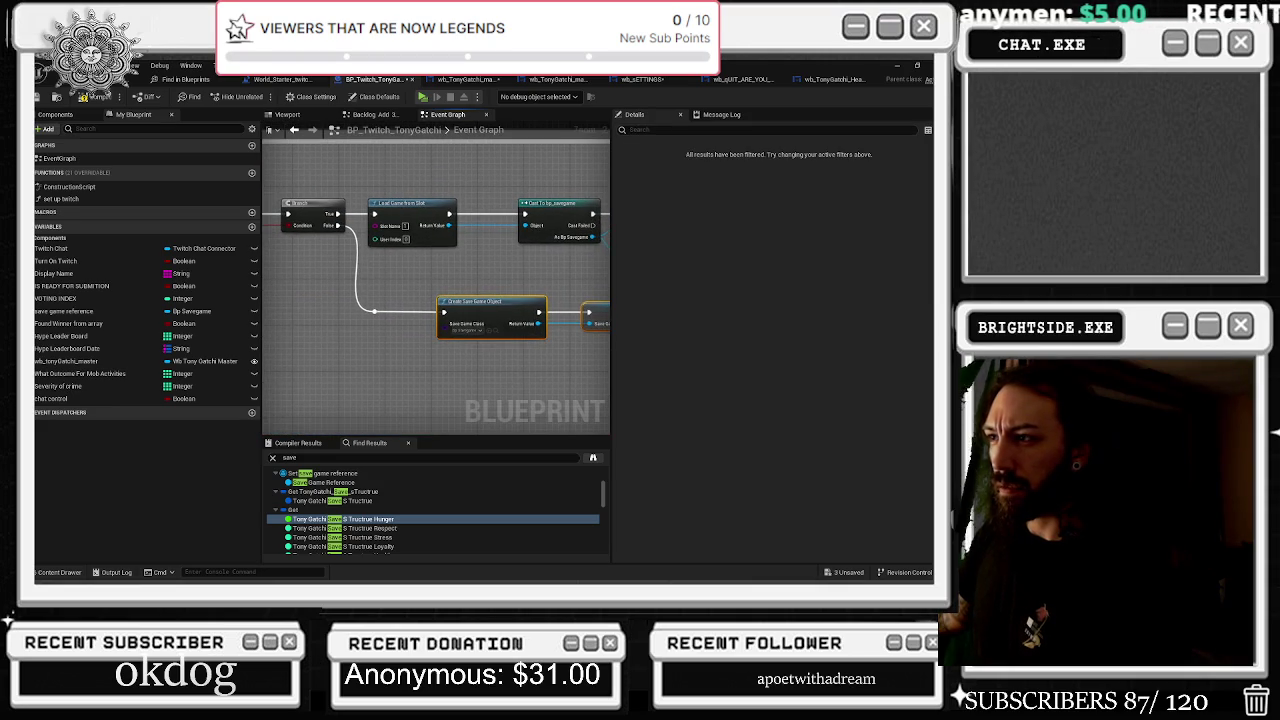
Review the save structure SET, Delay and Save Game to Slot nodes, then marquee-select all reset event nodes
mouse_move(523, 334)
left_mouse_down()
mouse_move(486, 243)
mouse_move(310, 265)
mouse_move(535, 270)
left_mouse_up()
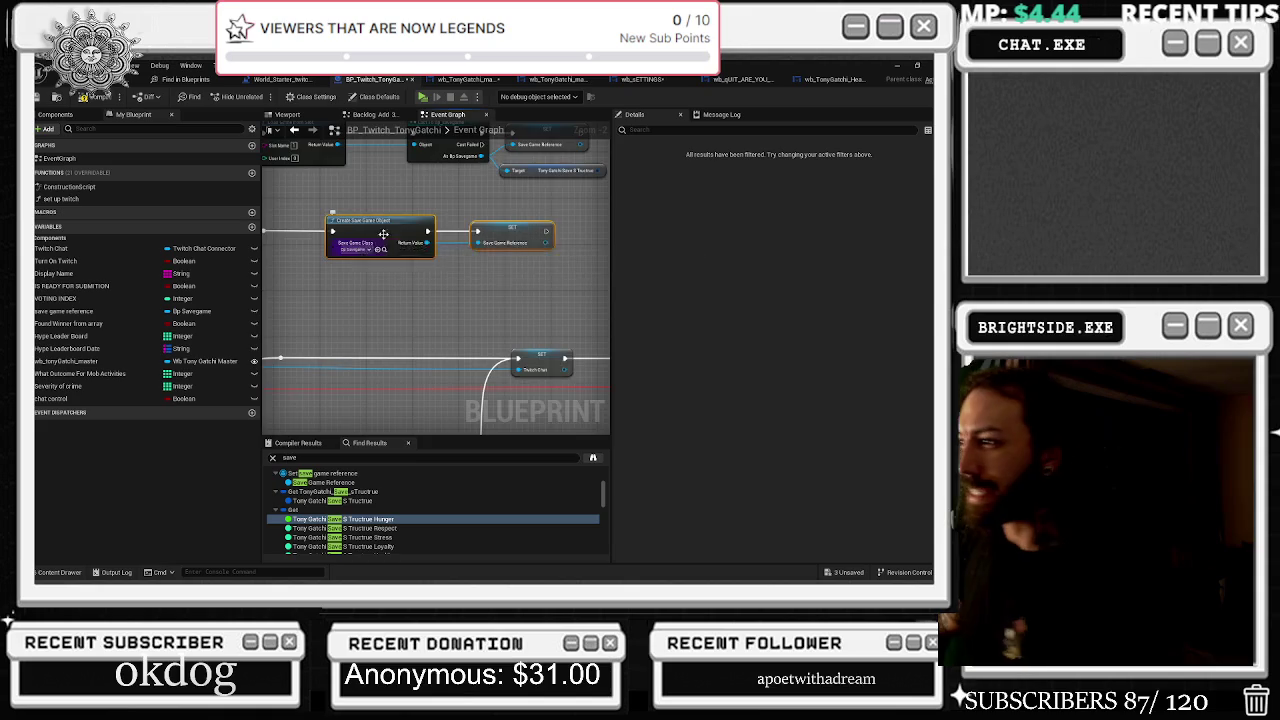
scroll(383, 234, "down", 3)
left_click_drag(472, 289, 420, 250)
scroll(411, 189, "up", 5)
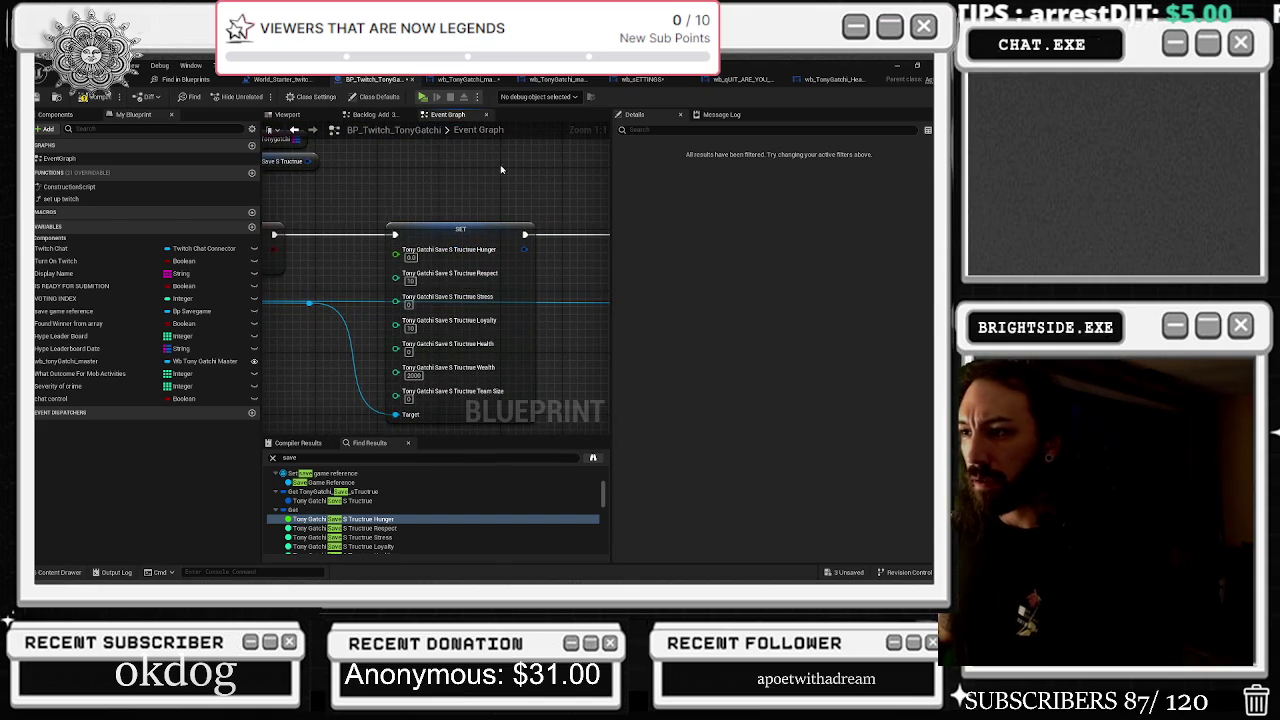
left_click_drag(524, 238, 542, 217)
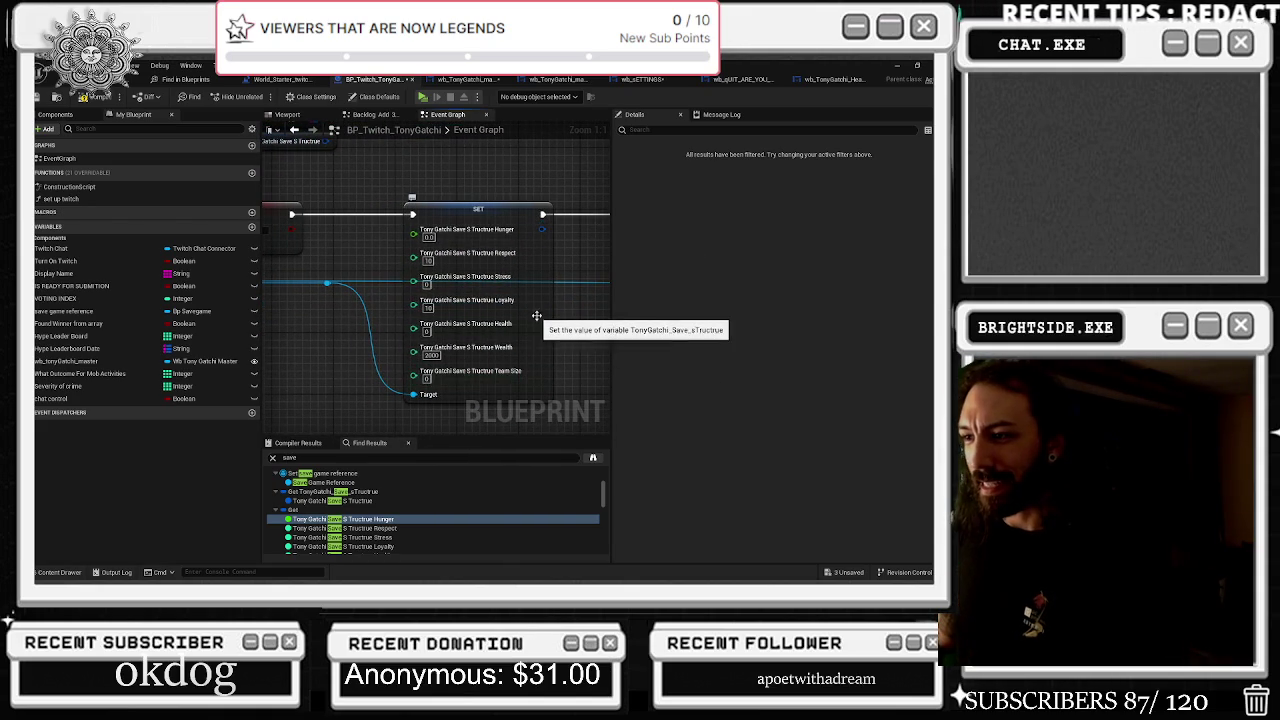
scroll(474, 263, "down", 2)
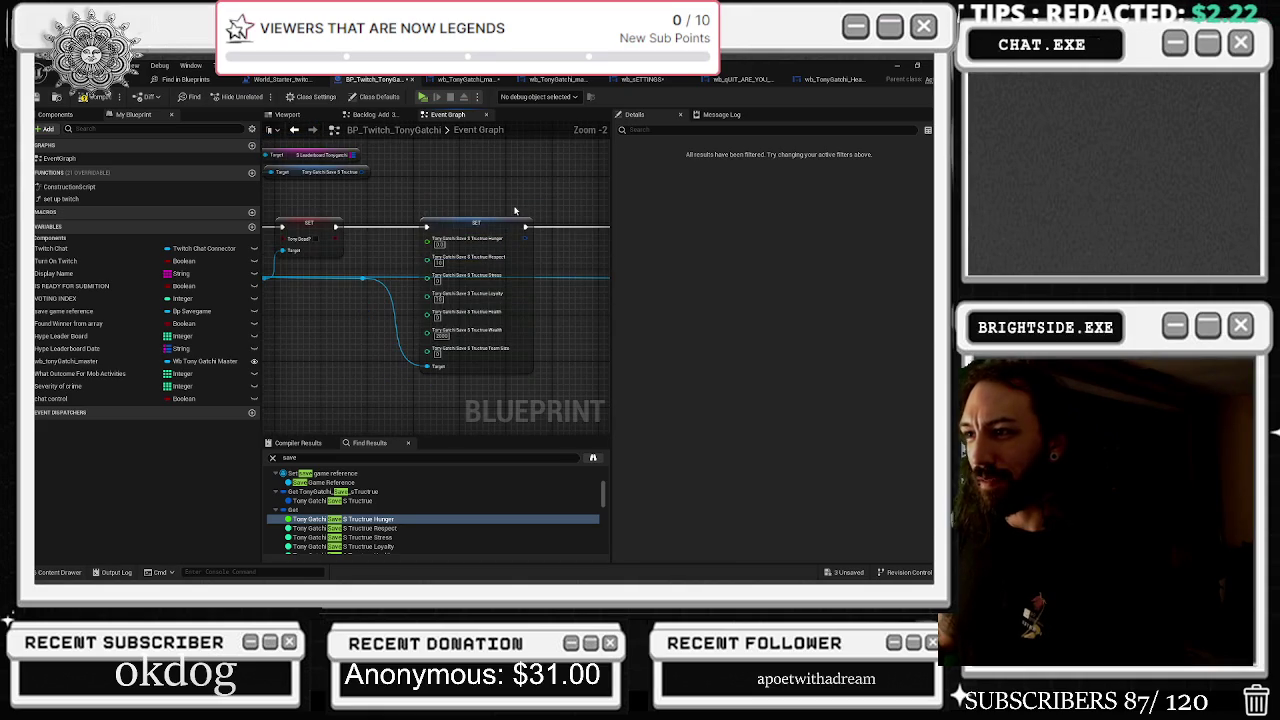
mouse_move(533, 199)
left_mouse_down()
mouse_move(486, 191)
mouse_move(388, 224)
mouse_move(480, 255)
mouse_move(620, 218)
left_mouse_up()
scroll(403, 210, "down", 4)
left_click_drag(466, 237, 400, 237)
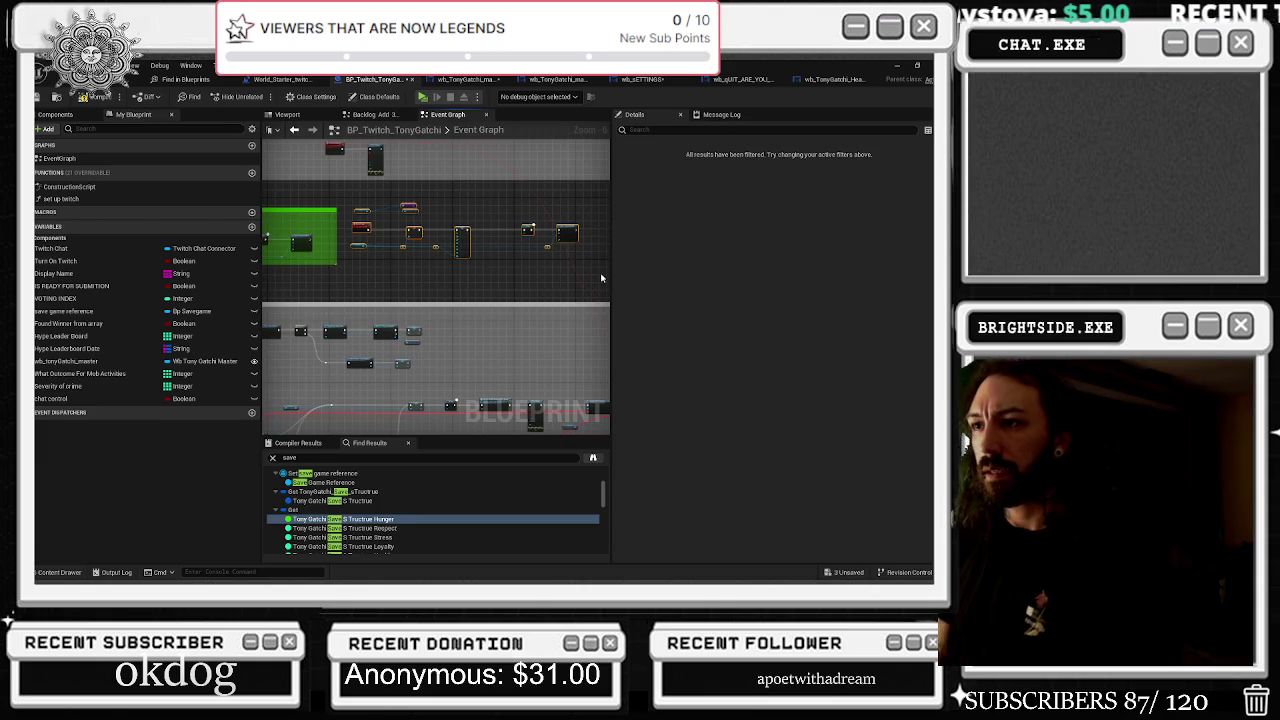
Wrap the reset event nodes in a comment titled 'reset' and colour it orange
type("c")
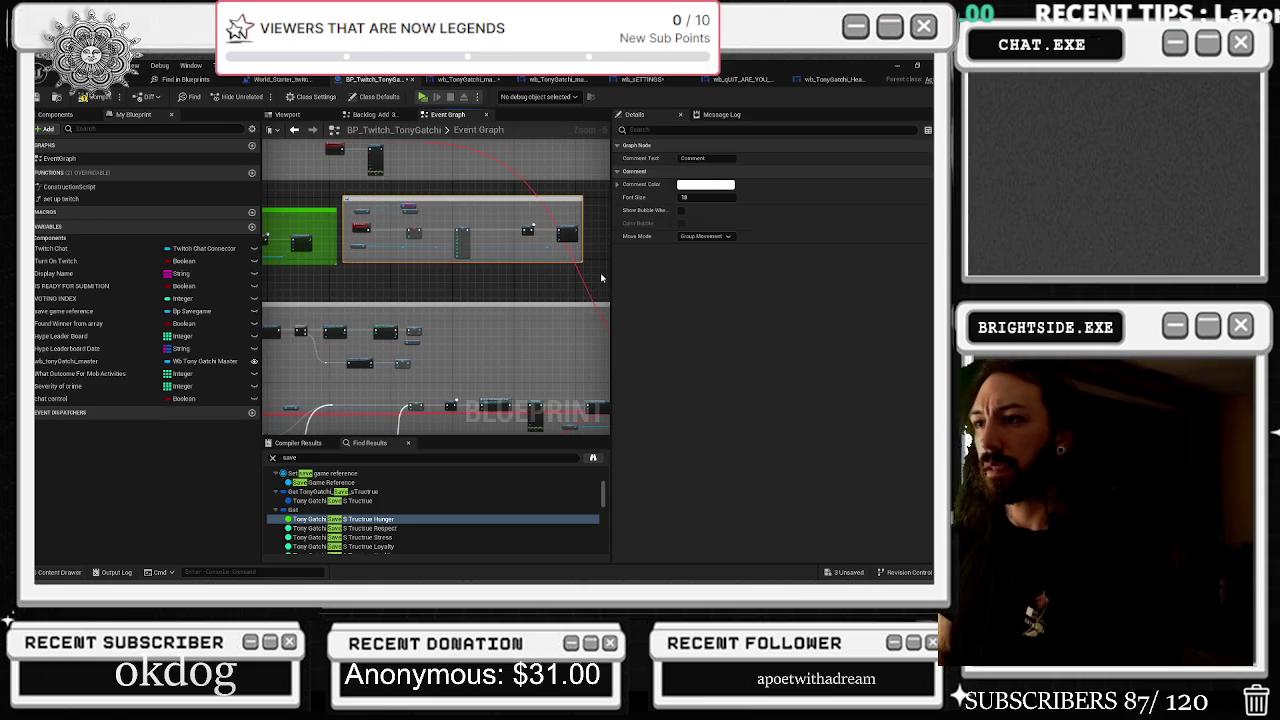
type("reset")
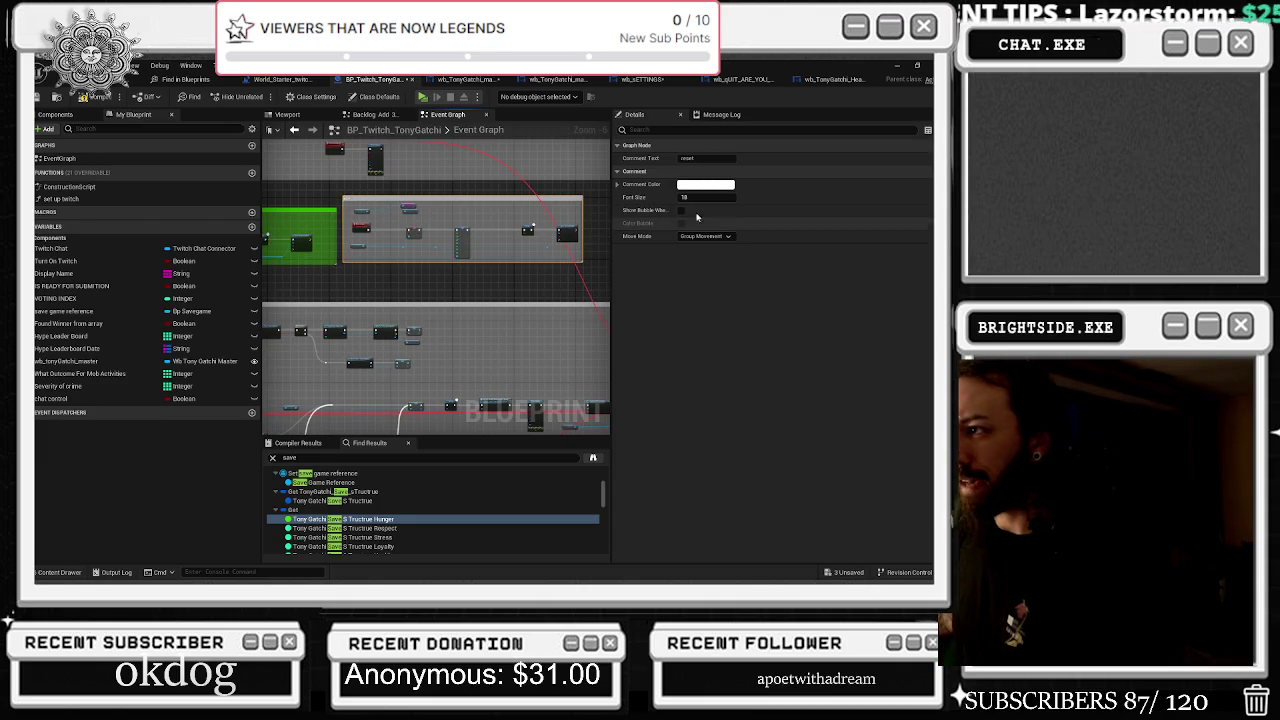
left_click(705, 184)
left_click_drag(535, 315, 587, 342)
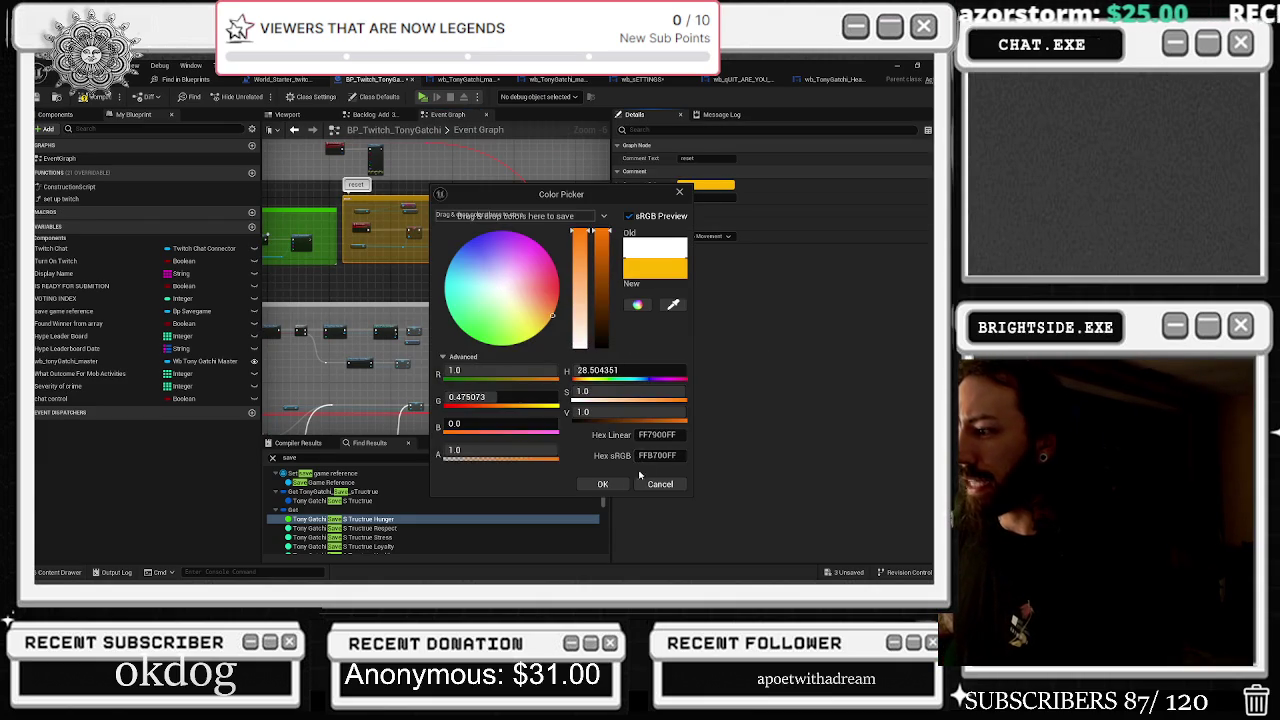
left_click(602, 484)
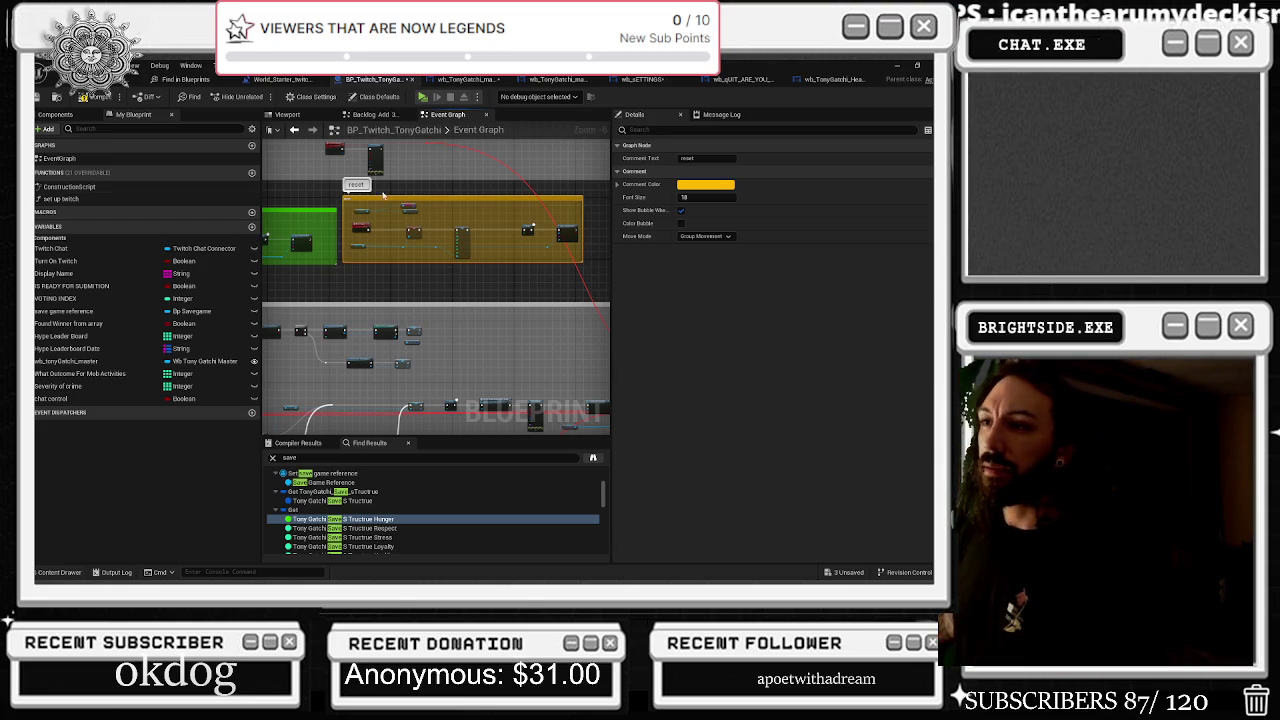
Widen the reset comment to enclose all its nodes, including the large SET node, then switch to wb_SETTINGS
scroll(420, 238, "up", 4)
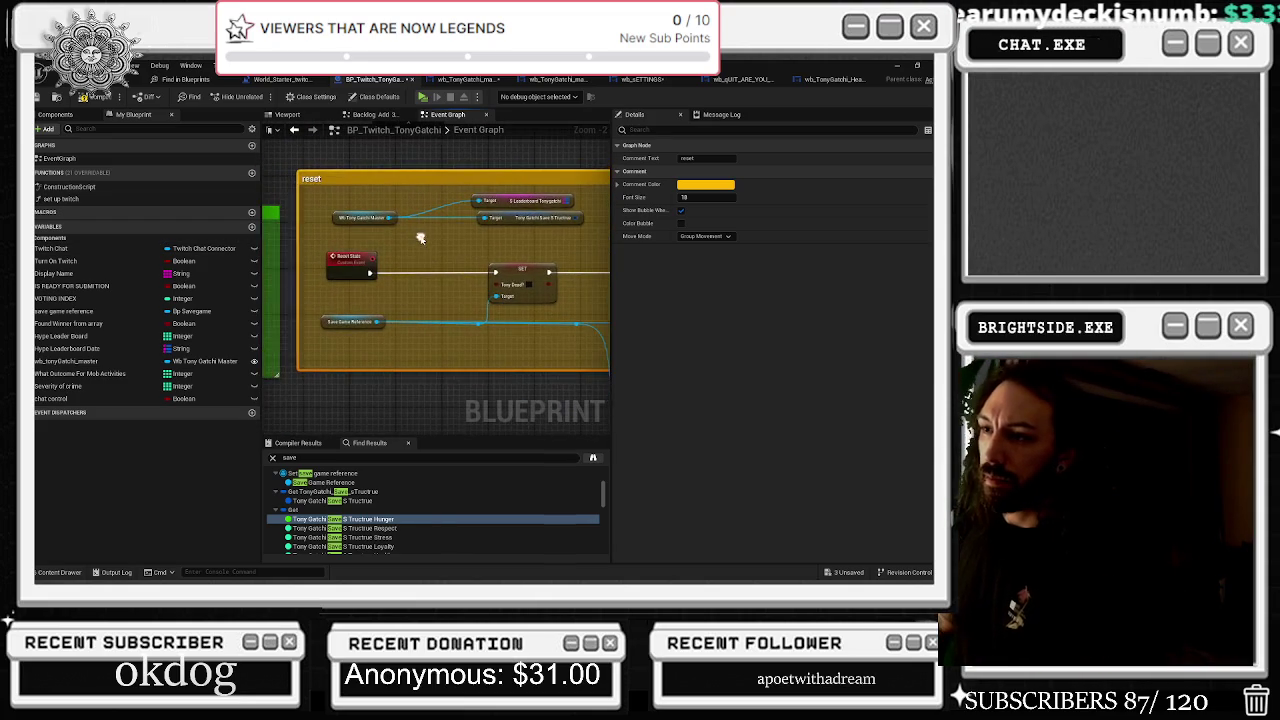
left_click_drag(585, 293, 402, 266)
scroll(475, 197, "down", 3)
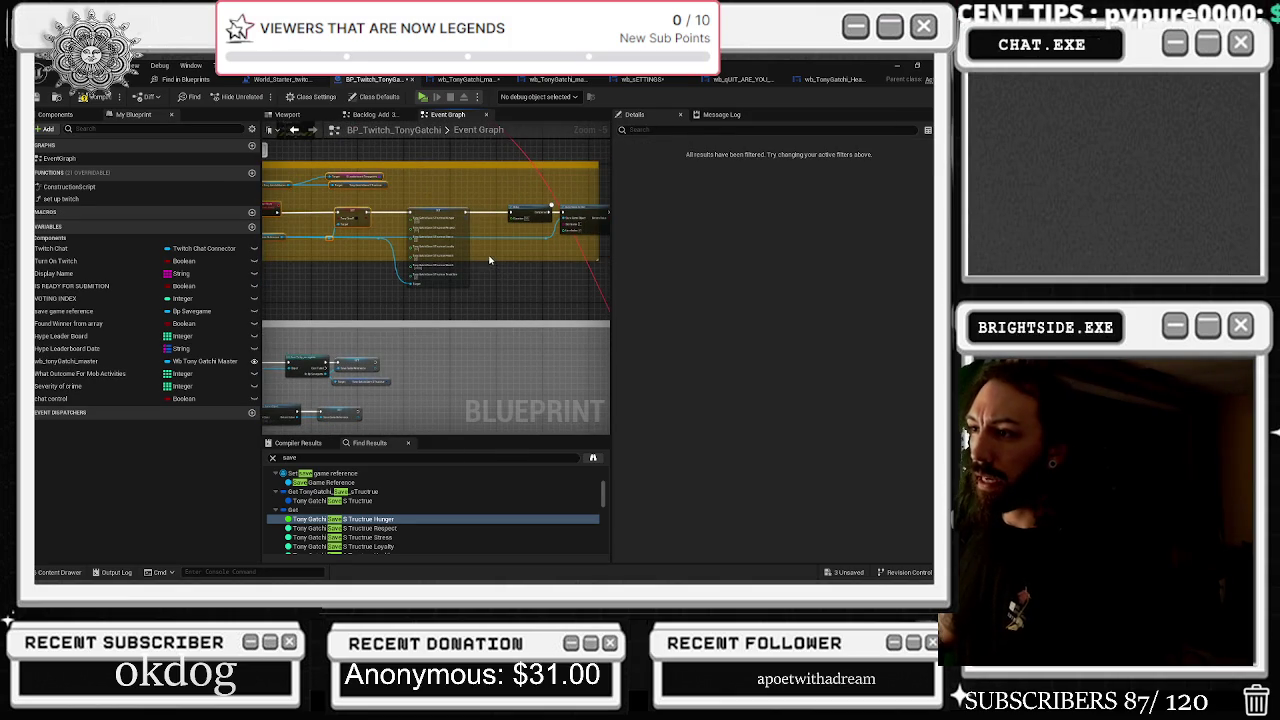
left_click_drag(498, 260, 373, 293)
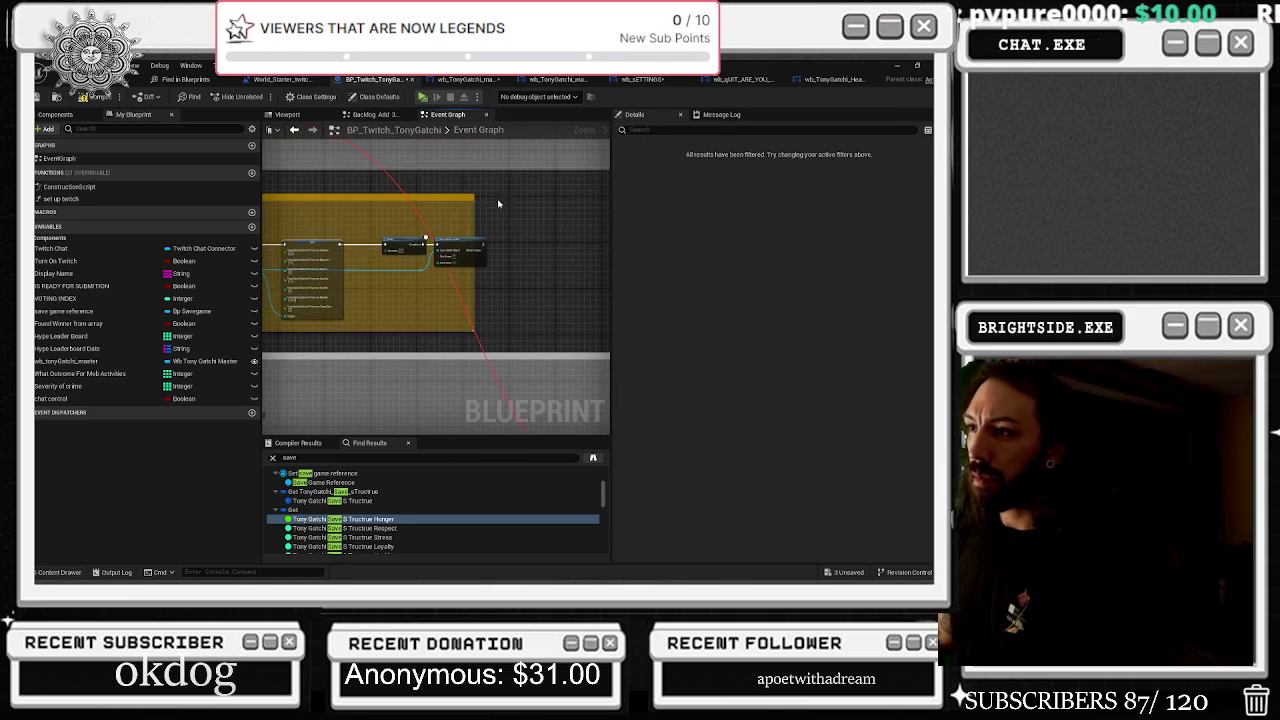
mouse_move(474, 211)
left_mouse_down()
mouse_move(505, 211)
mouse_move(406, 218)
left_mouse_up()
scroll(420, 262, "up", 3)
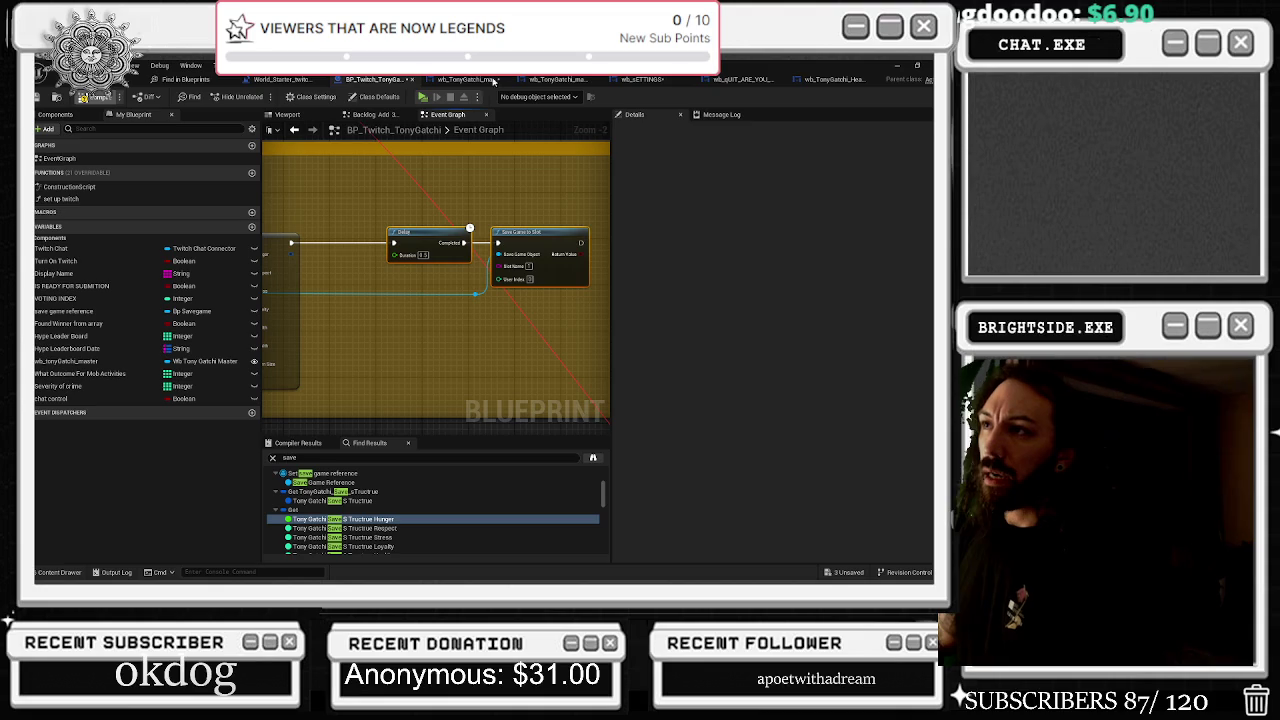
left_click(640, 79)
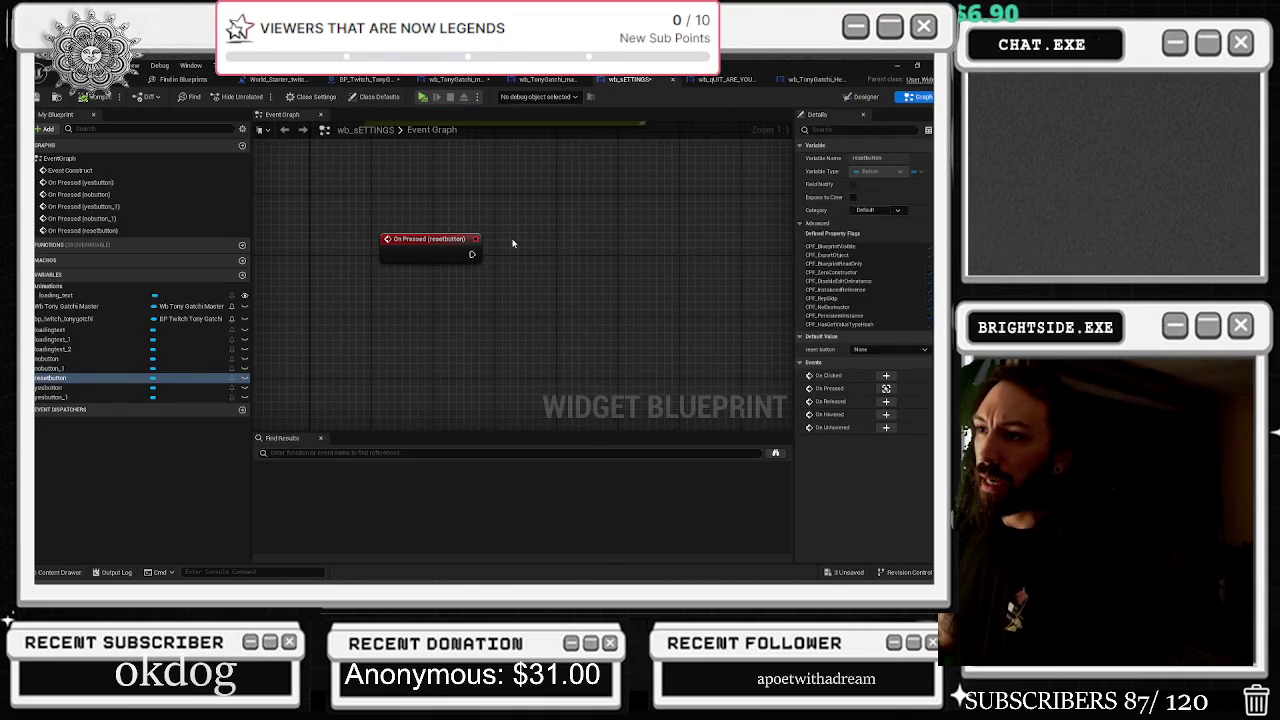
In the Designer, name the reset button's label text block 'reset pet'
left_click(862, 96)
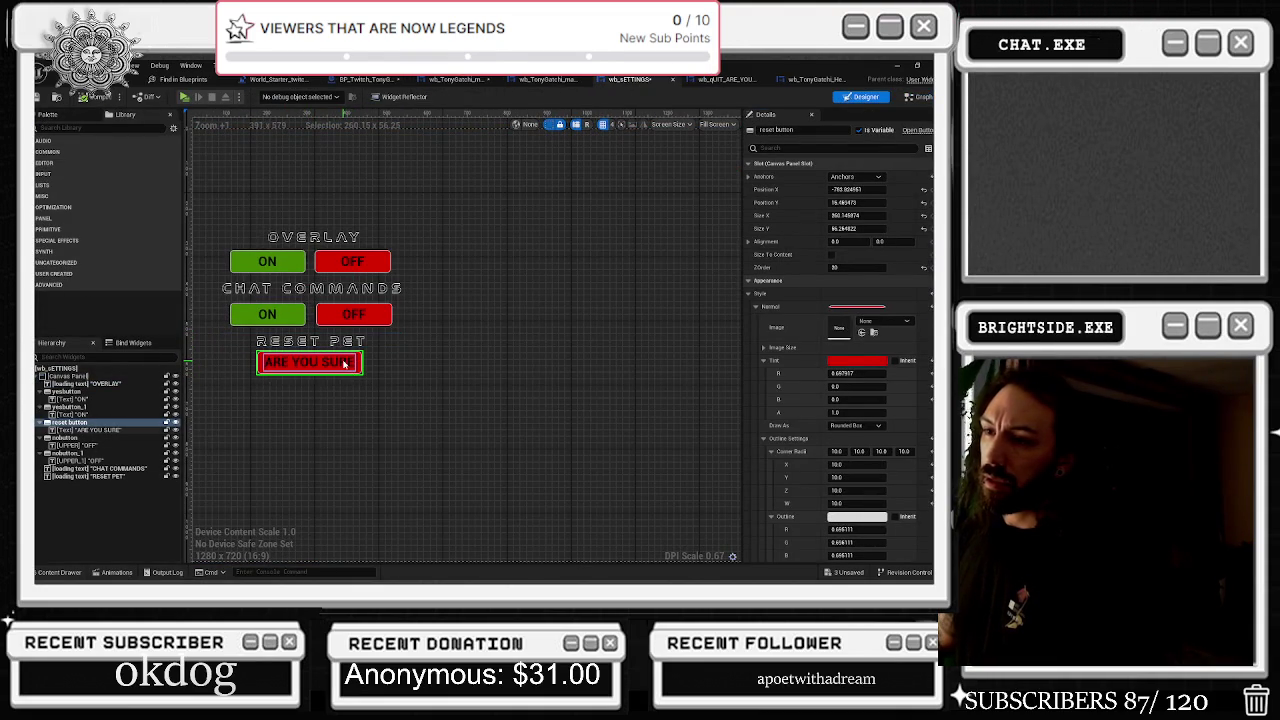
double_click(344, 364)
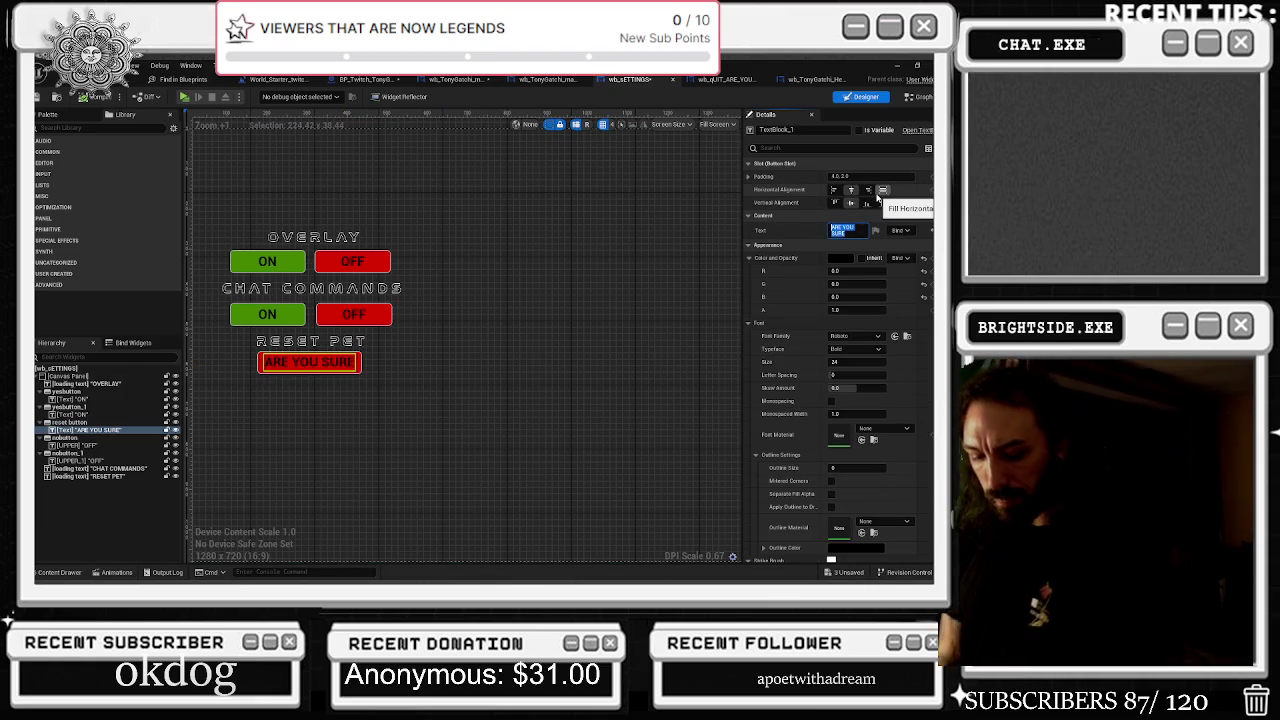
type("t")
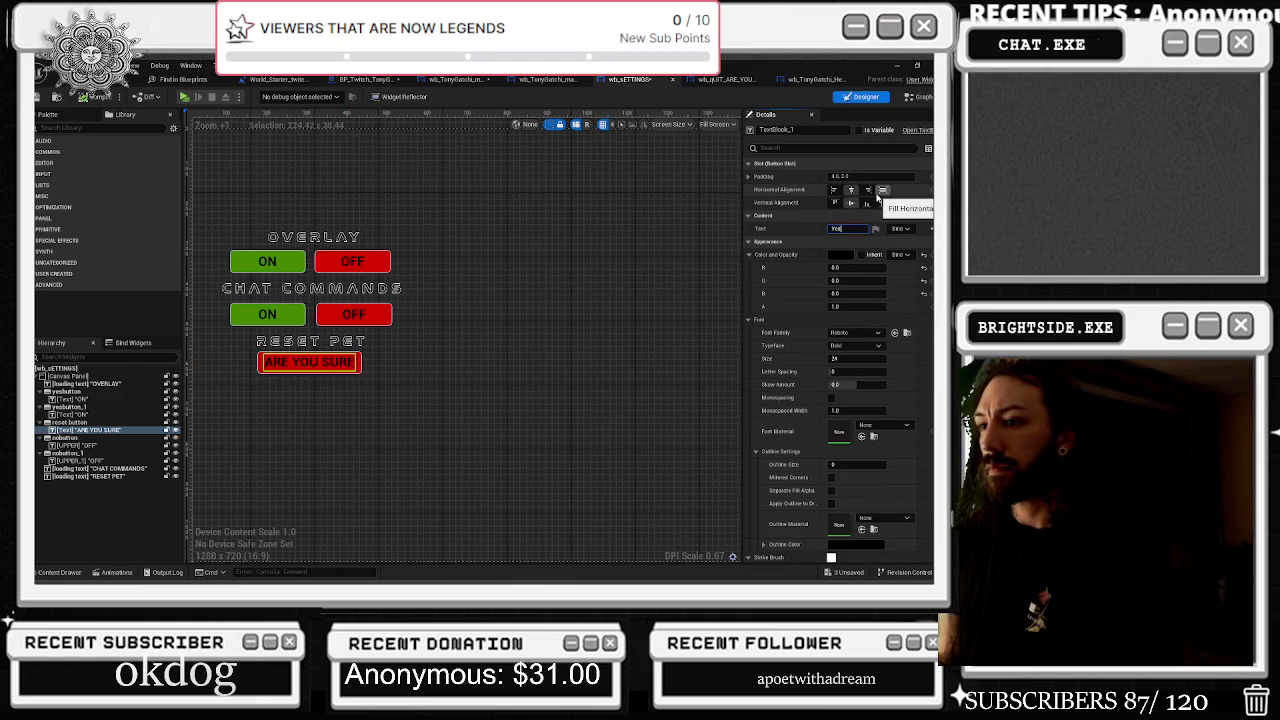
key("Return")
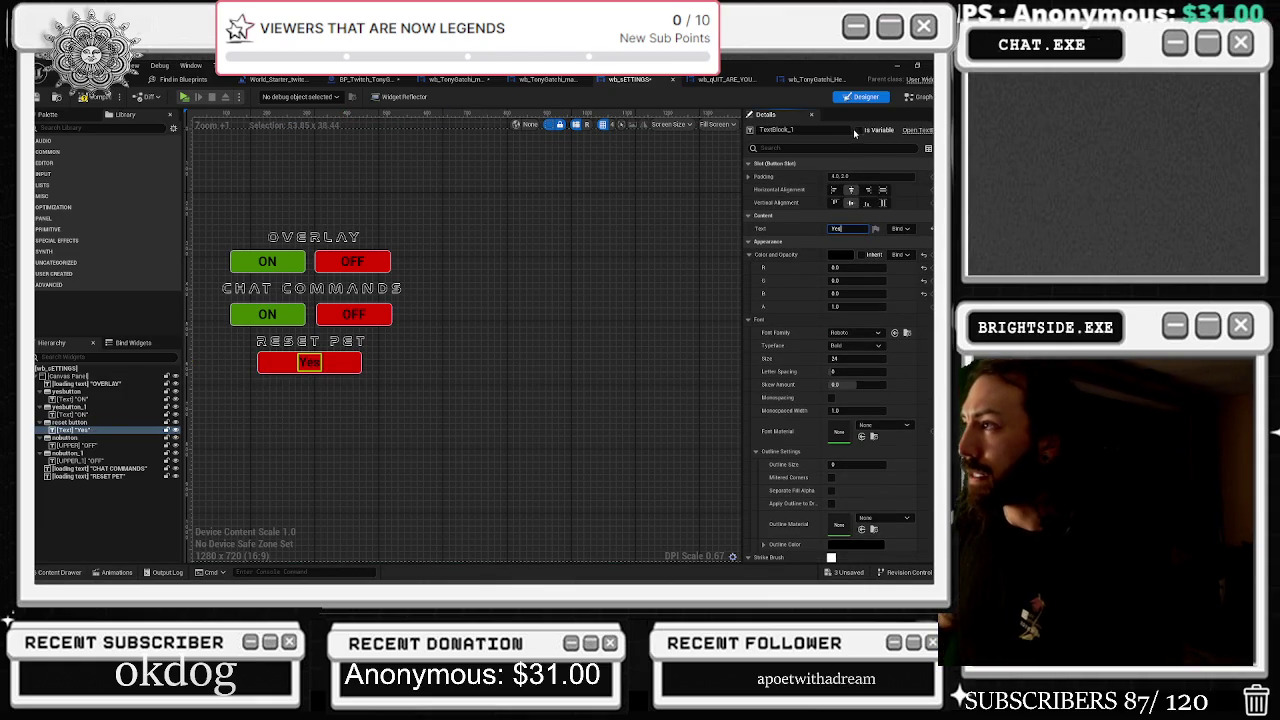
left_click(815, 130)
type("res")
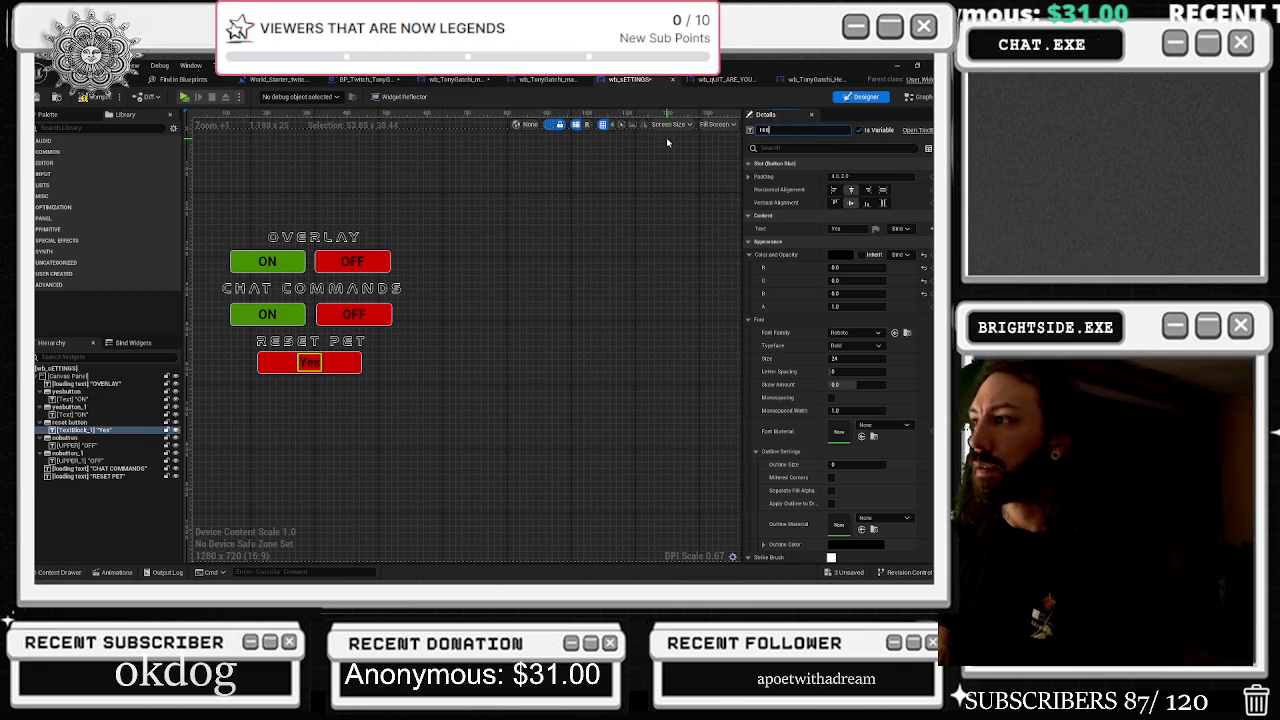
type("et pet")
key("Return")
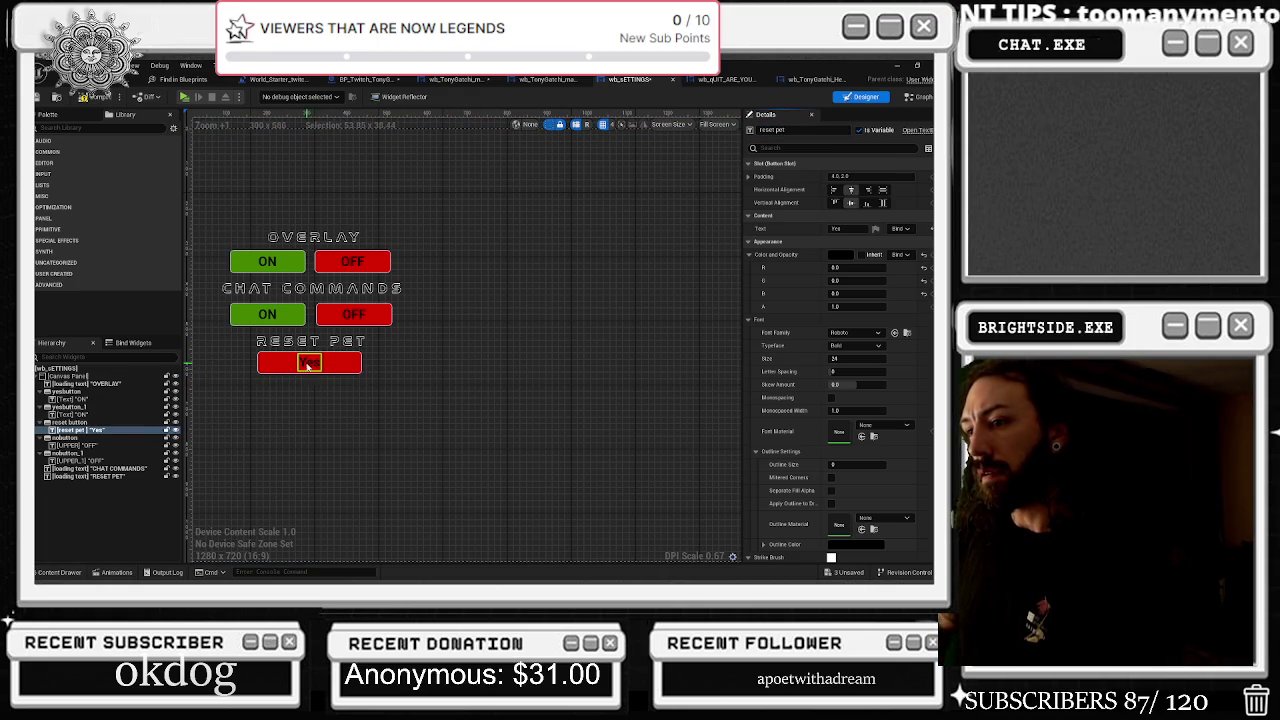
Compile, change the button label to RESET, and return to the Event Graph
left_click(84, 97)
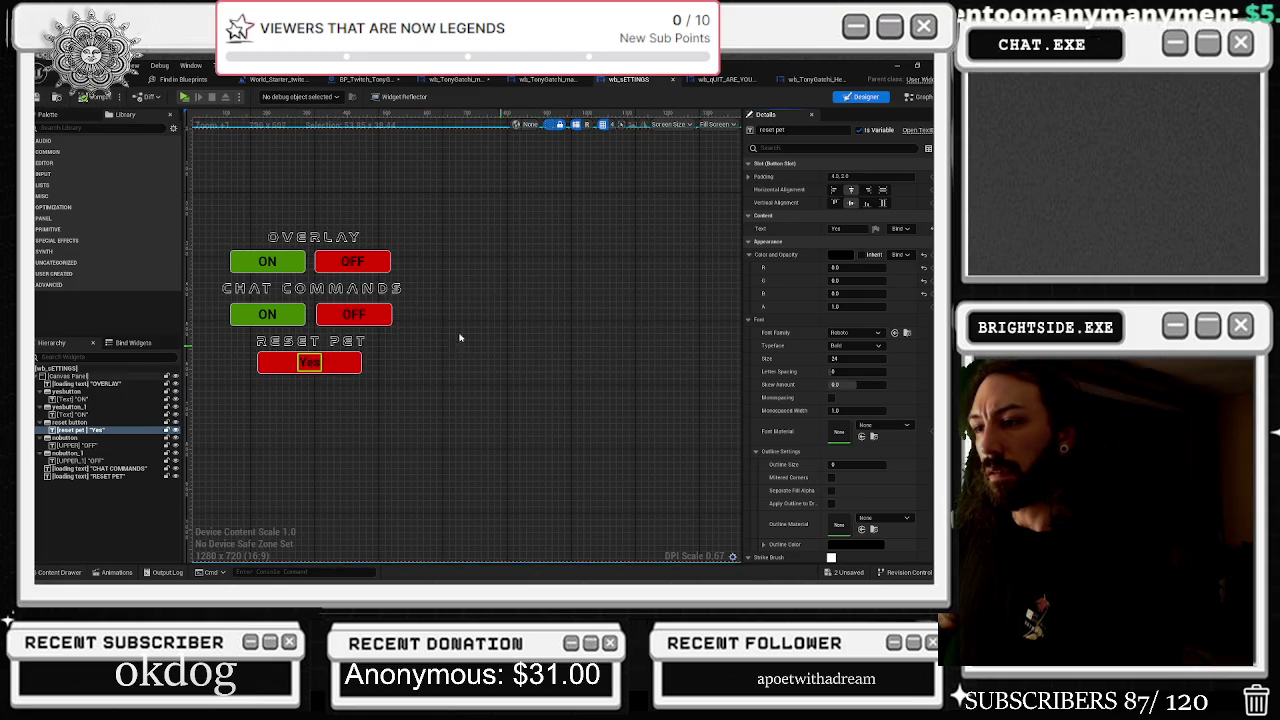
left_click(840, 229)
type("RESE")
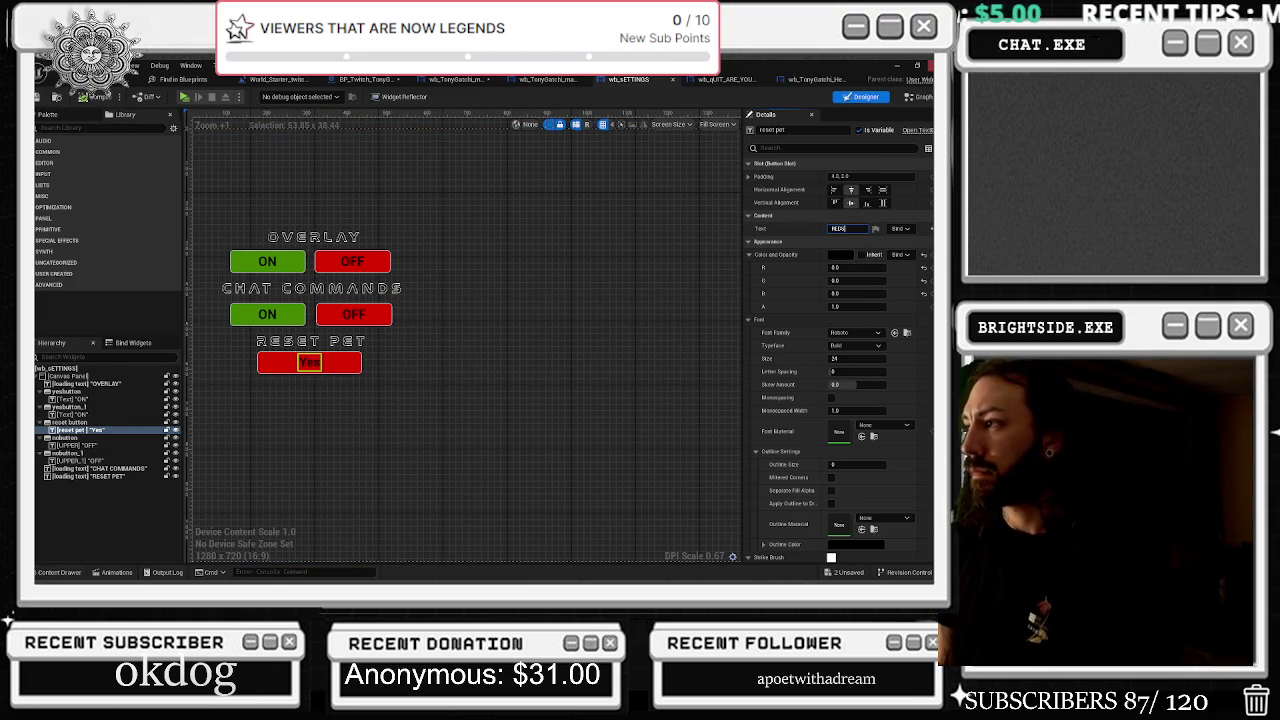
type("T")
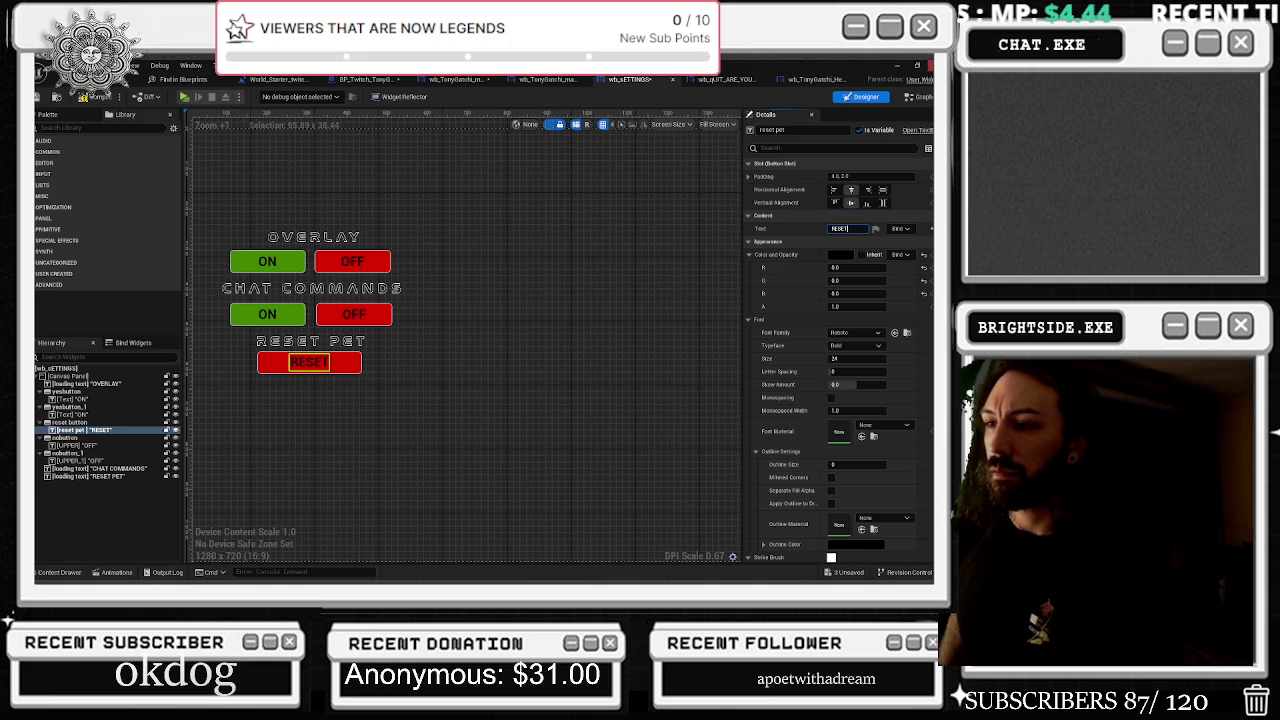
left_click(918, 96)
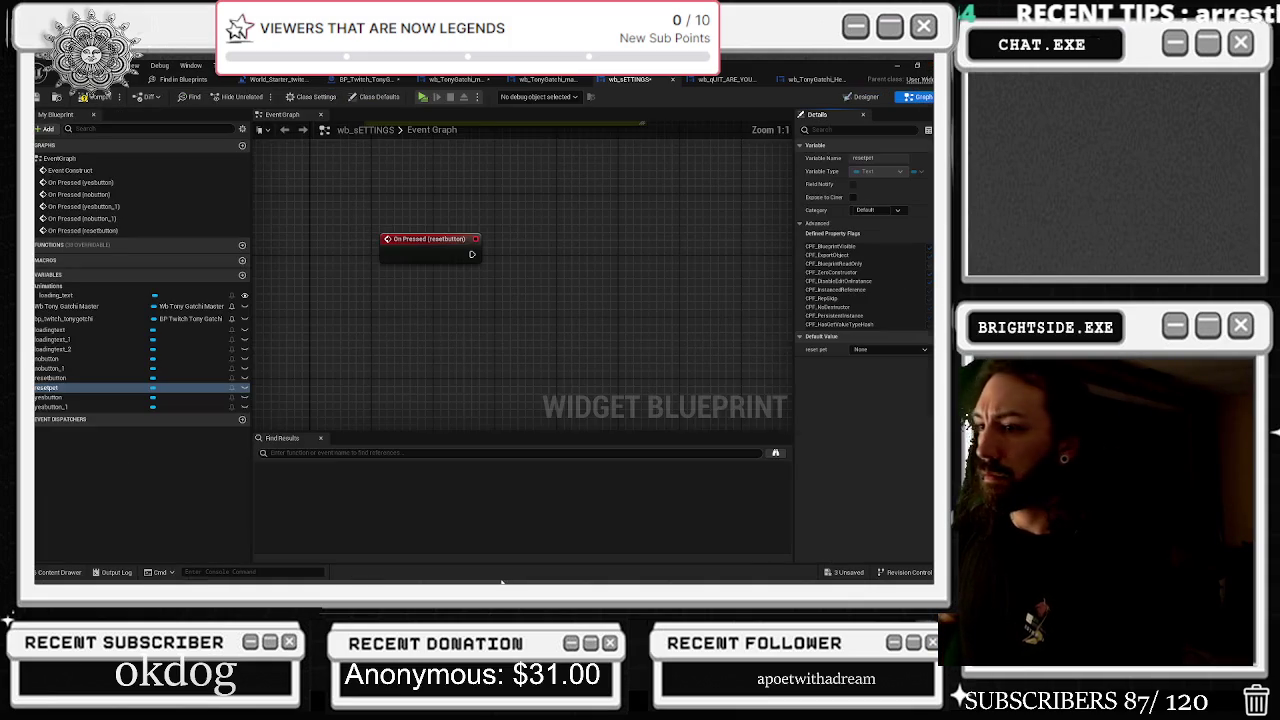
scroll(474, 251, "down", 1)
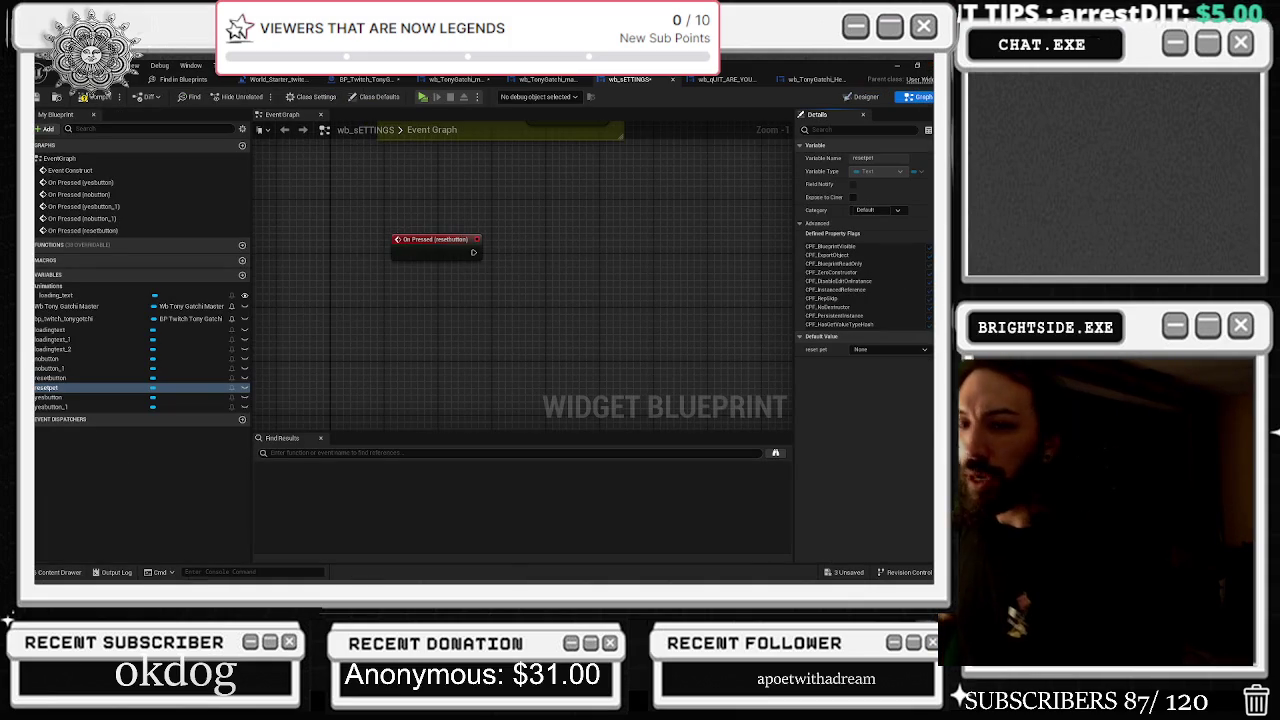
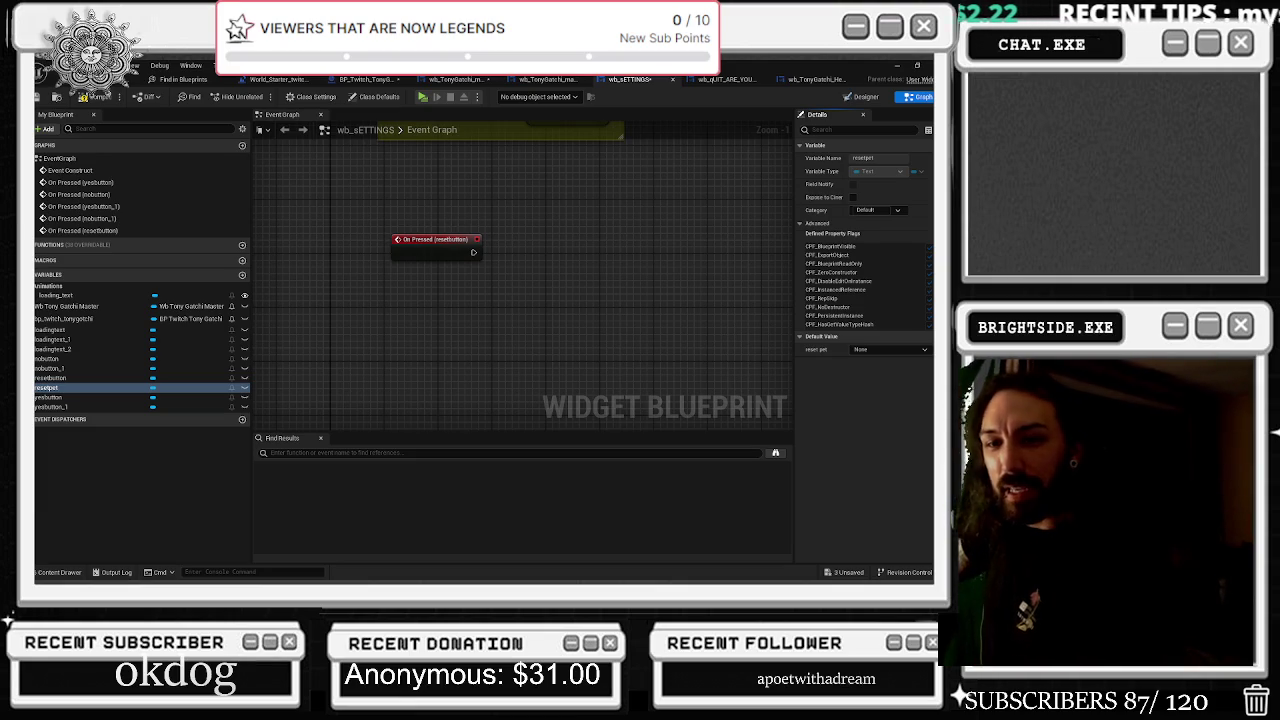
Add a Multiply node from the reset button's On Pressed pin, then delete it
scroll(466, 129, "down", 3)
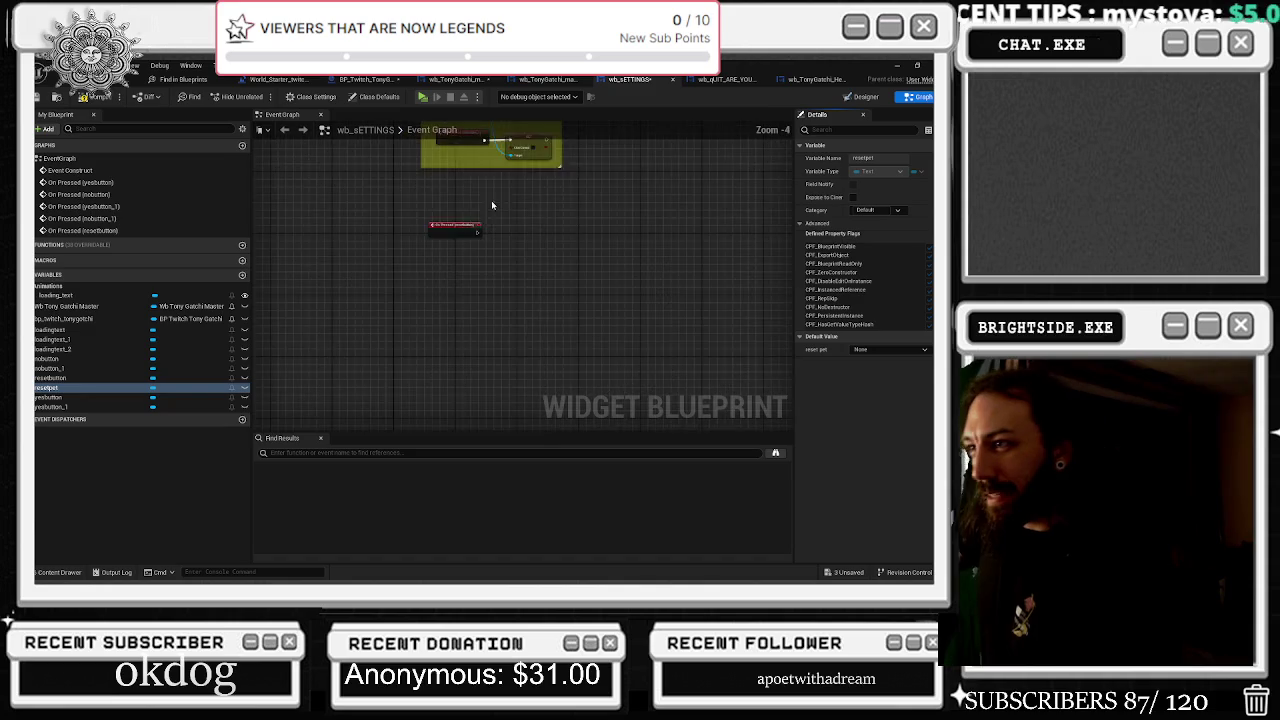
left_click_drag(491, 200, 508, 306)
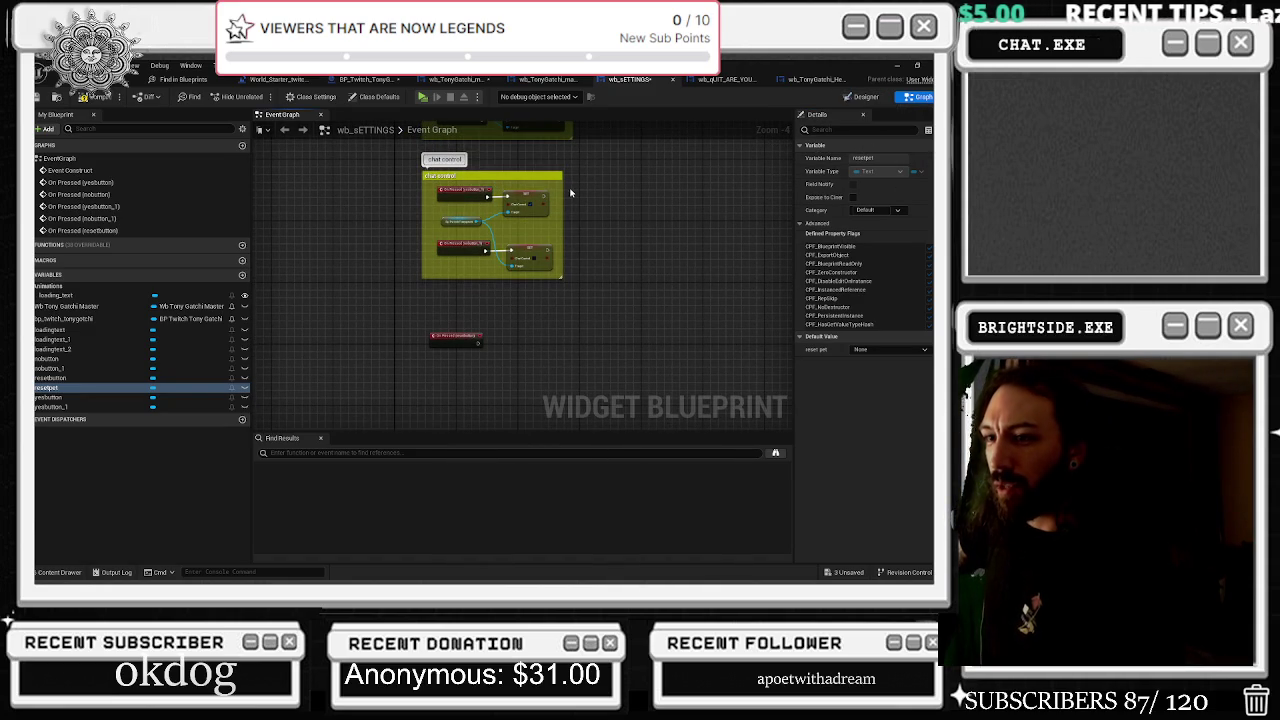
scroll(447, 406, "up", 3)
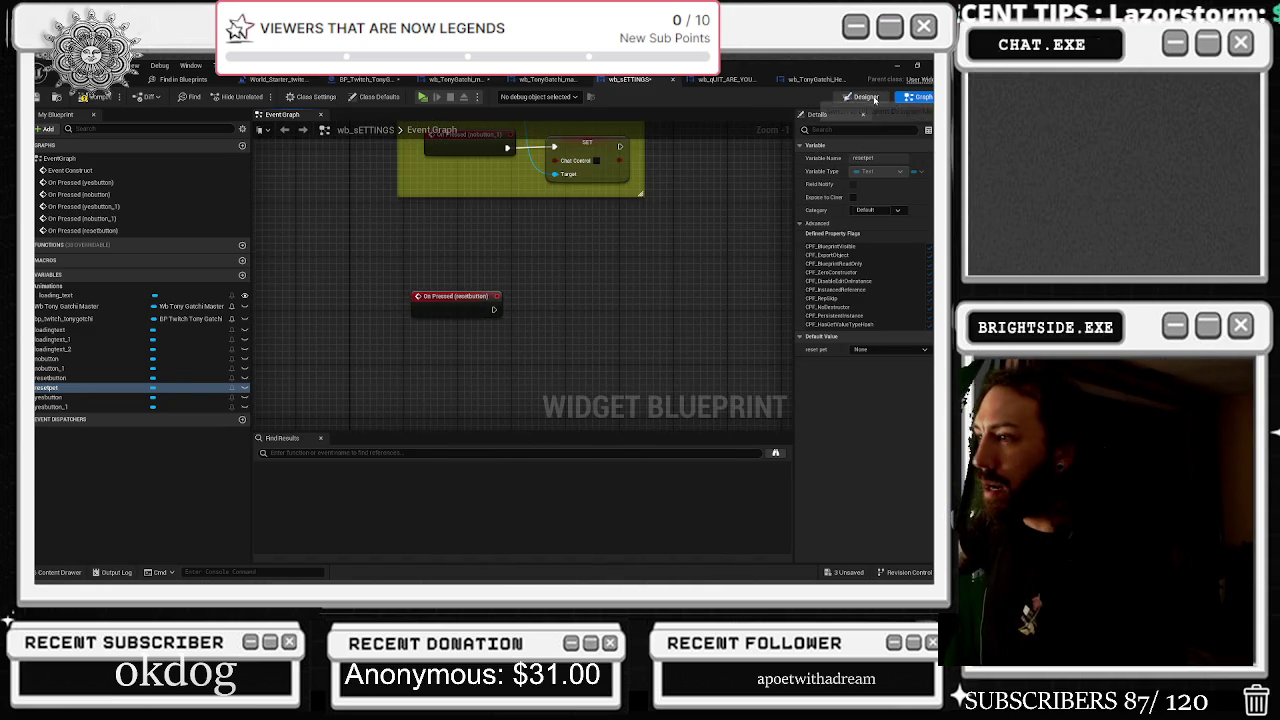
left_click(864, 97)
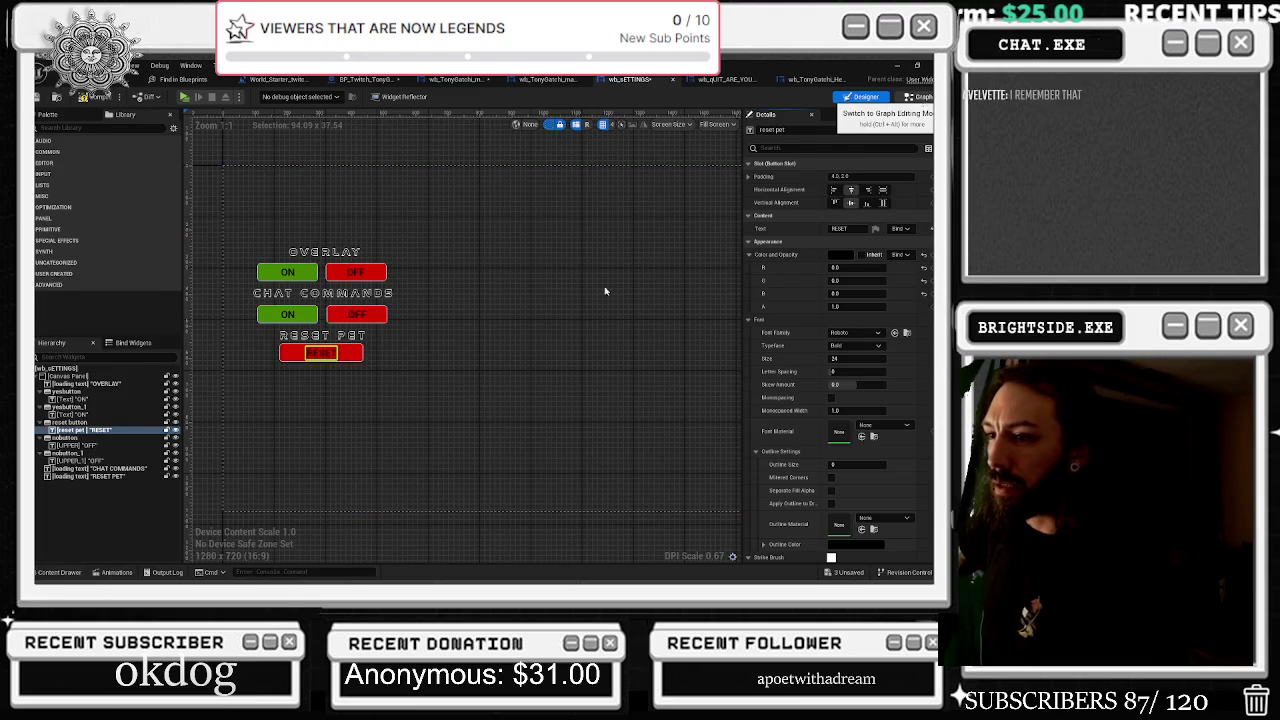
left_click(921, 97)
left_click_drag(493, 309, 522, 312)
type("multiply")
key("Return")
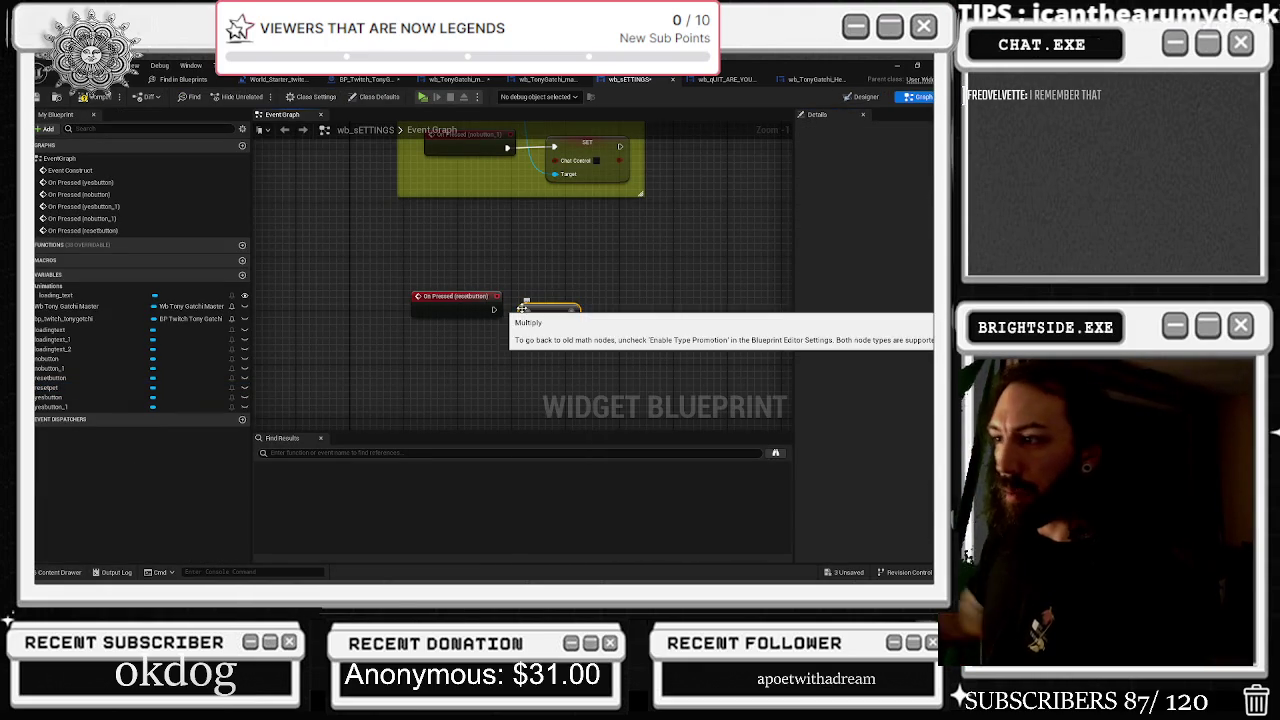
key("Delete")
Wire a Flip Flop node to On Pressed (resetbutton) and position it
left_click_drag(493, 309, 510, 322)
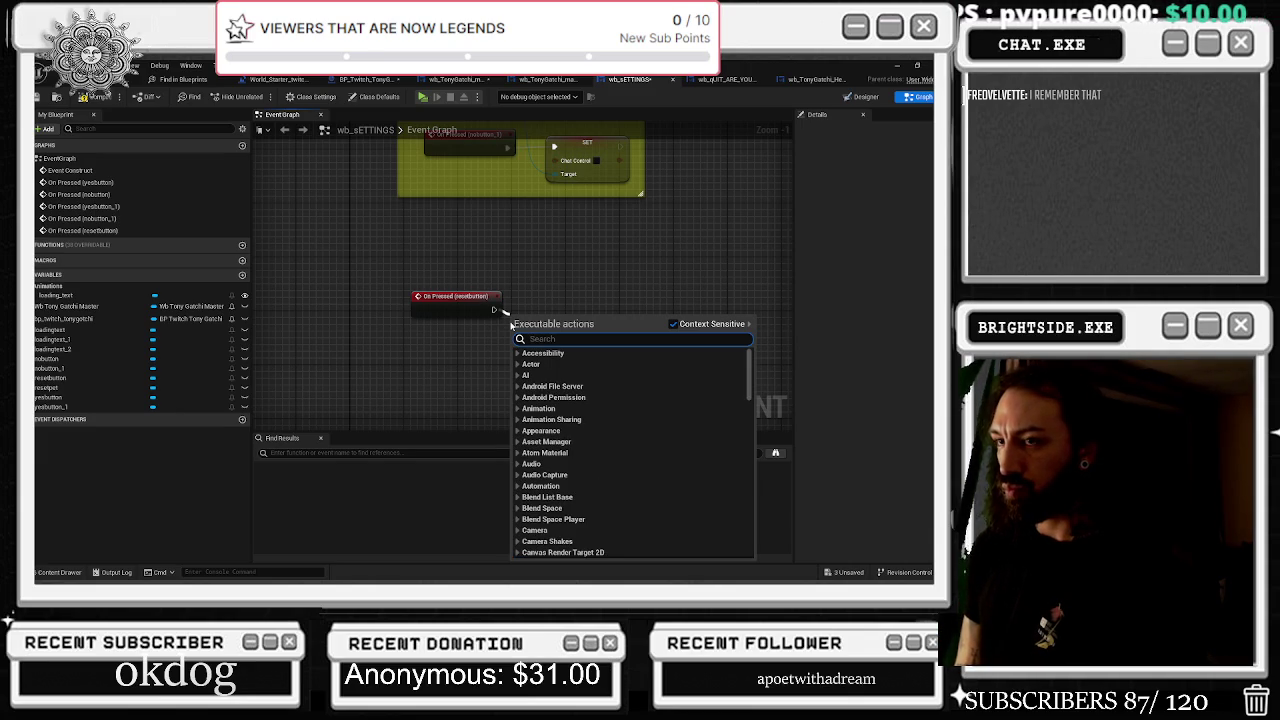
type("flip")
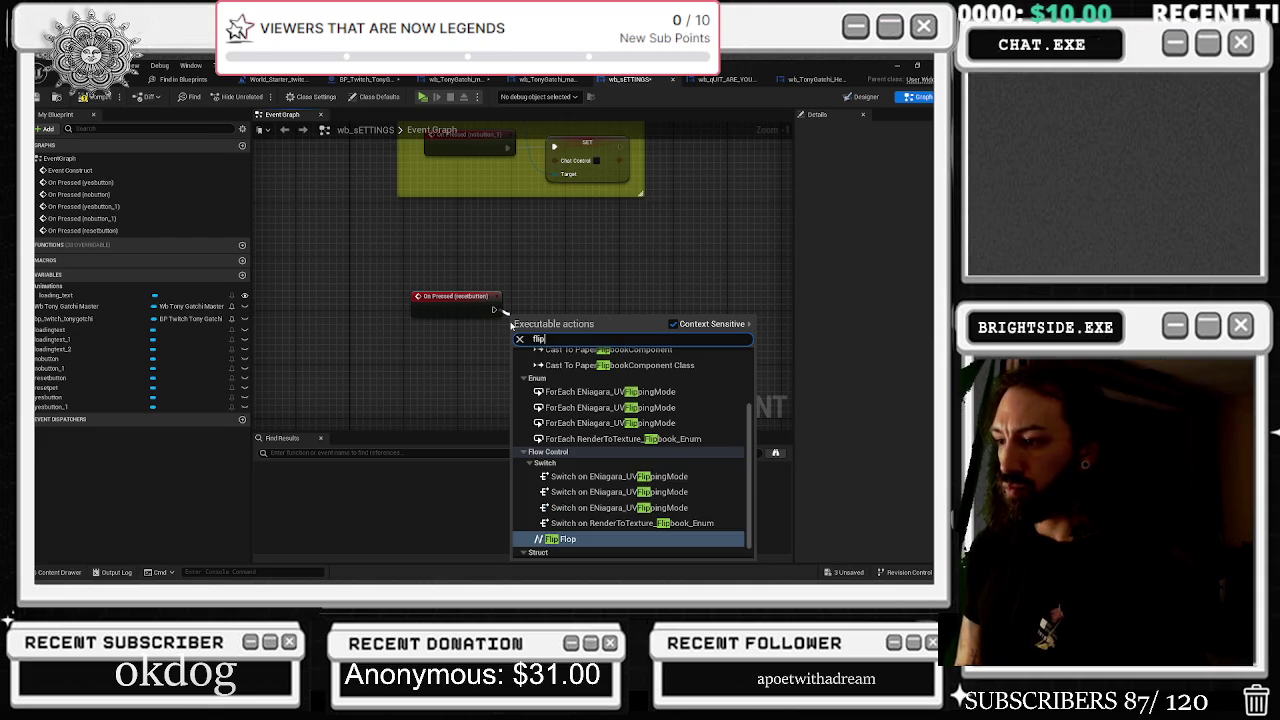
key("Return")
left_click_drag(531, 328, 551, 296)
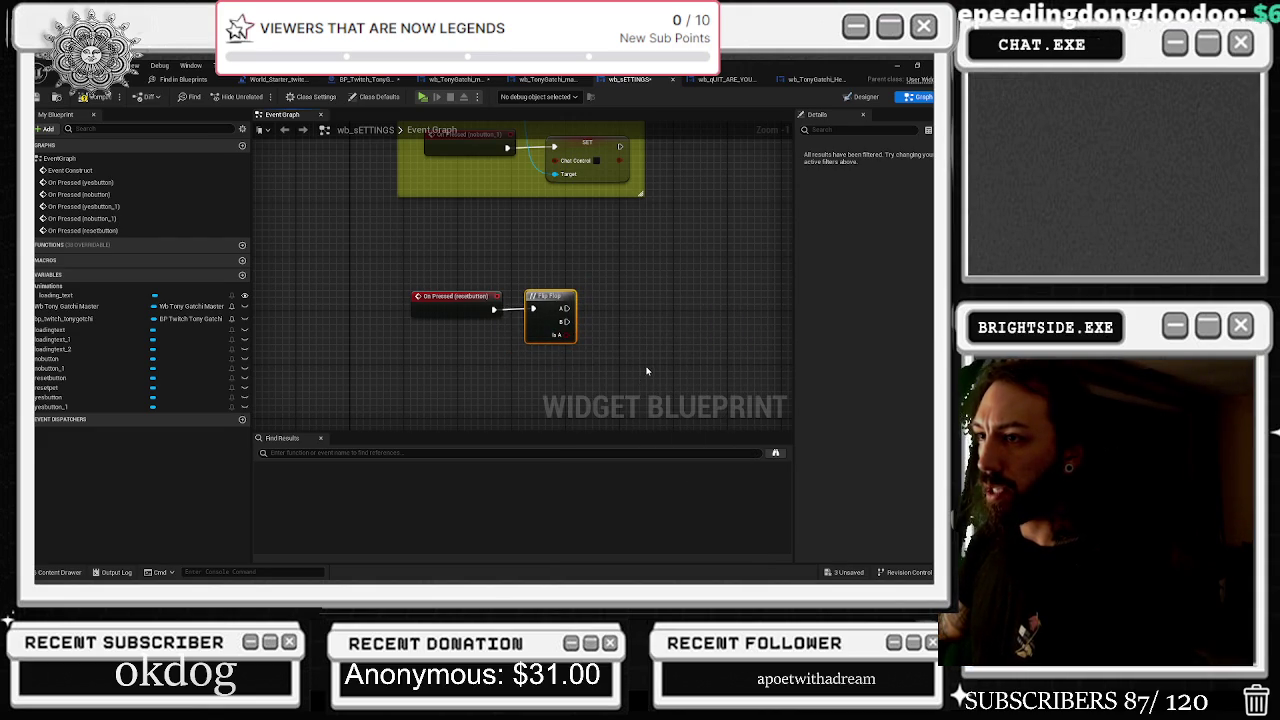
left_click_drag(651, 357, 517, 306)
Add a MultiGate node from the graph's full action list
right_click(492, 290)
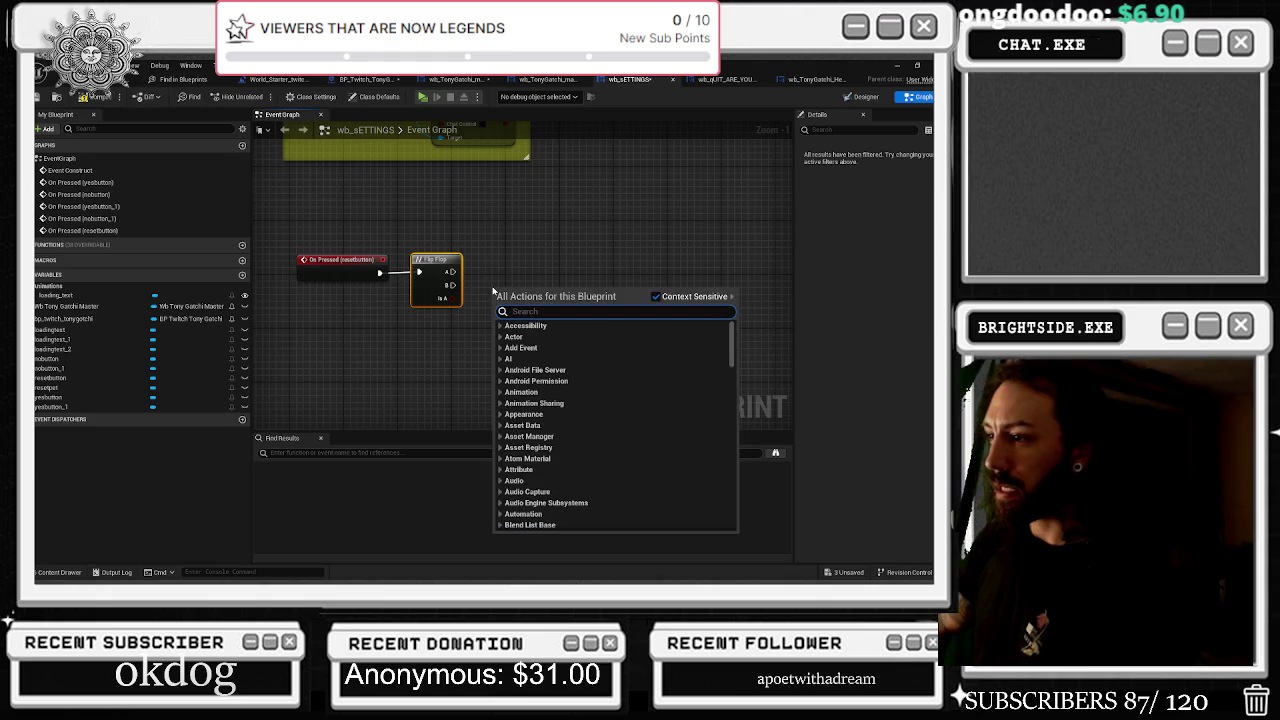
type("m")
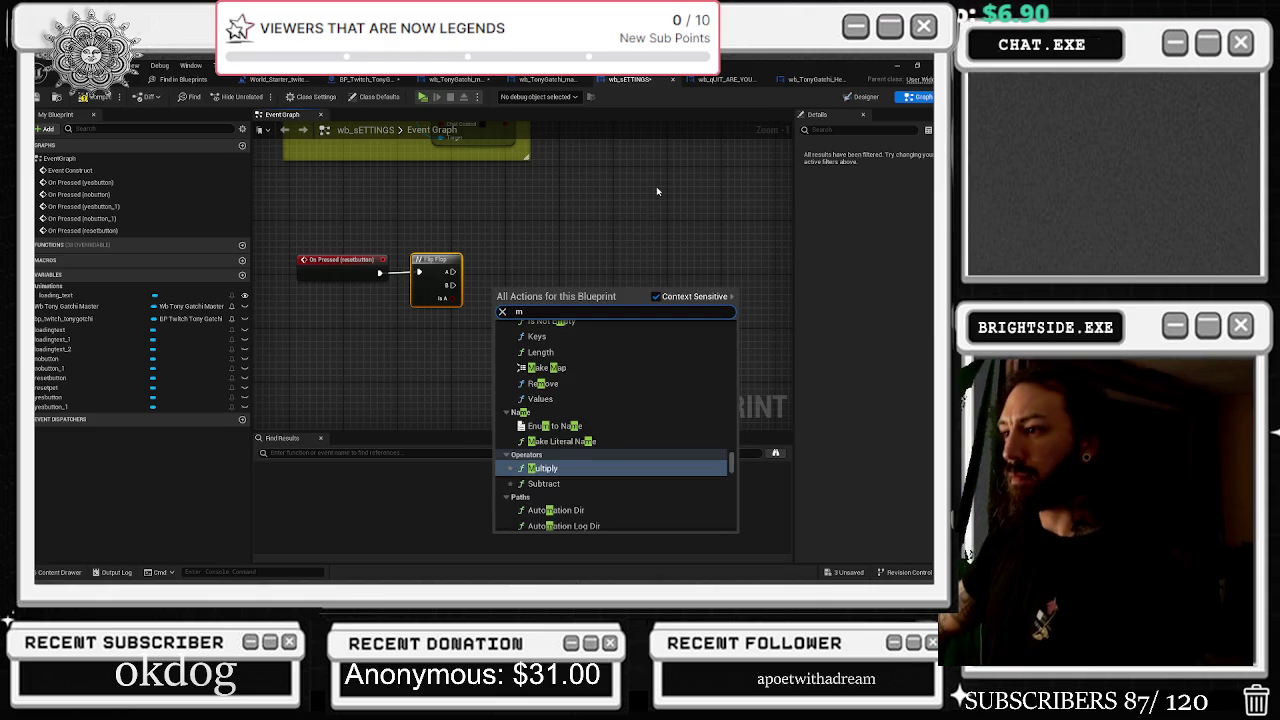
scroll(686, 427, "down", 3)
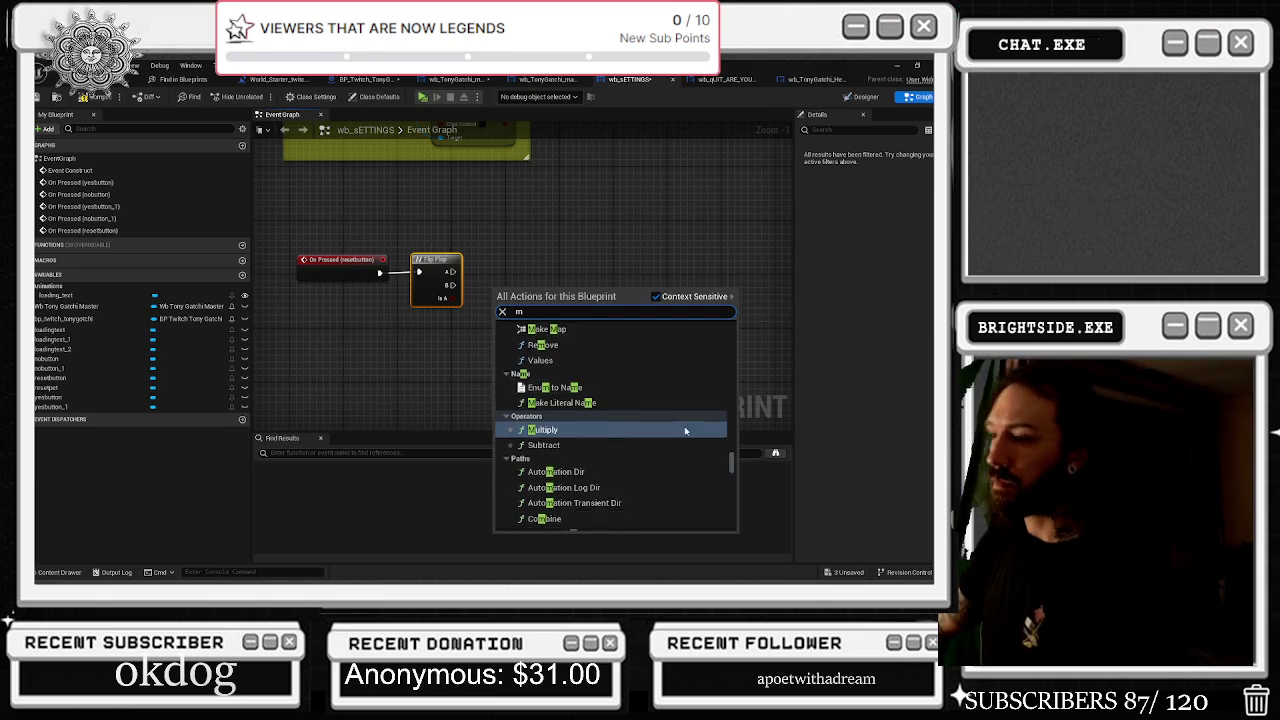
scroll(685, 422, "down", 5)
scroll(682, 414, "down", 3)
scroll(681, 414, "down", 10)
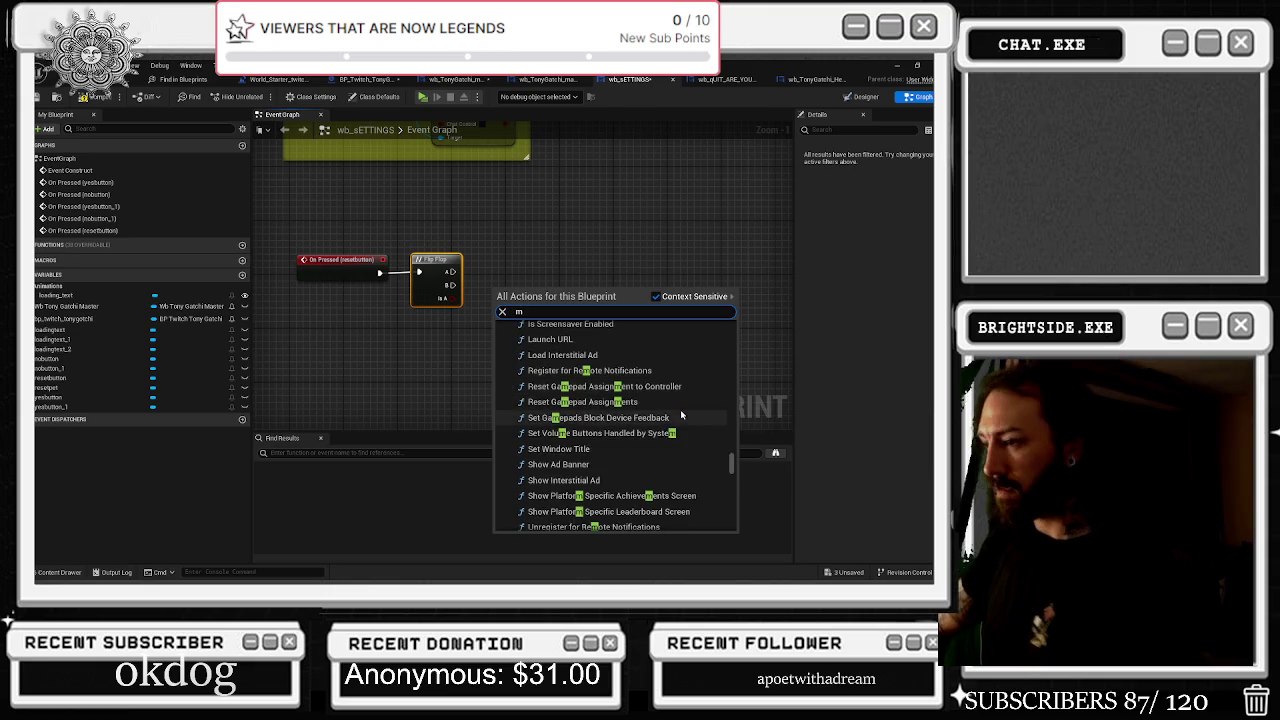
scroll(651, 421, "down", 3)
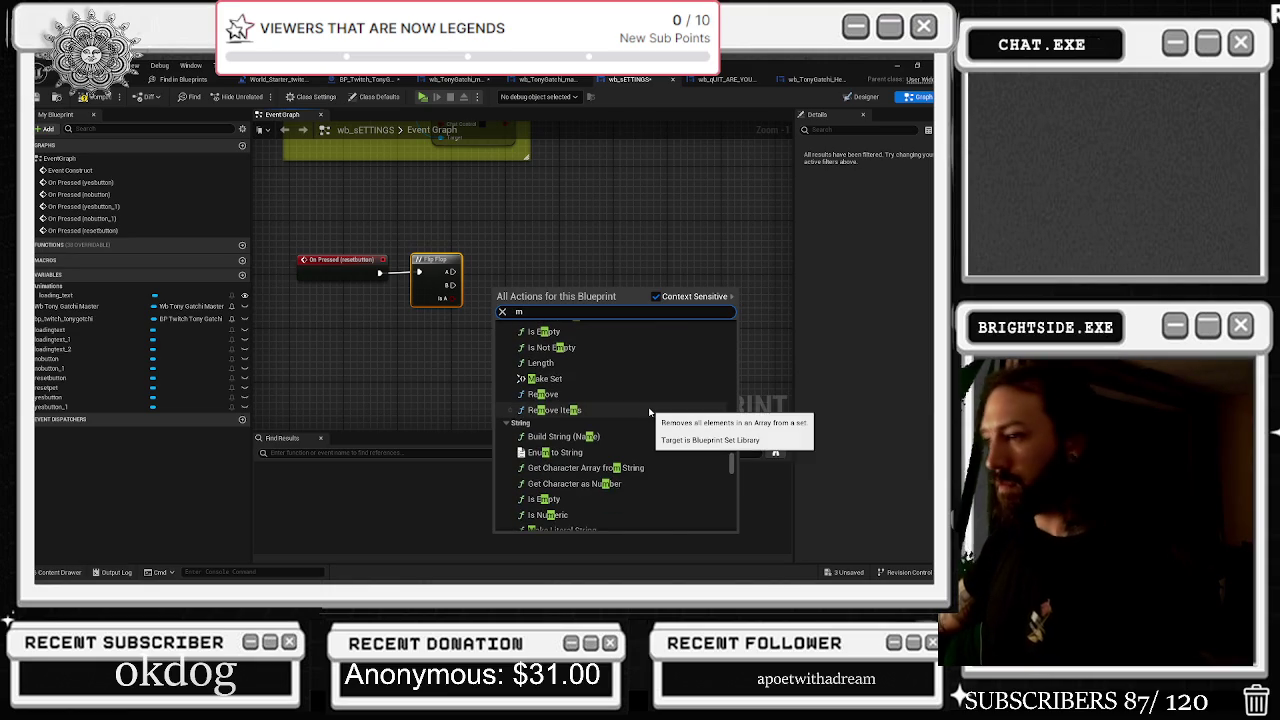
scroll(650, 414, "down", 3)
scroll(649, 412, "down", 3)
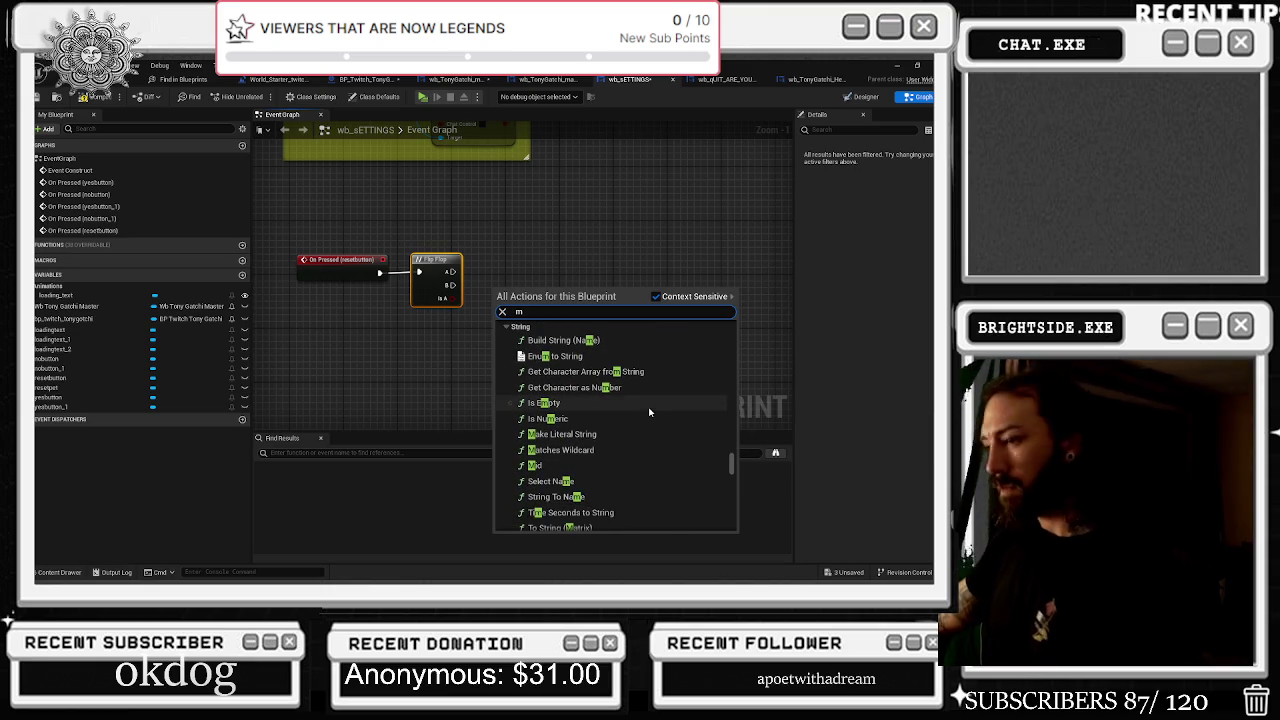
scroll(649, 412, "down", 12)
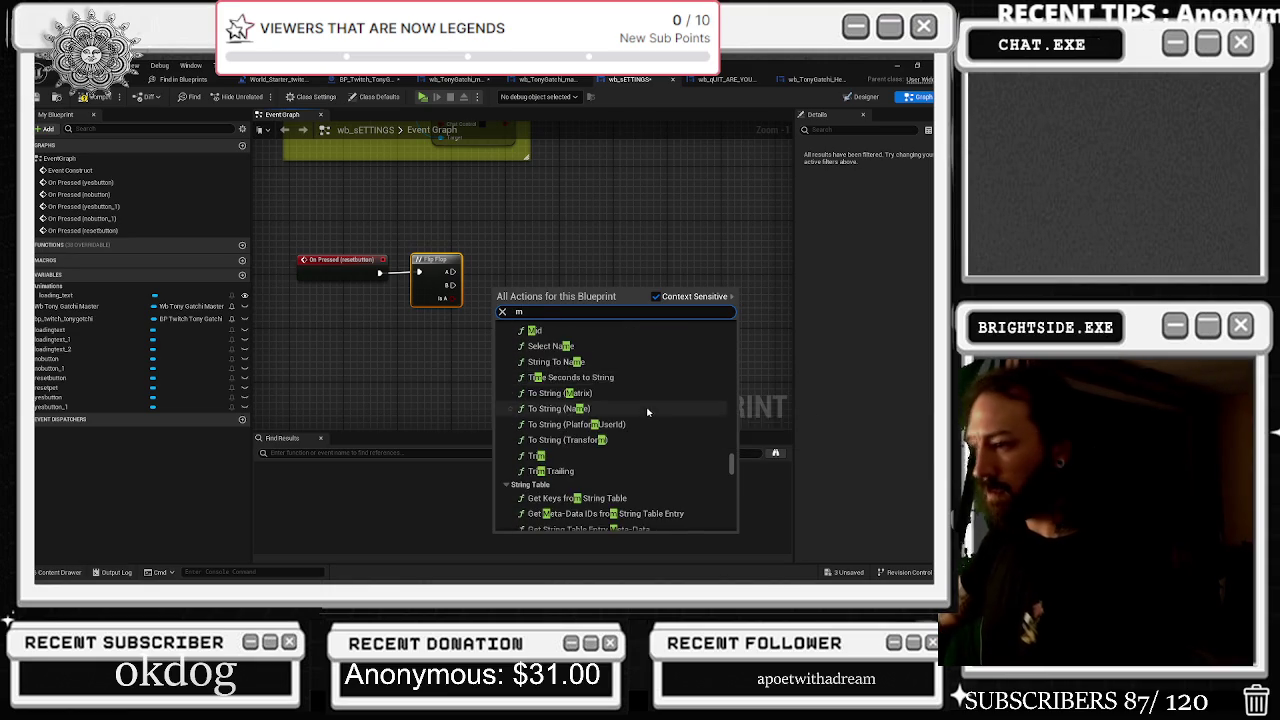
scroll(646, 411, "down", 5)
scroll(668, 440, "up", 10)
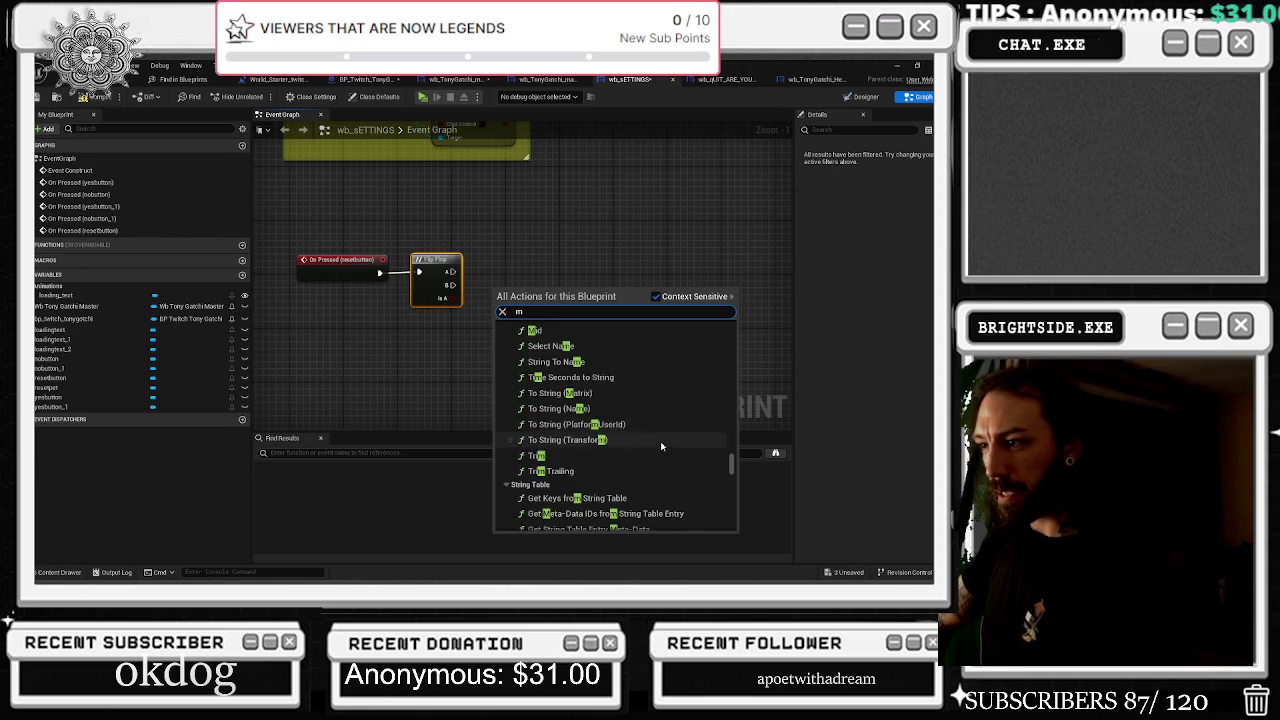
scroll(670, 445, "up", 10)
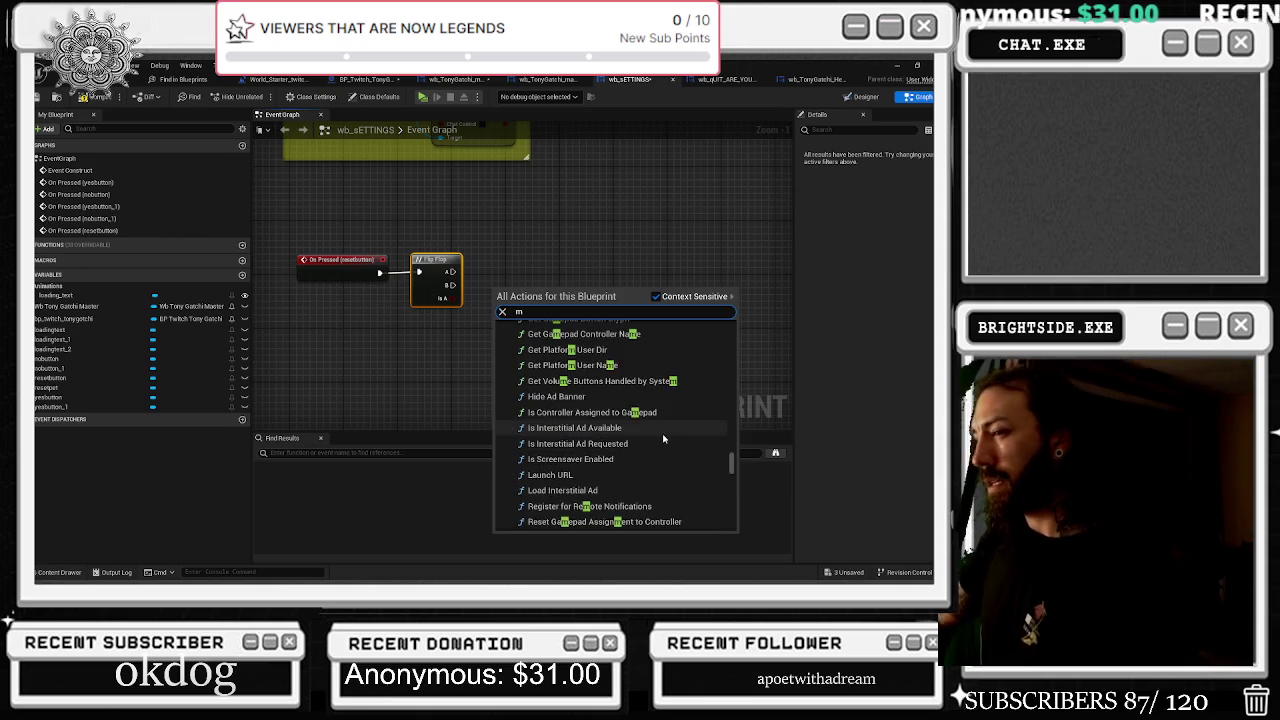
scroll(668, 435, "up", 6)
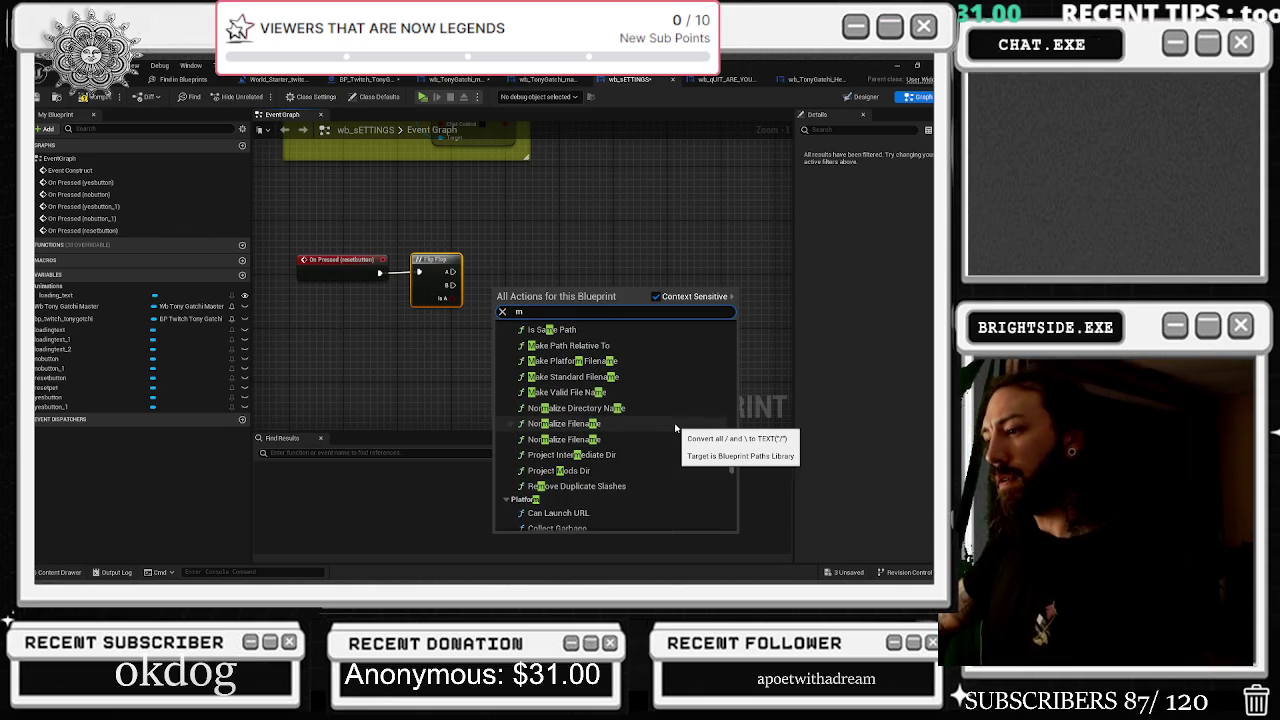
scroll(678, 422, "up", 2)
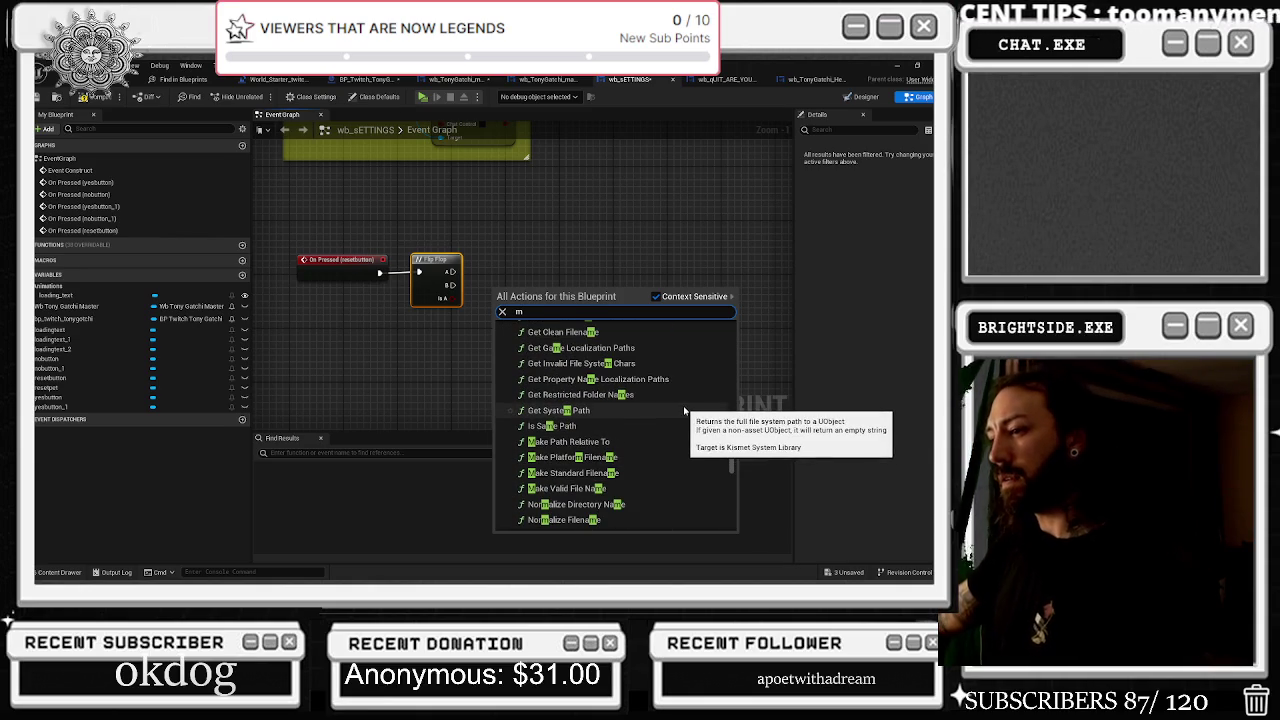
scroll(683, 400, "up", 5)
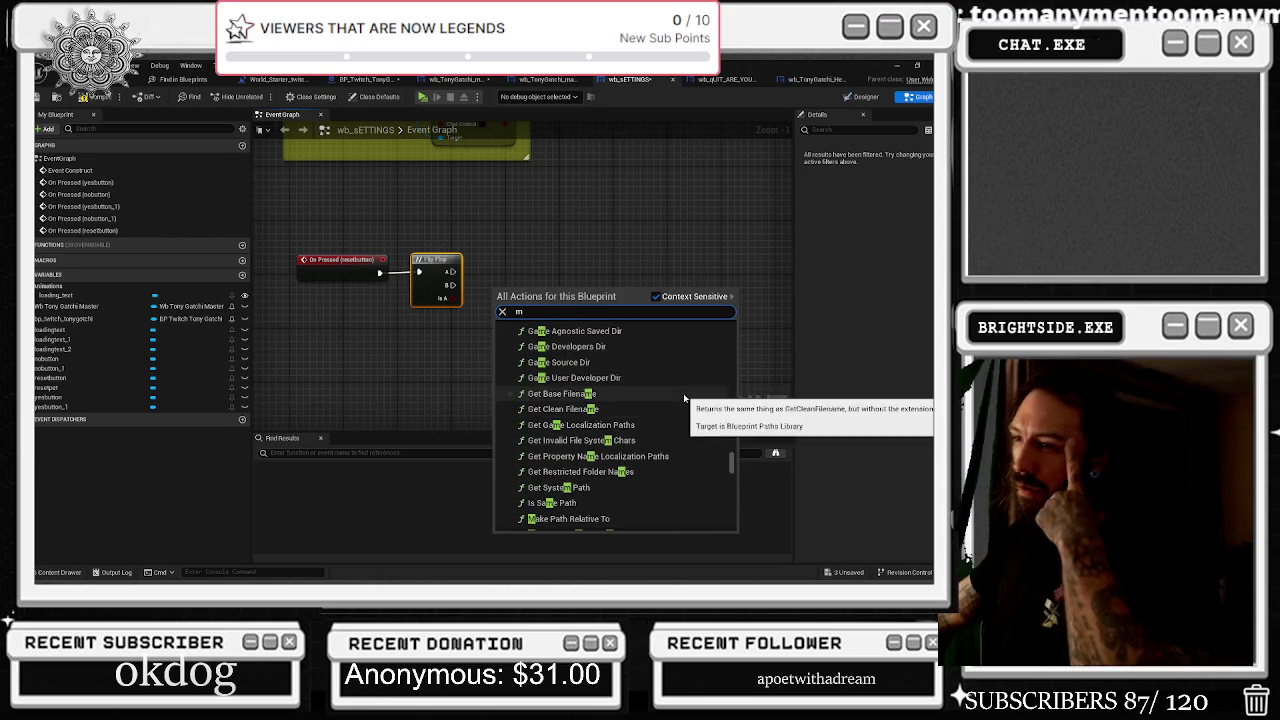
scroll(700, 378, "up", 3)
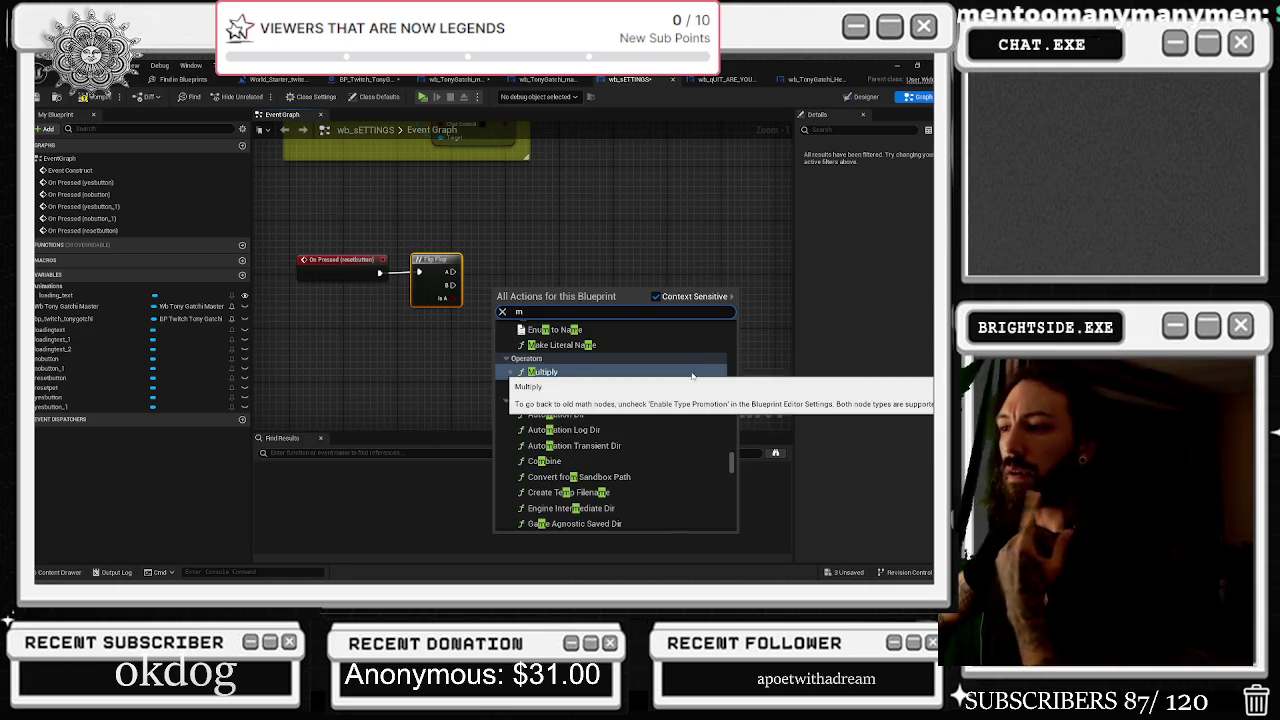
scroll(705, 376, "up", 3)
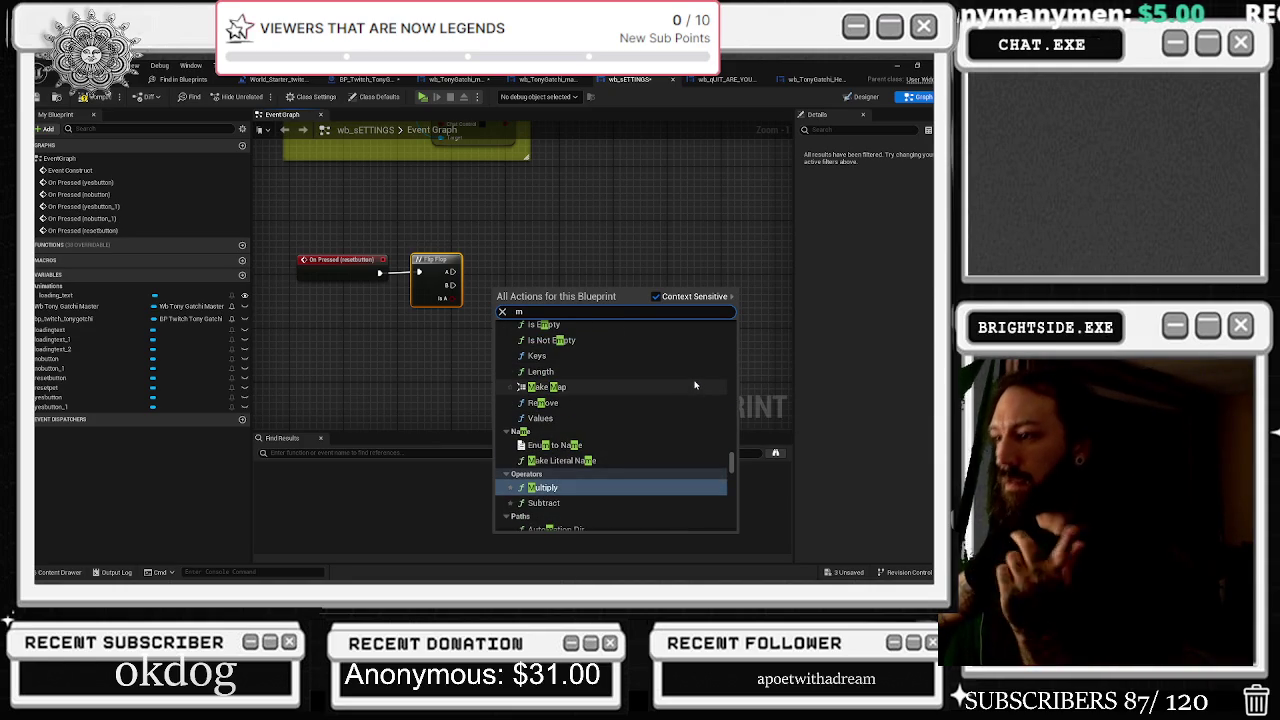
scroll(688, 393, "up", 5)
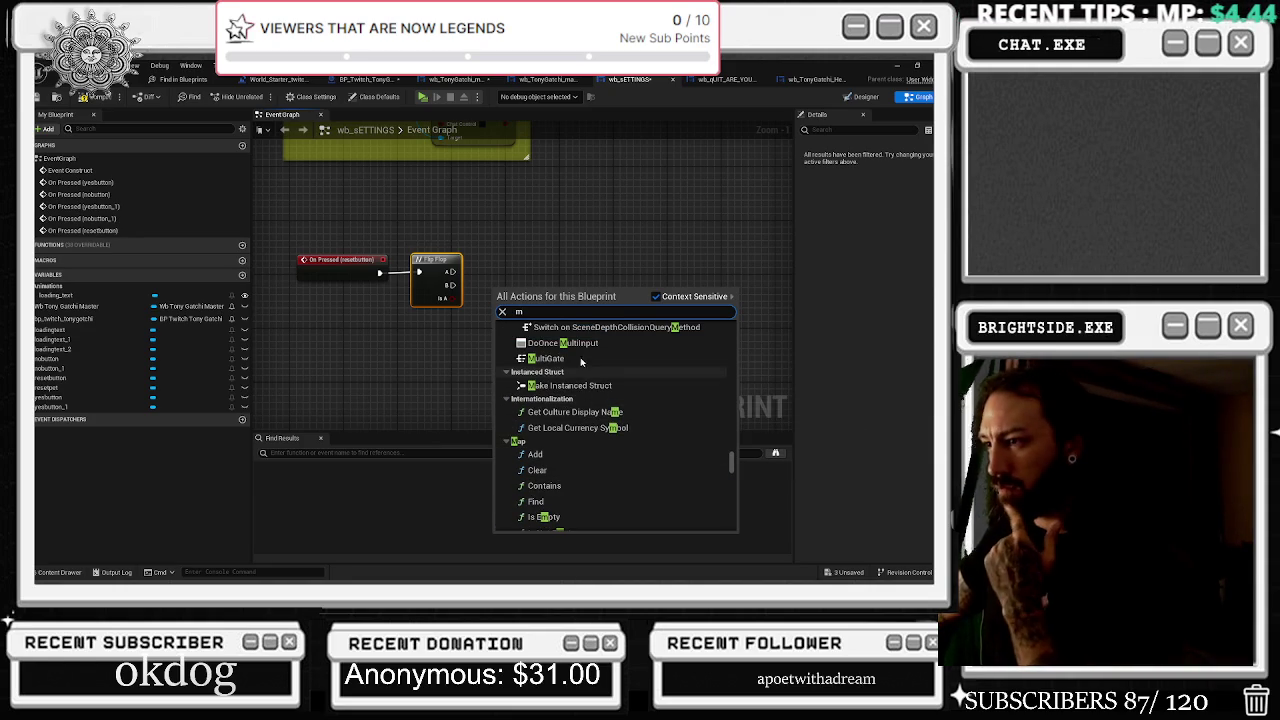
left_click(565, 357)
Place the MultiGate right after the reset press event and move the Flip Flop aside
mouse_move(548, 296)
left_mouse_down()
mouse_move(528, 289)
mouse_move(534, 269)
left_mouse_up()
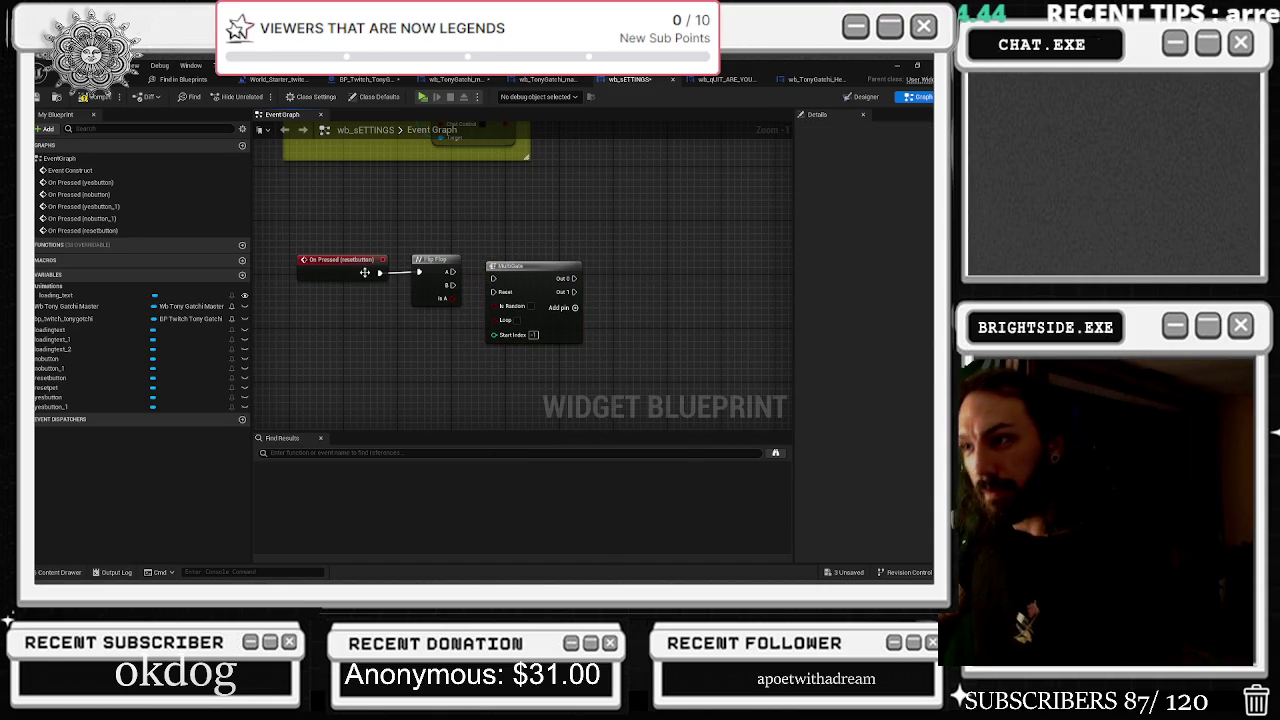
left_click_drag(416, 271, 700, 300)
left_click_drag(510, 266, 455, 258)
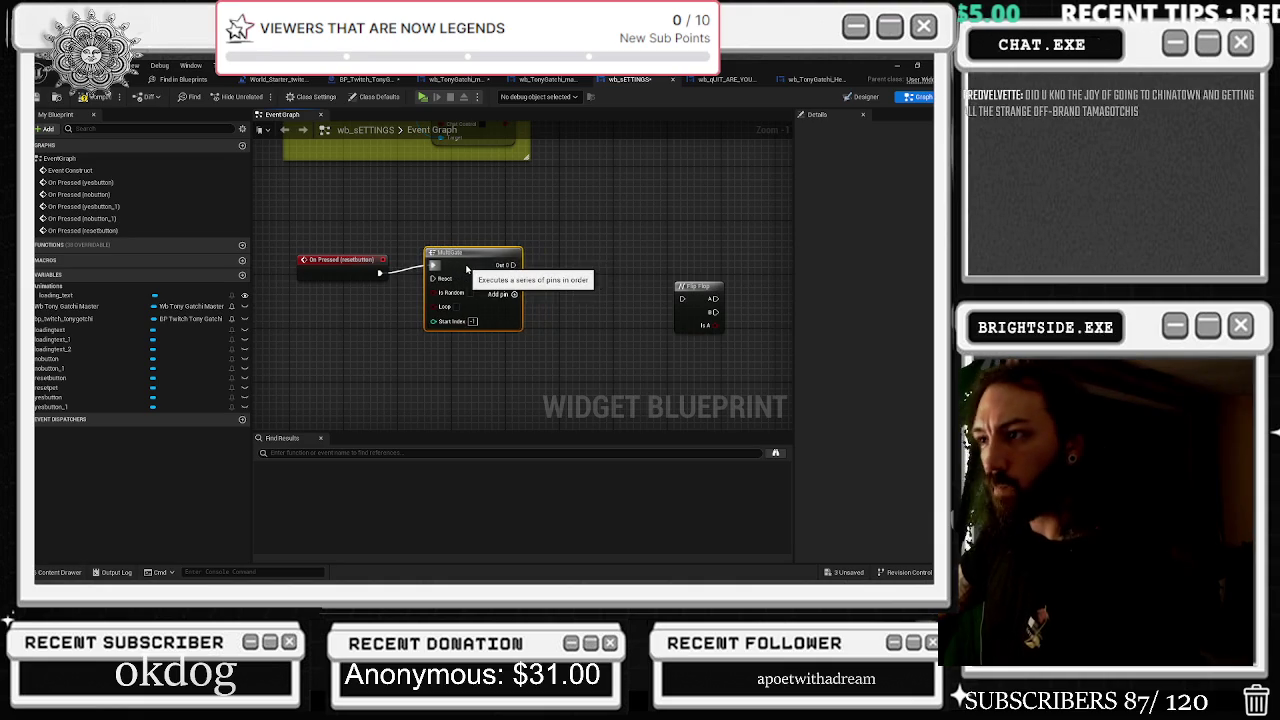
left_click(477, 230)
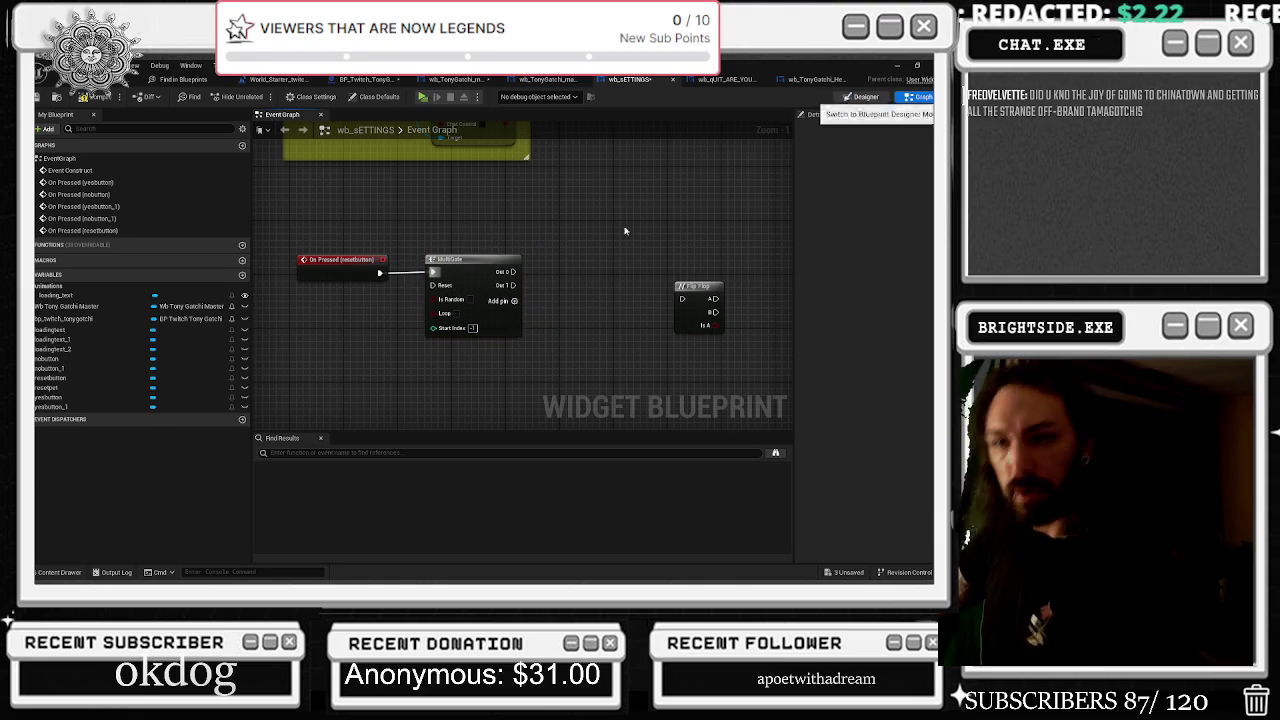
left_click(862, 96)
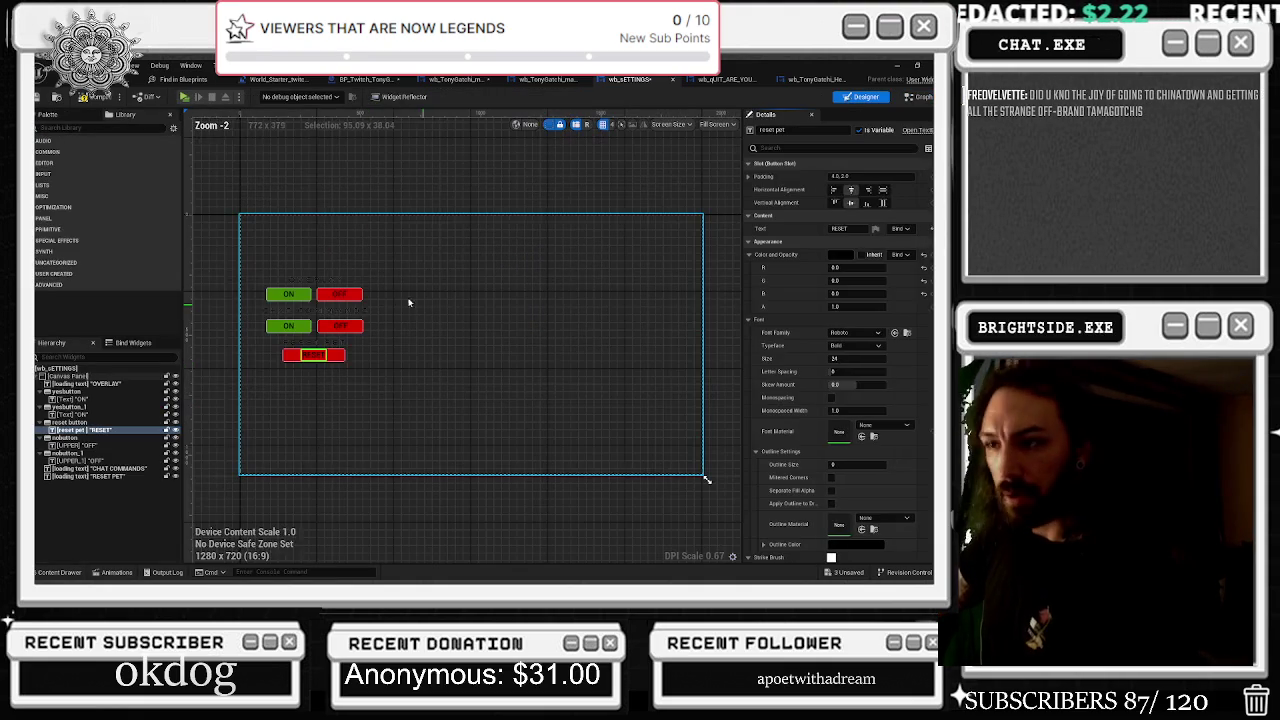
left_click(920, 96)
Add a resetpet getter node and search 'set text' from its pin
mouse_move(60, 387)
left_mouse_down()
mouse_move(158, 368)
mouse_move(482, 232)
mouse_move(556, 273)
left_mouse_up()
left_click(498, 236)
type("set")
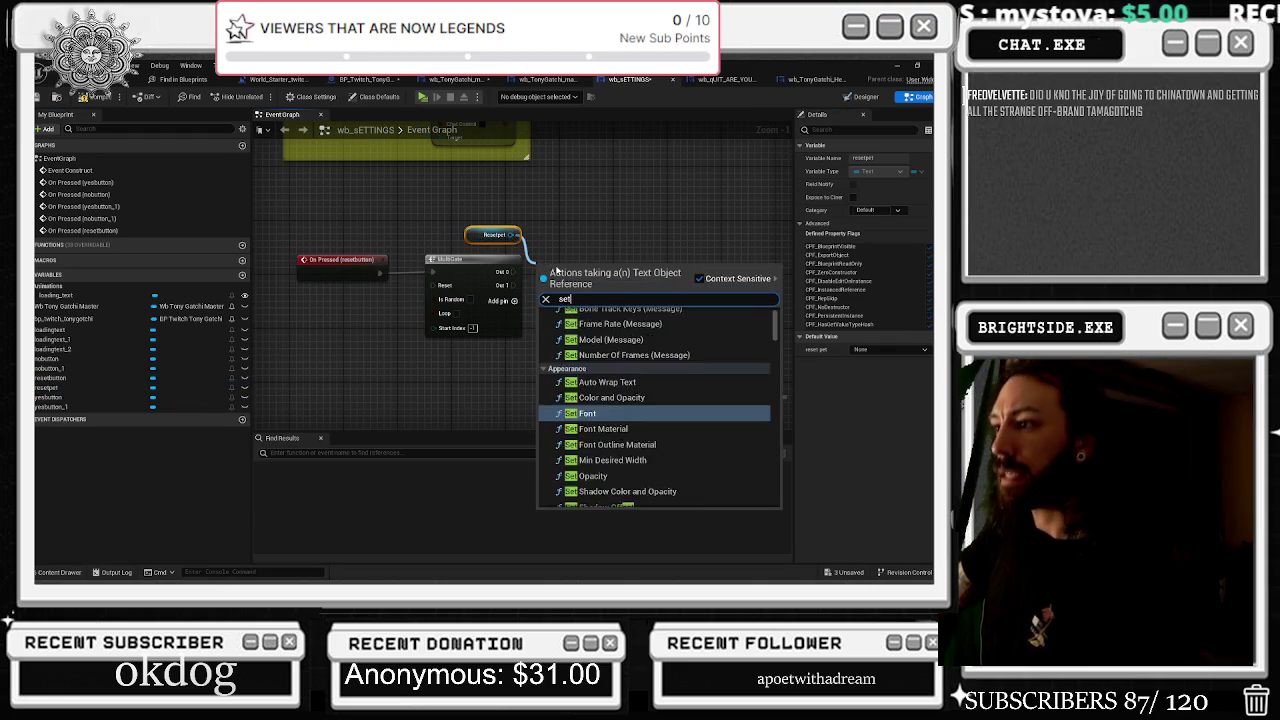
type(" text")
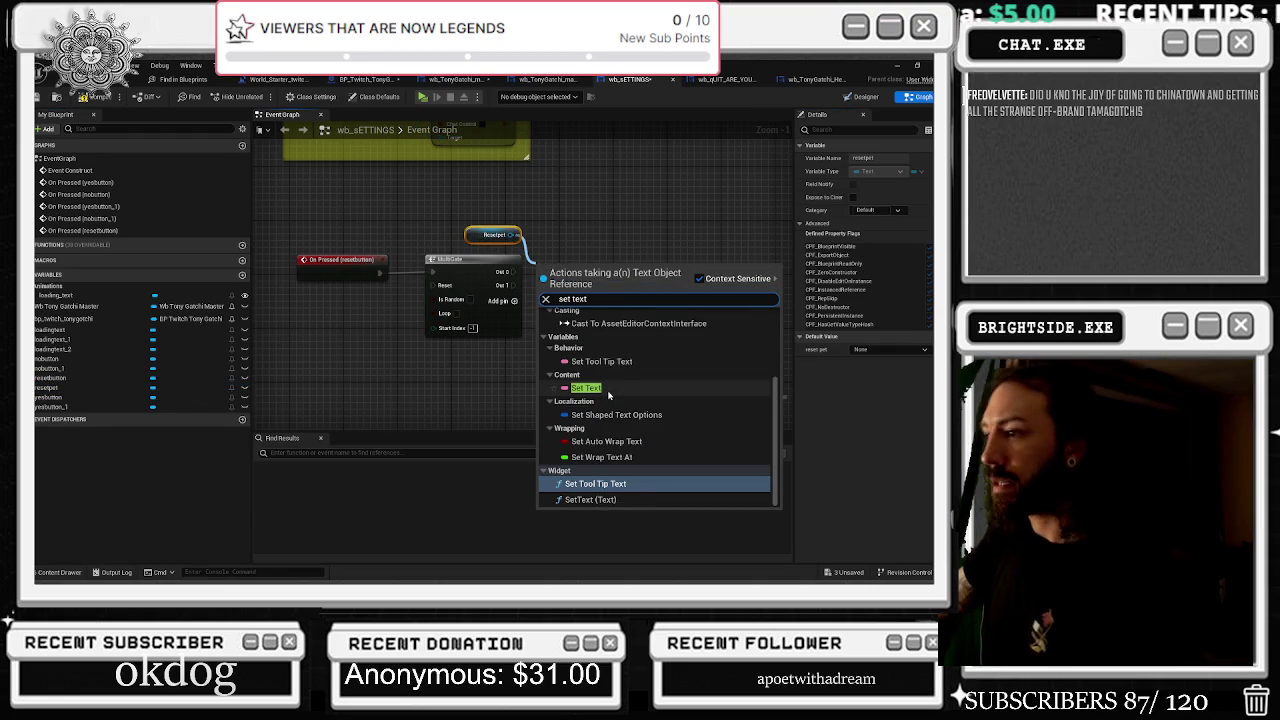
Add a SET Text node for resetpet on MultiGate Out 0 with 'ARE YOU SURE?'
left_click(608, 389)
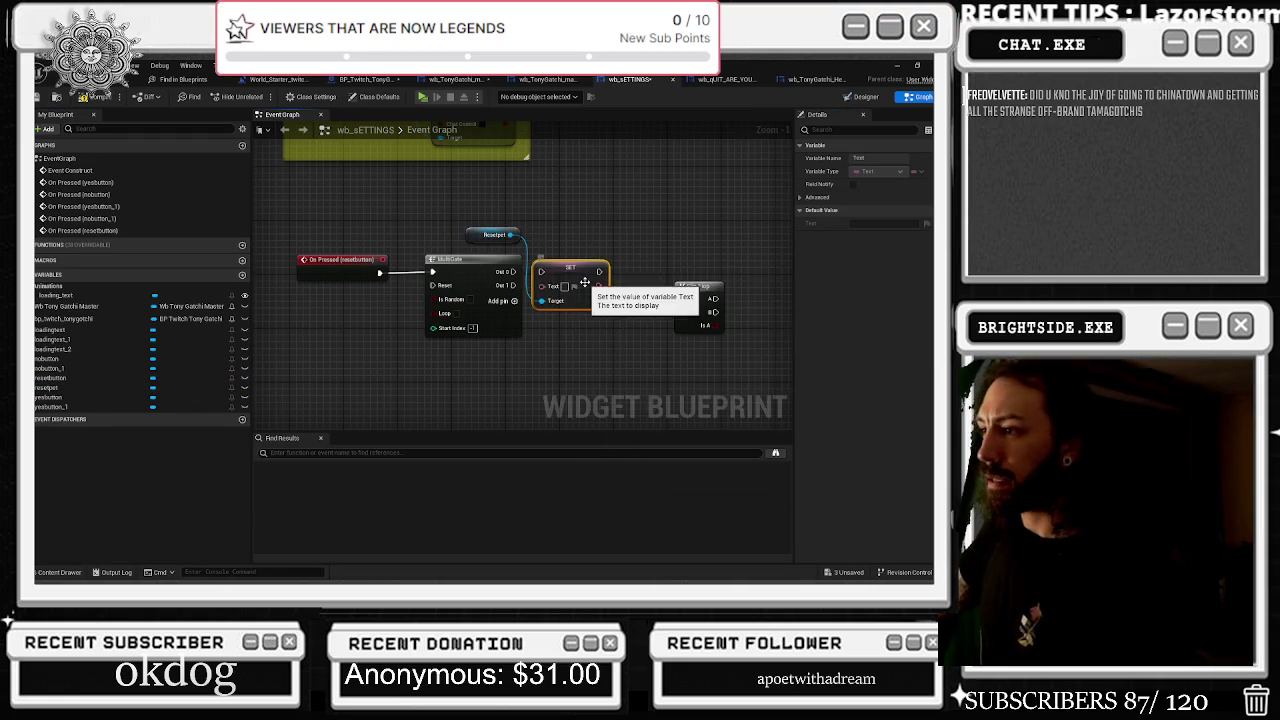
scroll(560, 285, "up", 1)
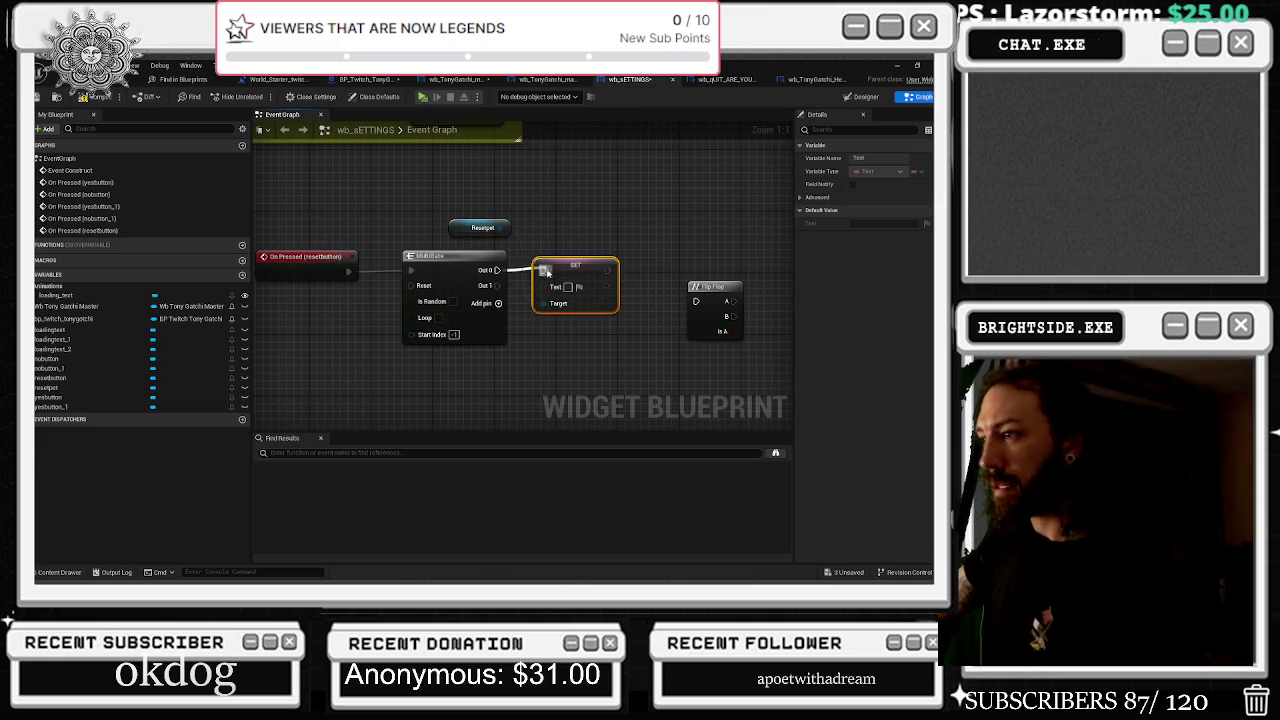
left_click_drag(500, 228, 556, 222)
type("set")
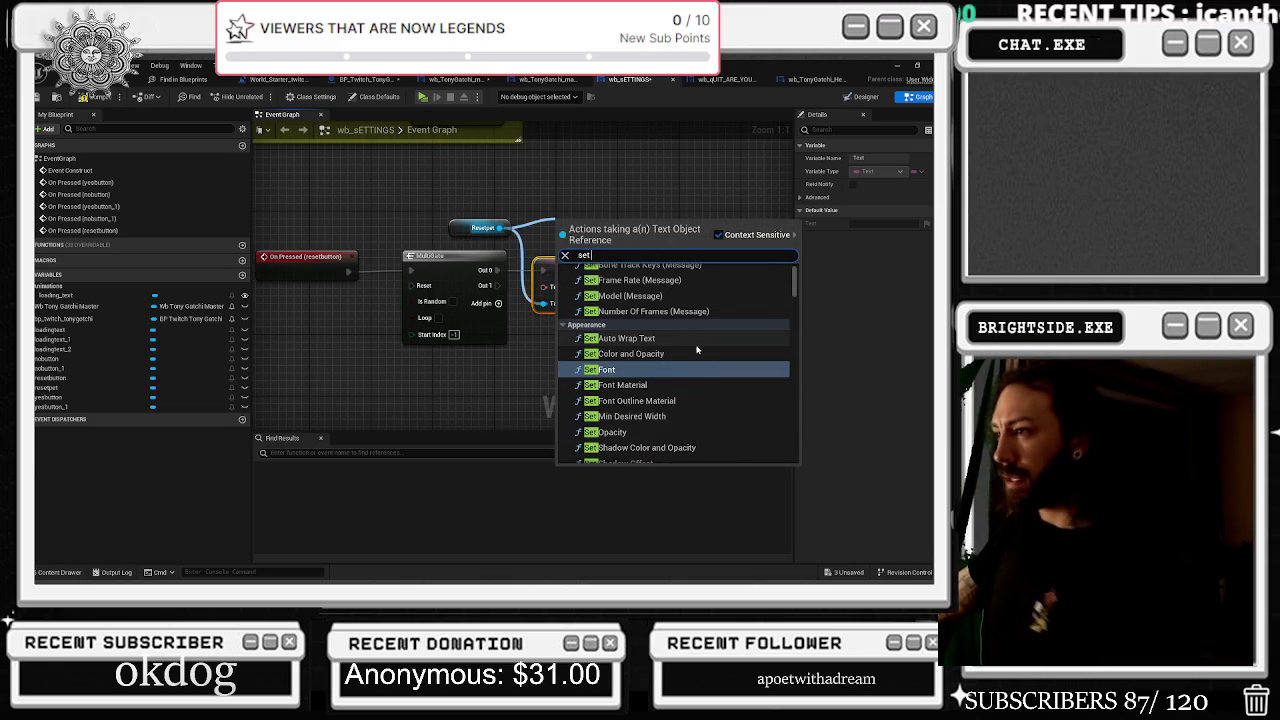
scroll(692, 346, "down", 3)
scroll(697, 374, "down", 3)
scroll(690, 368, "up", 6)
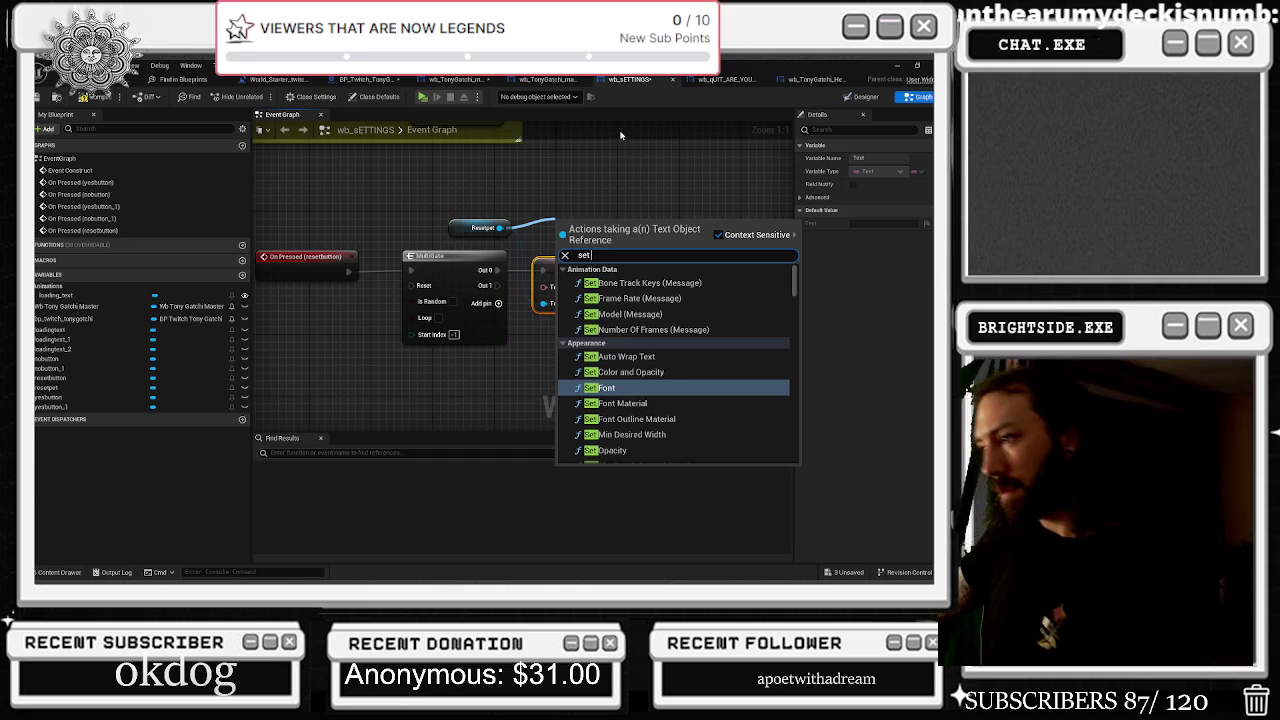
left_click(609, 190)
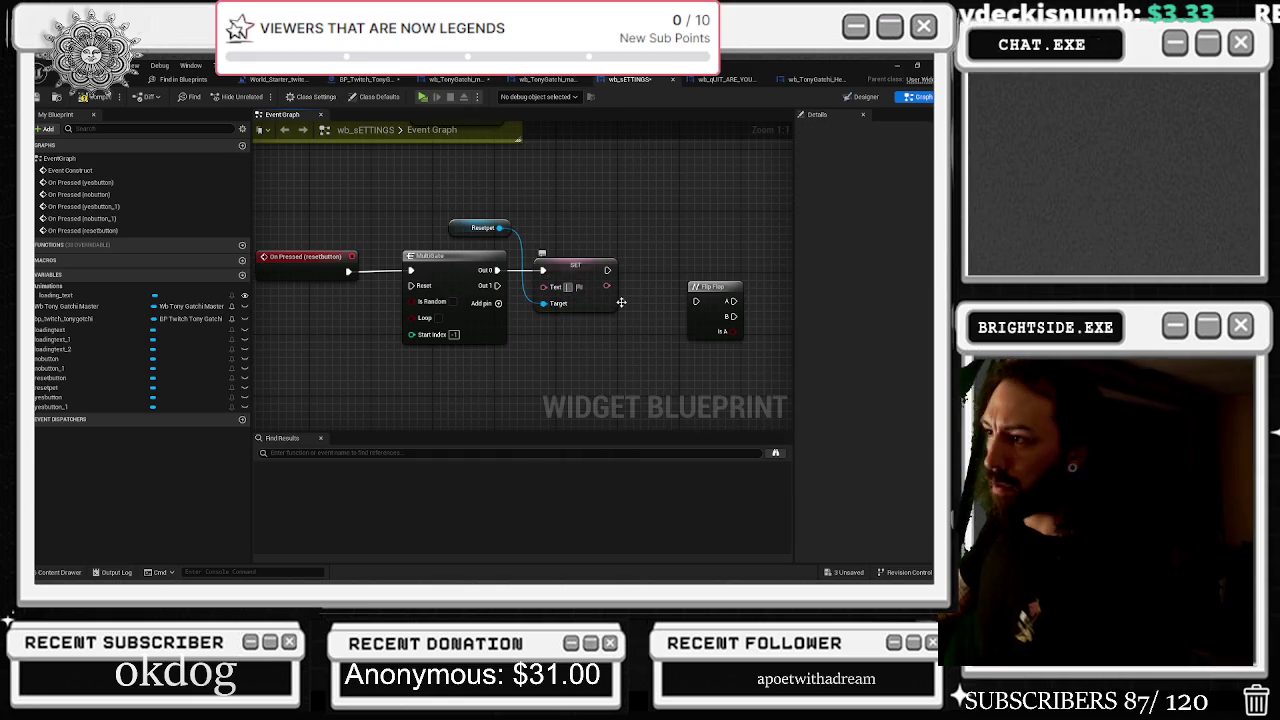
type("ARE YOU SUR")
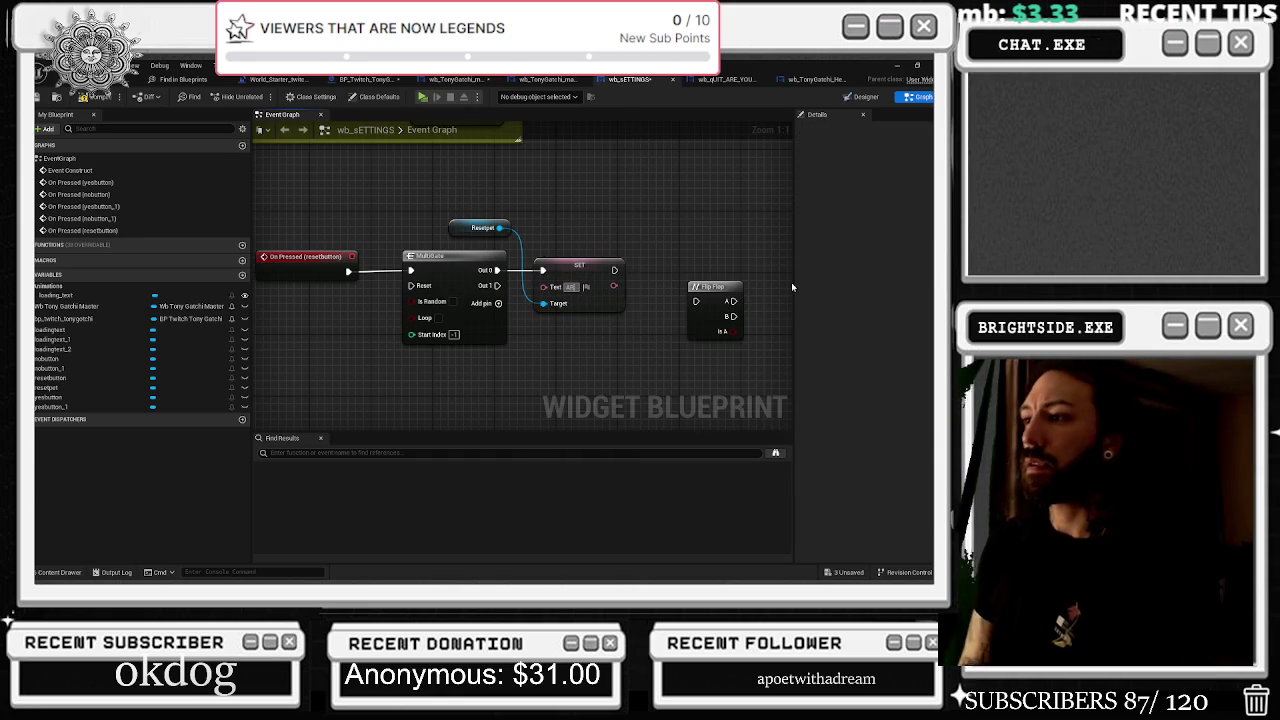
type("E?")
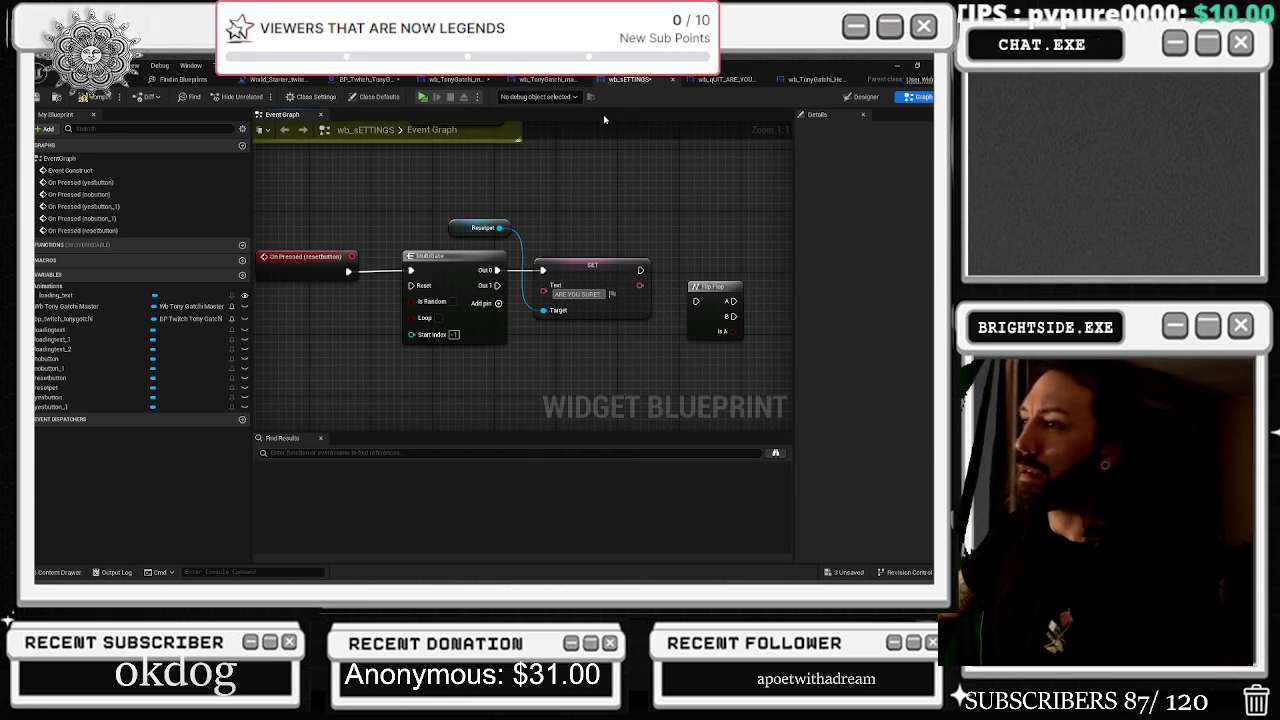
left_click_drag(467, 228, 482, 228)
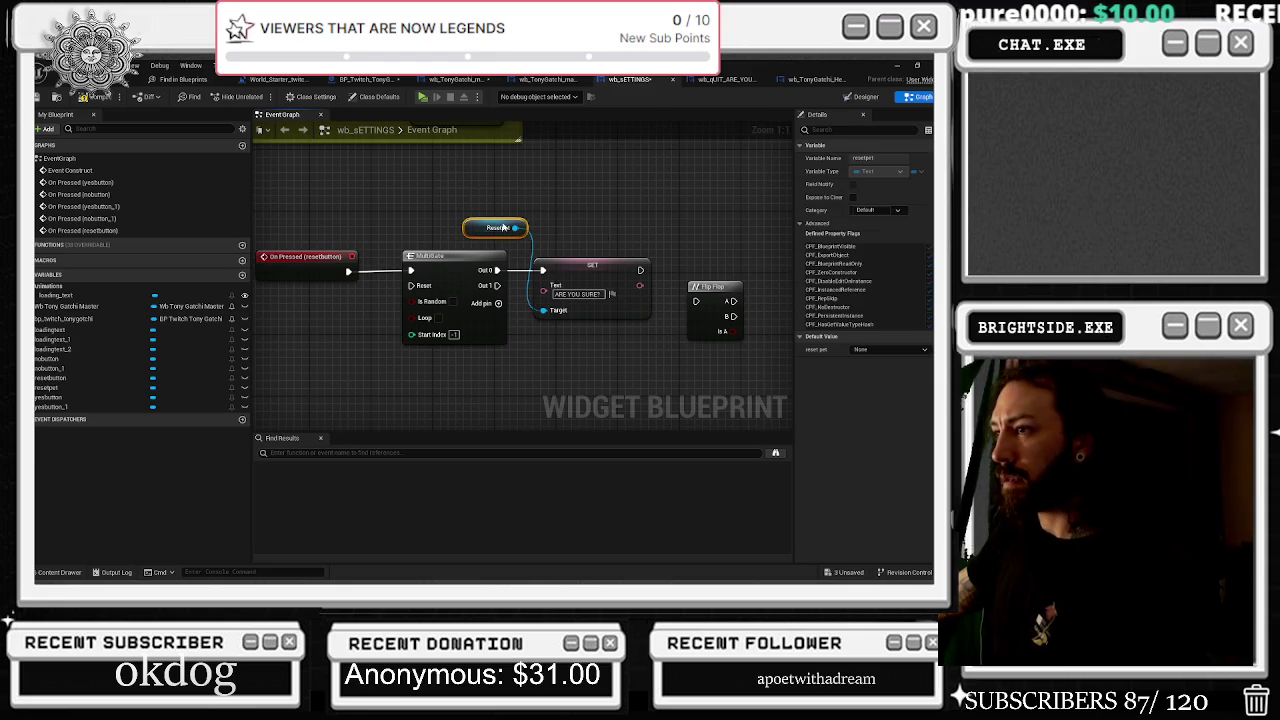
left_click(592, 263, "ctrl")
mouse_move(628, 275)
left_mouse_down()
mouse_move(625, 204)
mouse_move(648, 204)
left_mouse_up()
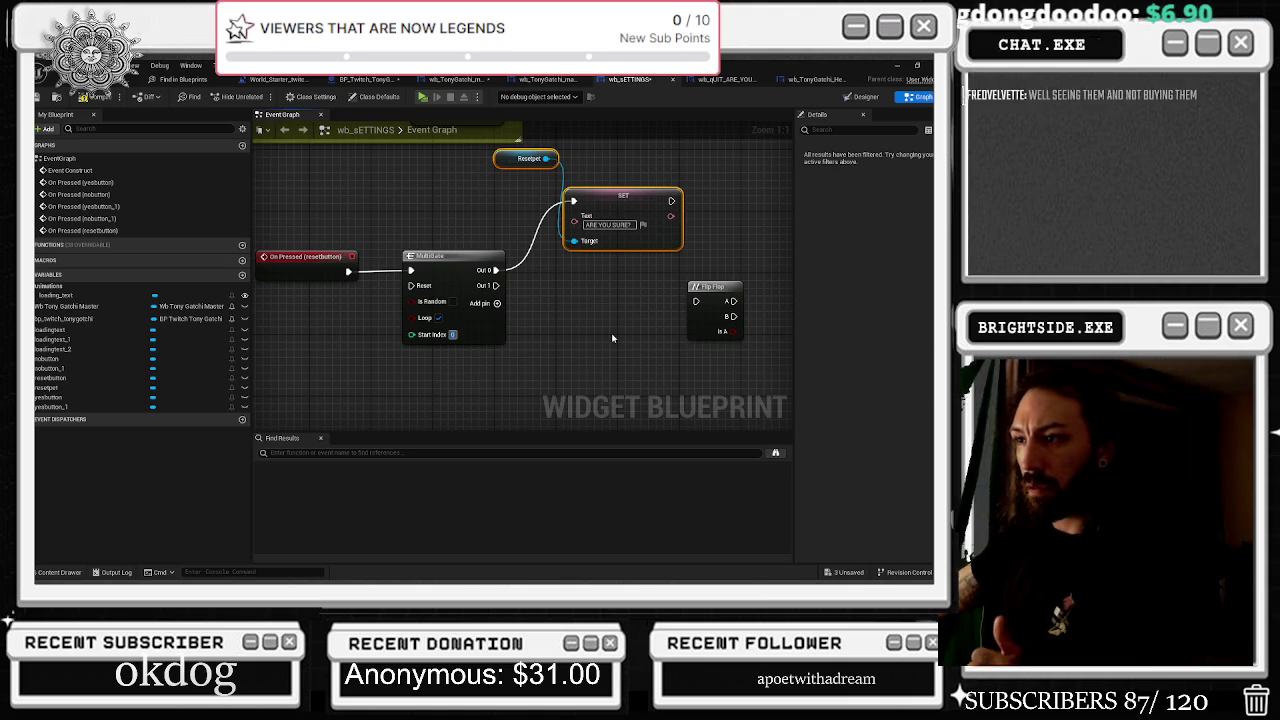
Duplicate the resetpet SET Text nodes onto MultiGate Out 1 with text 'RESET'
left_click(452, 268)
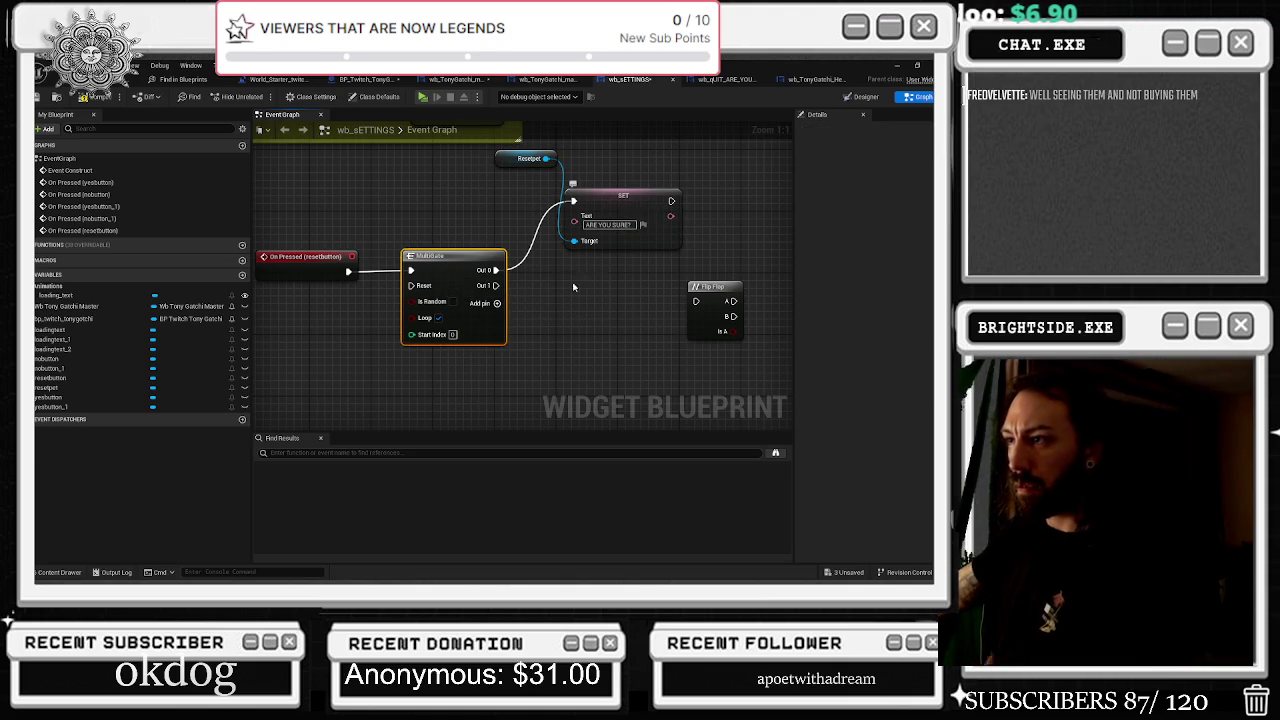
left_click_drag(484, 158, 576, 246)
key("ctrl+c")
key("ctrl+v")
left_click_drag(495, 286, 591, 310)
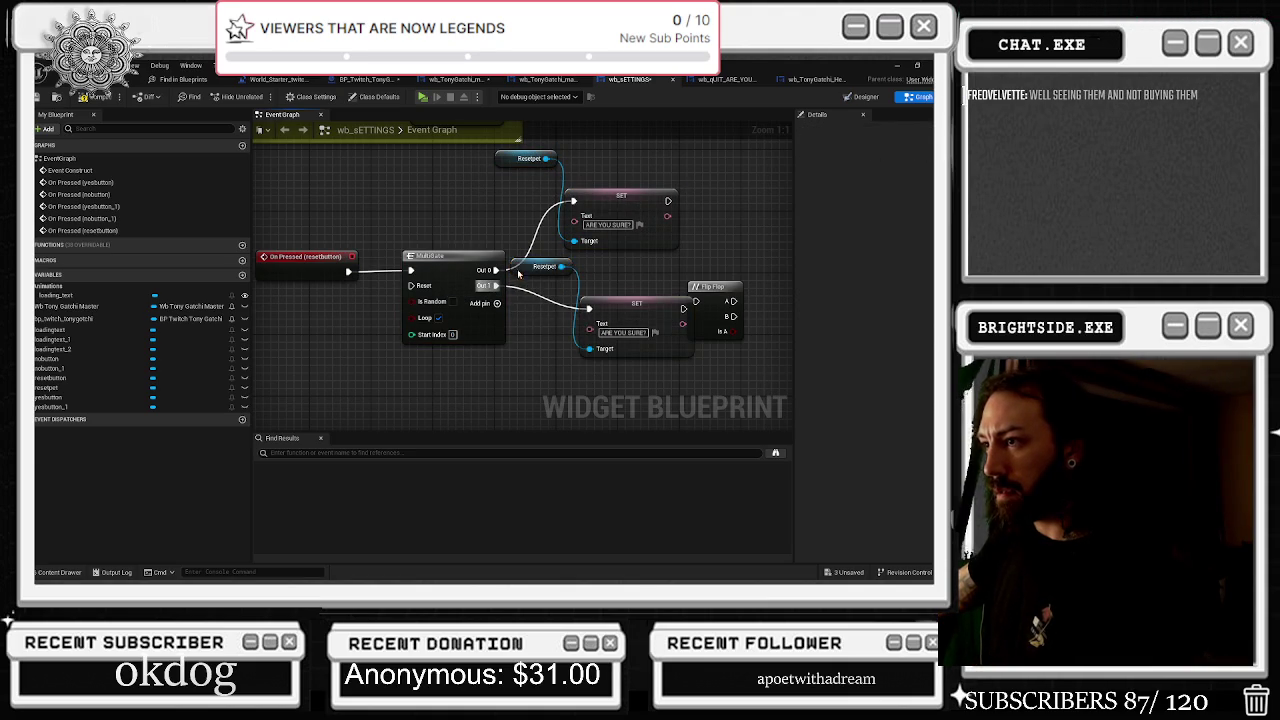
left_click_drag(514, 276, 438, 398)
left_click_drag(631, 313, 616, 282)
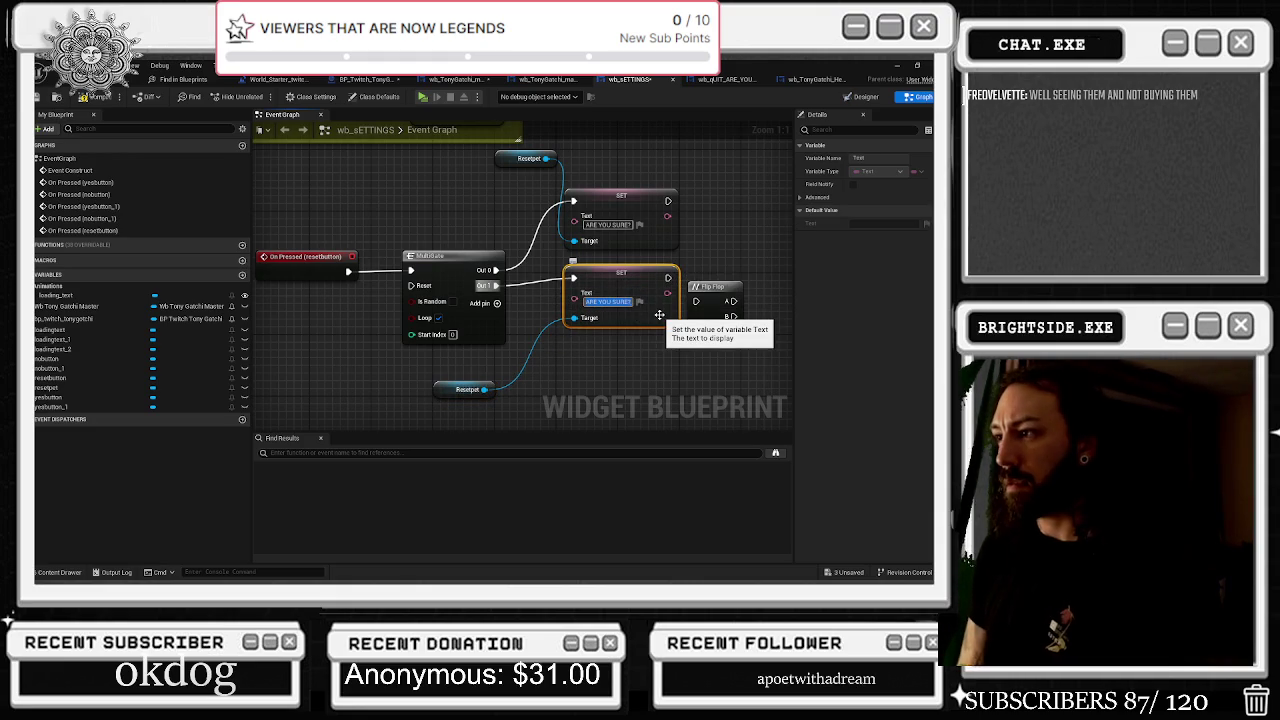
type("RESET")
key("Return")
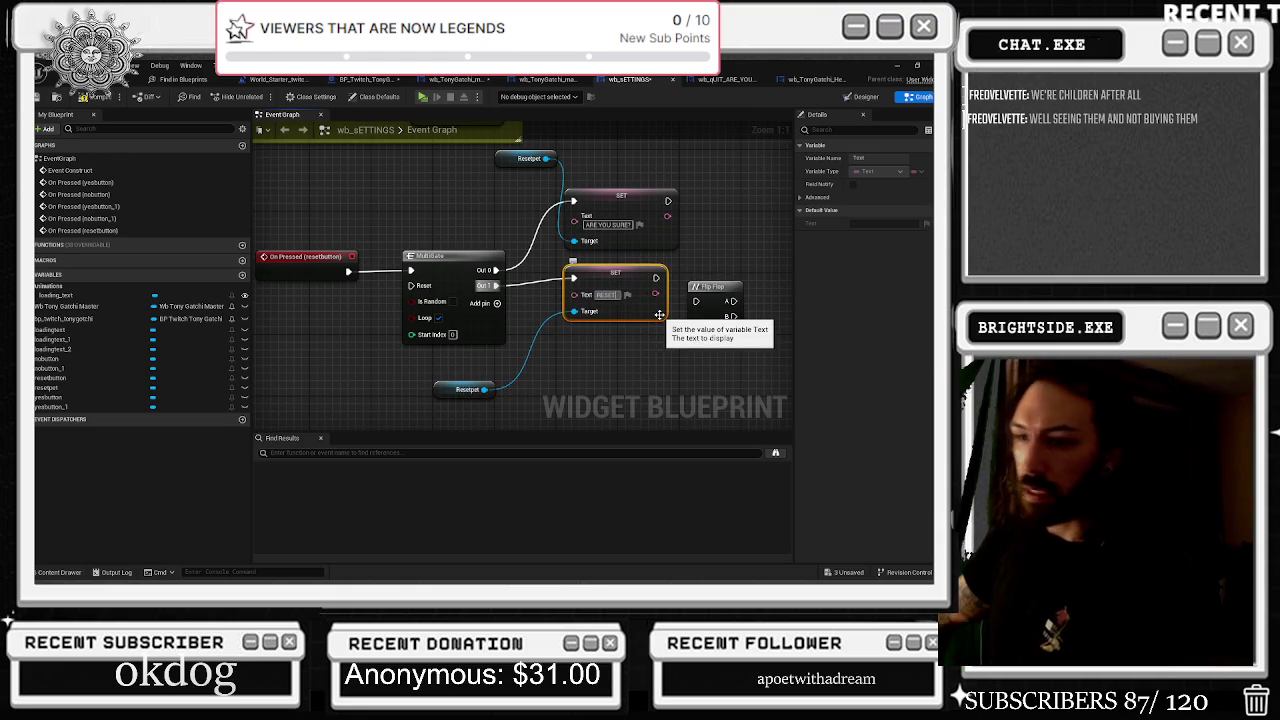
left_click_drag(602, 274, 609, 282)
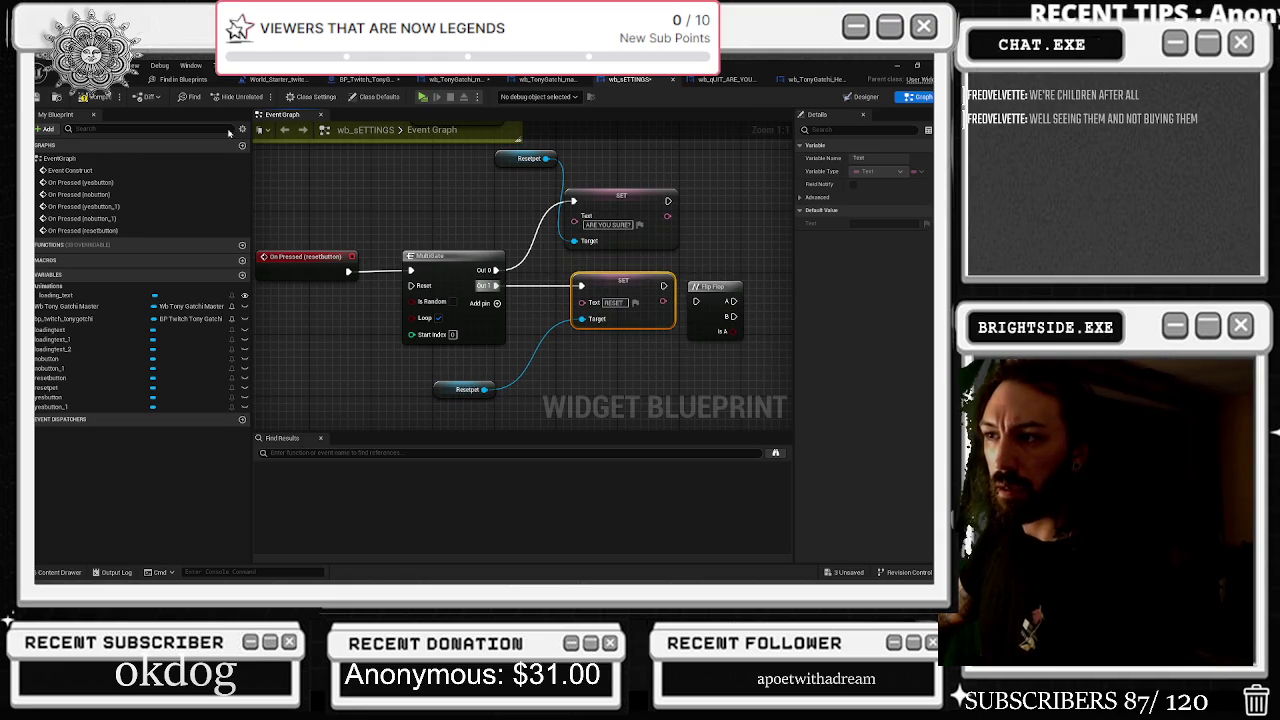
Save the settings widget blueprint and the two modified assets
left_click(86, 97)
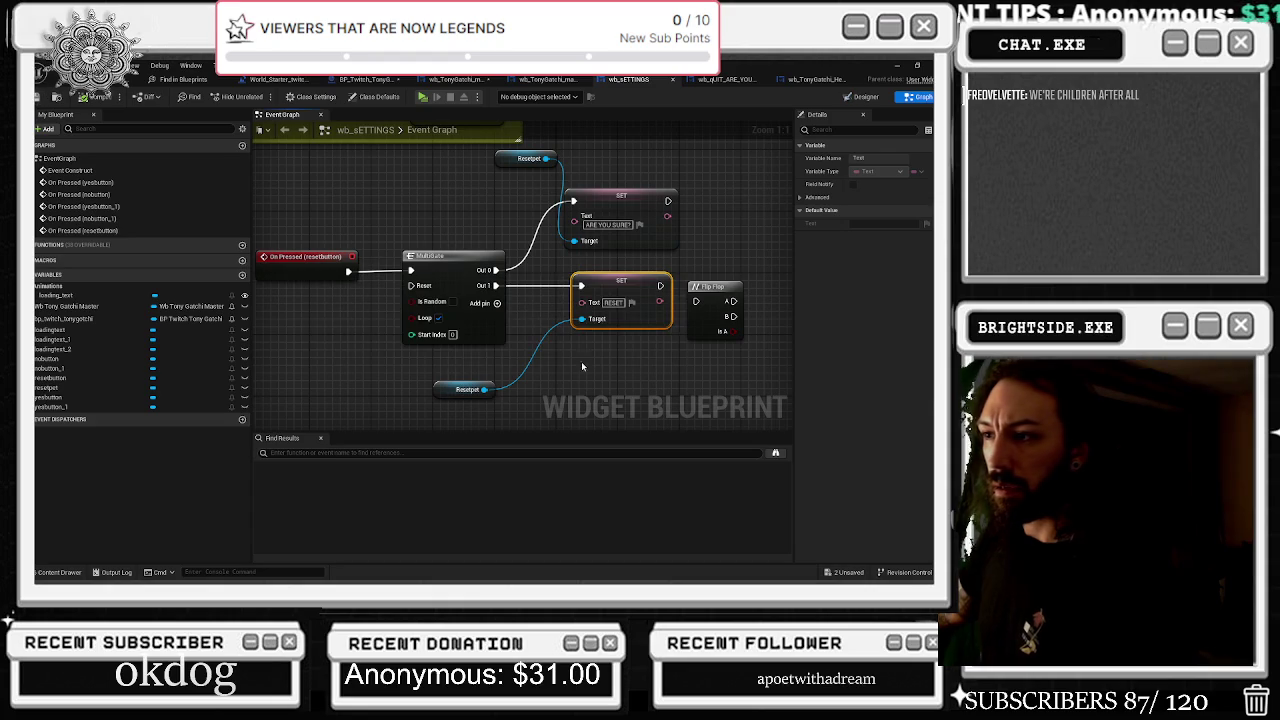
left_click(185, 80)
left_click(243, 80)
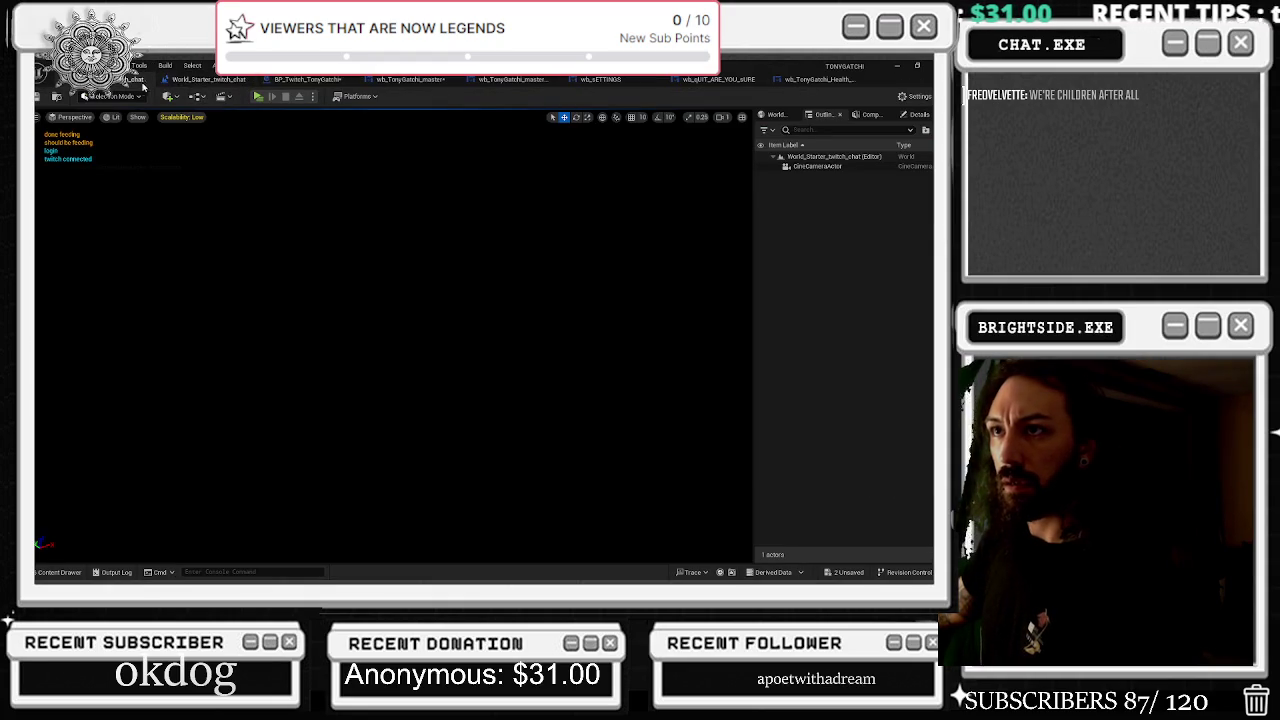
key("ctrl+s")
left_click(848, 572)
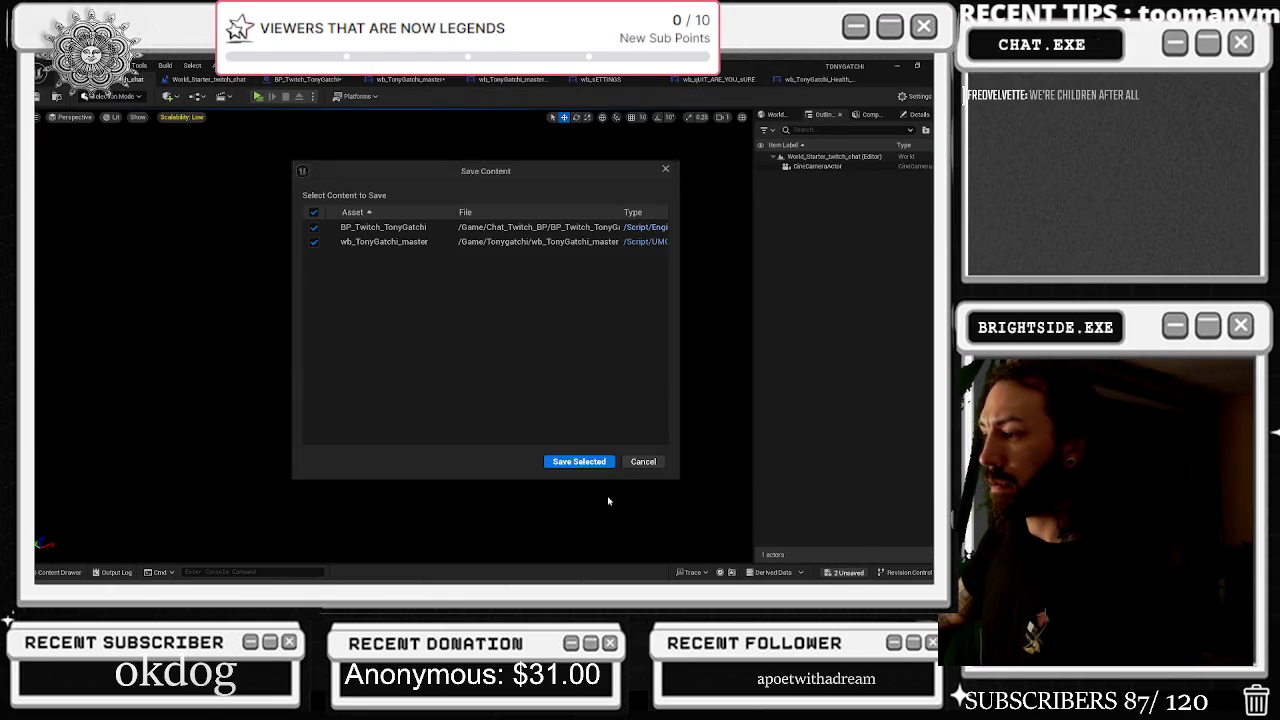
left_click(570, 461)
left_click(815, 79)
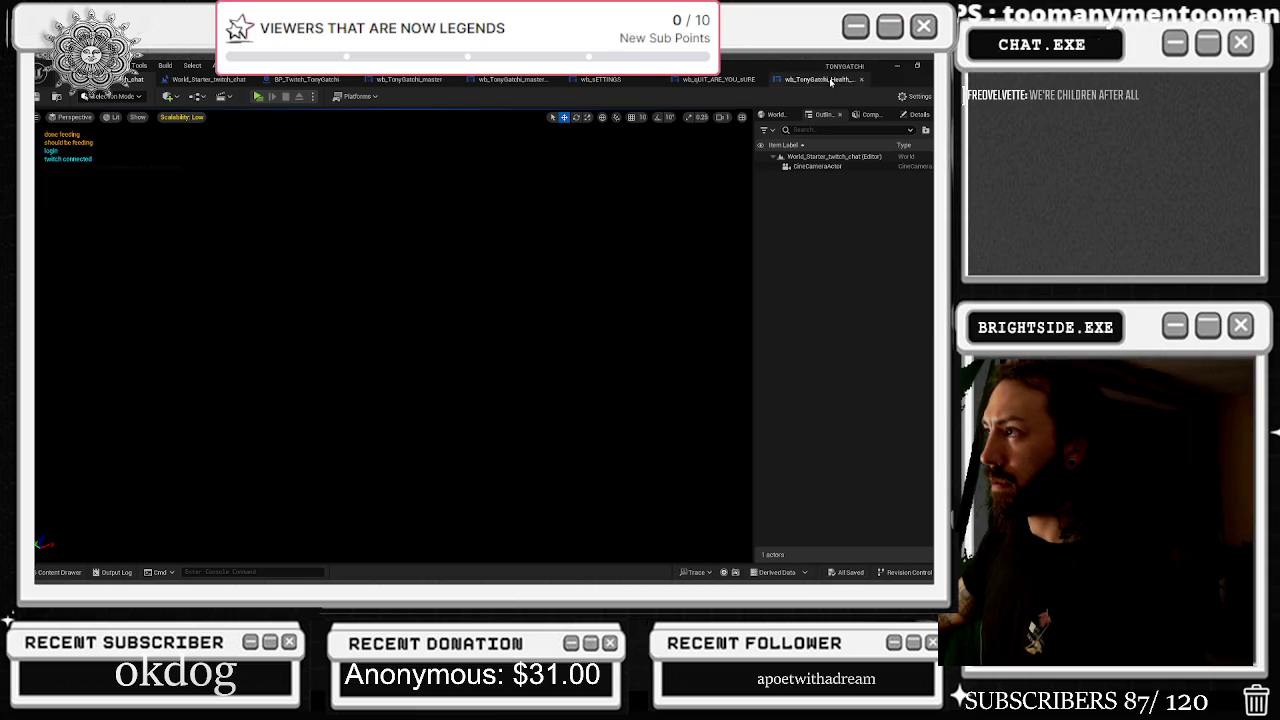
Delete the unused Flip Flop node from the wb_sETTINGS graph and save the blueprint
left_click(735, 82)
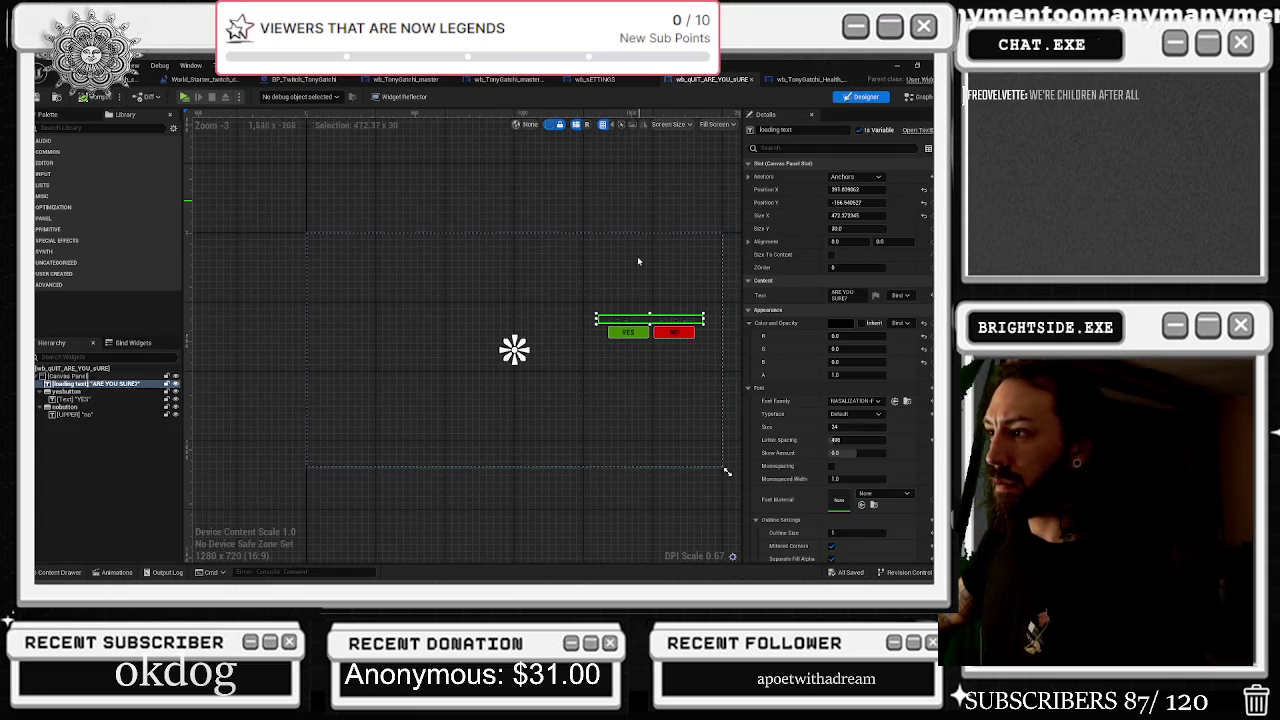
left_click(595, 79)
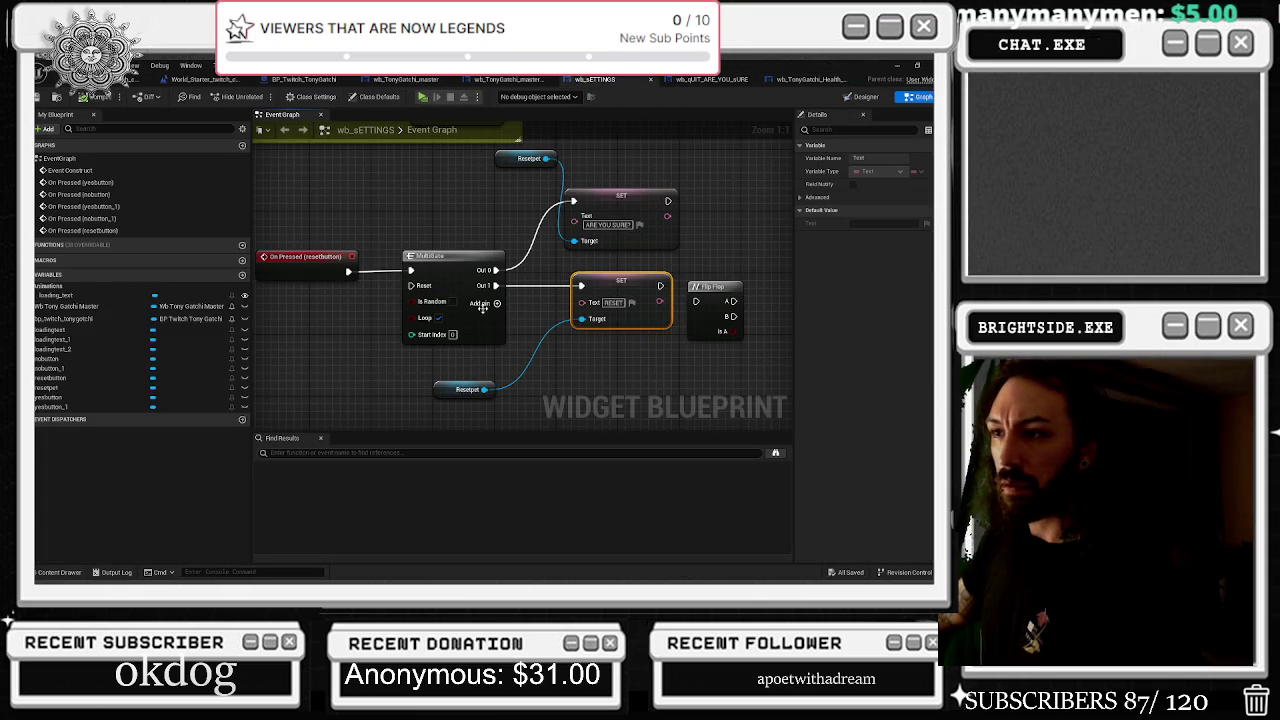
left_click_drag(311, 231, 493, 350)
left_click(730, 362)
left_click(720, 288)
key("Delete")
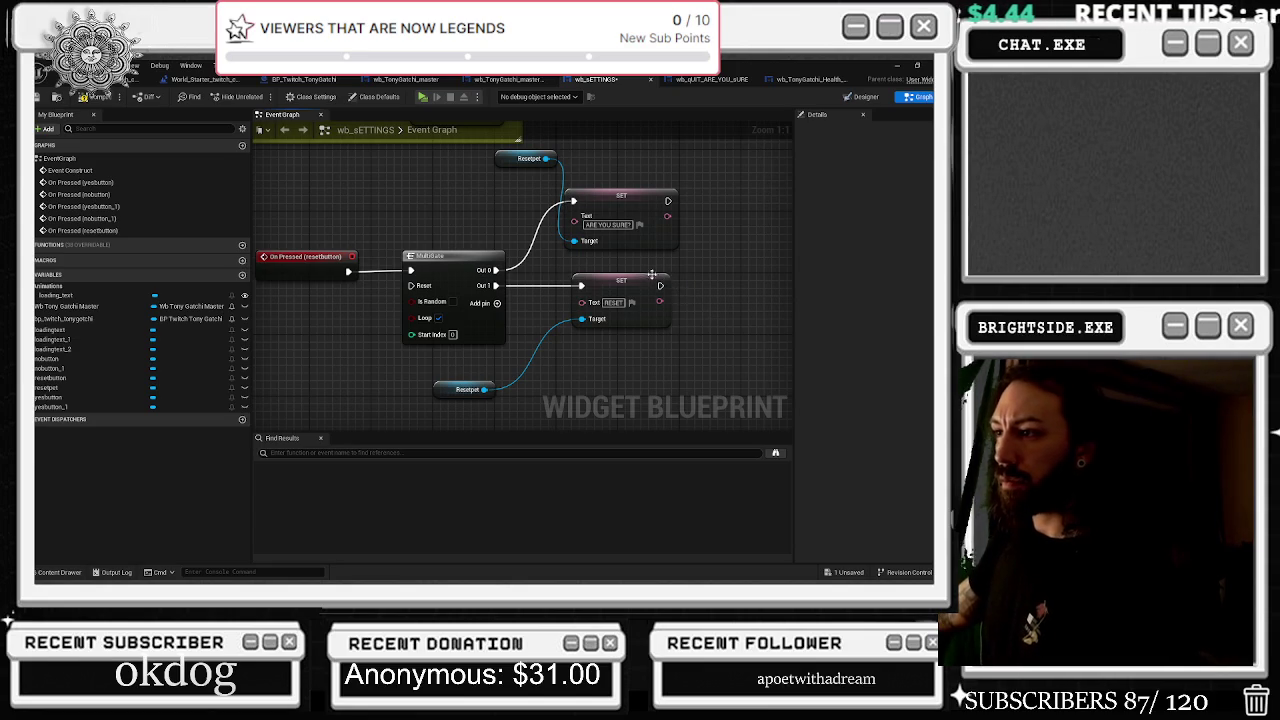
left_click(96, 97)
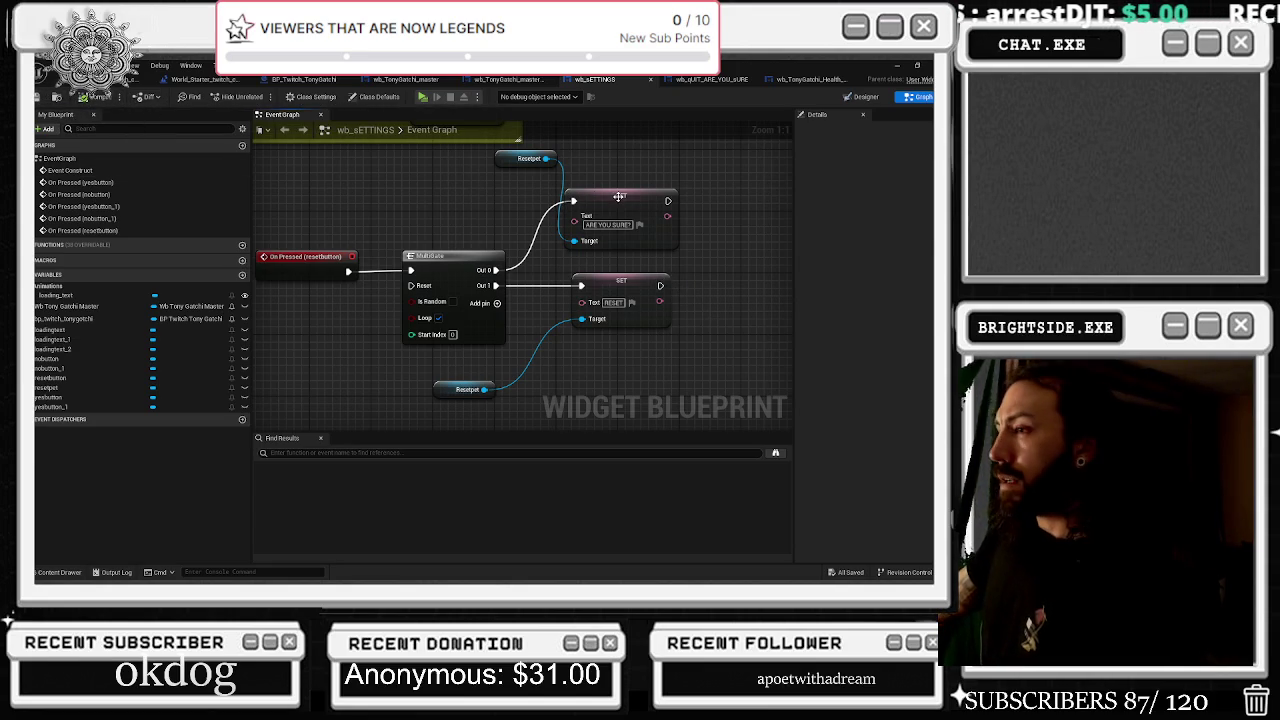
left_click(866, 96)
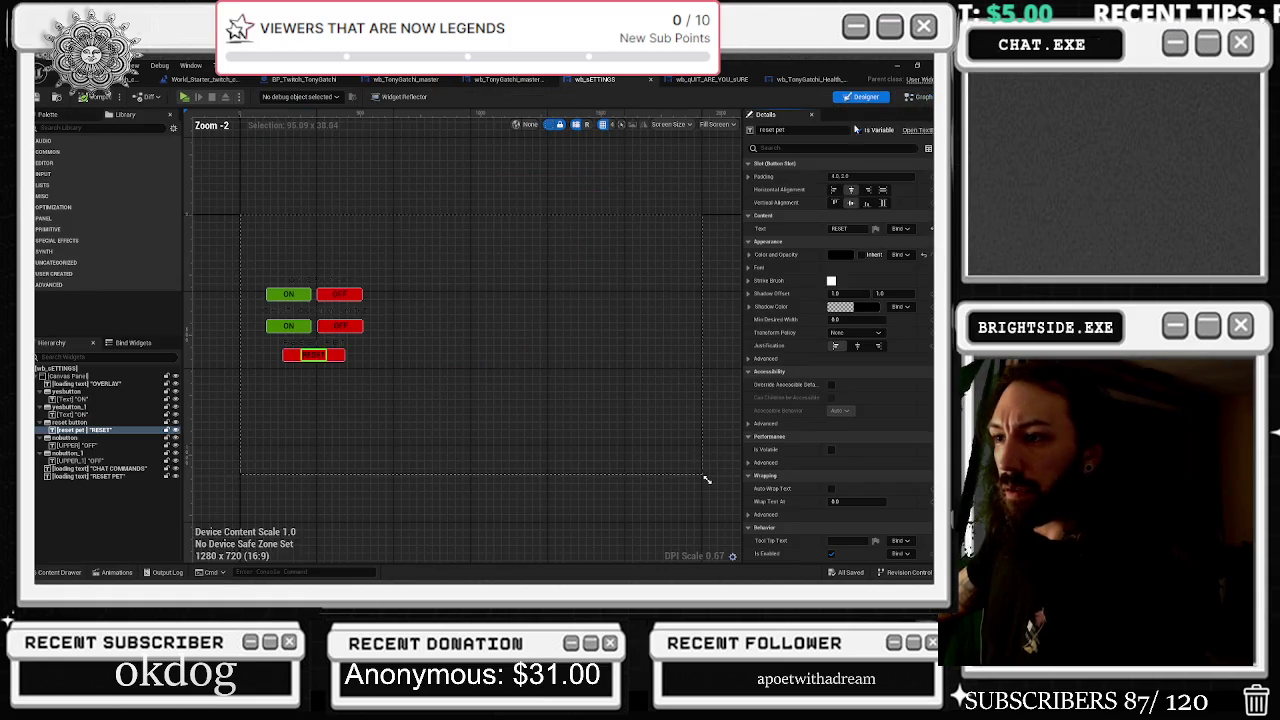
Create the are_you_sure_ widget animation and add a reset button track to it
scroll(289, 345, "up", 3)
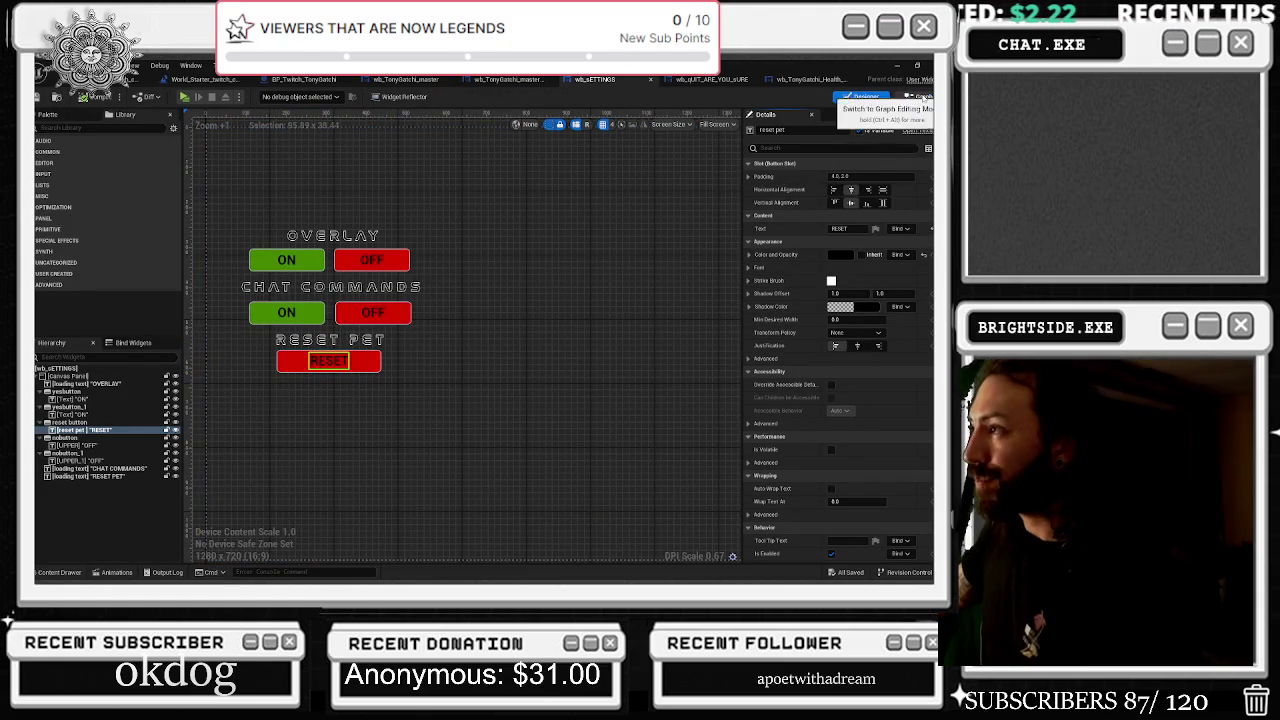
left_click(368, 367)
left_click(116, 572)
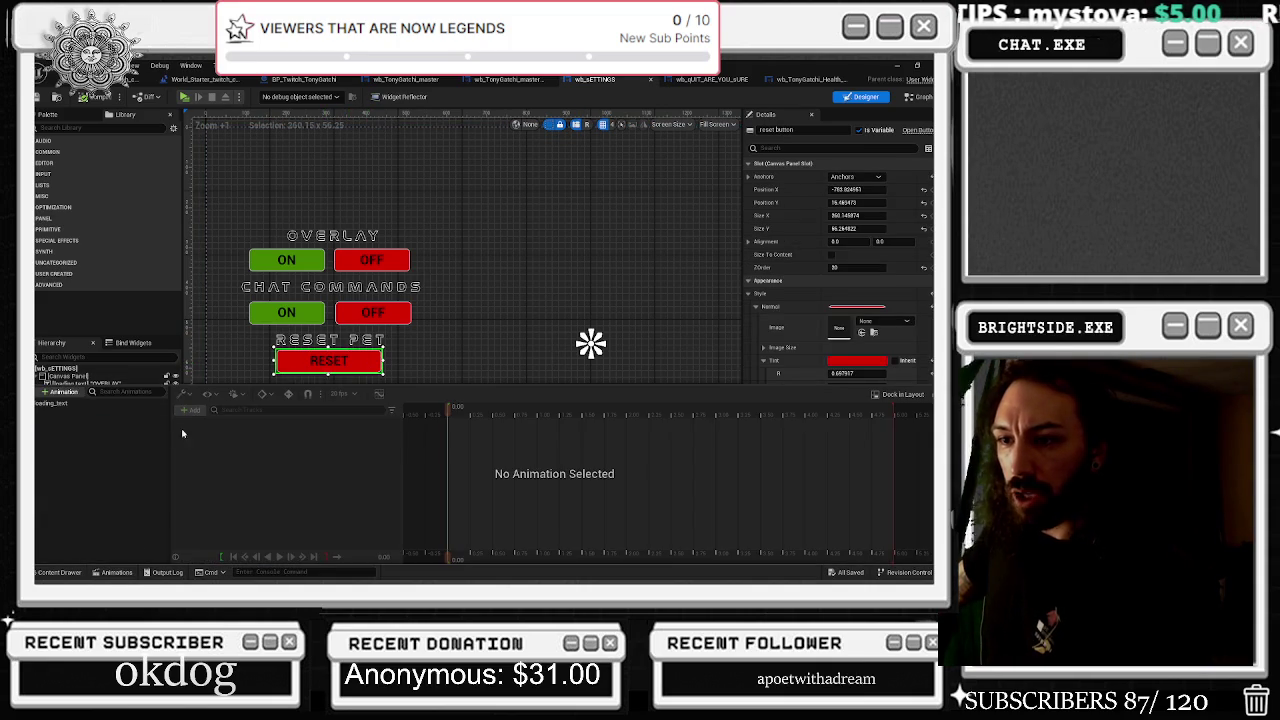
left_click(60, 392)
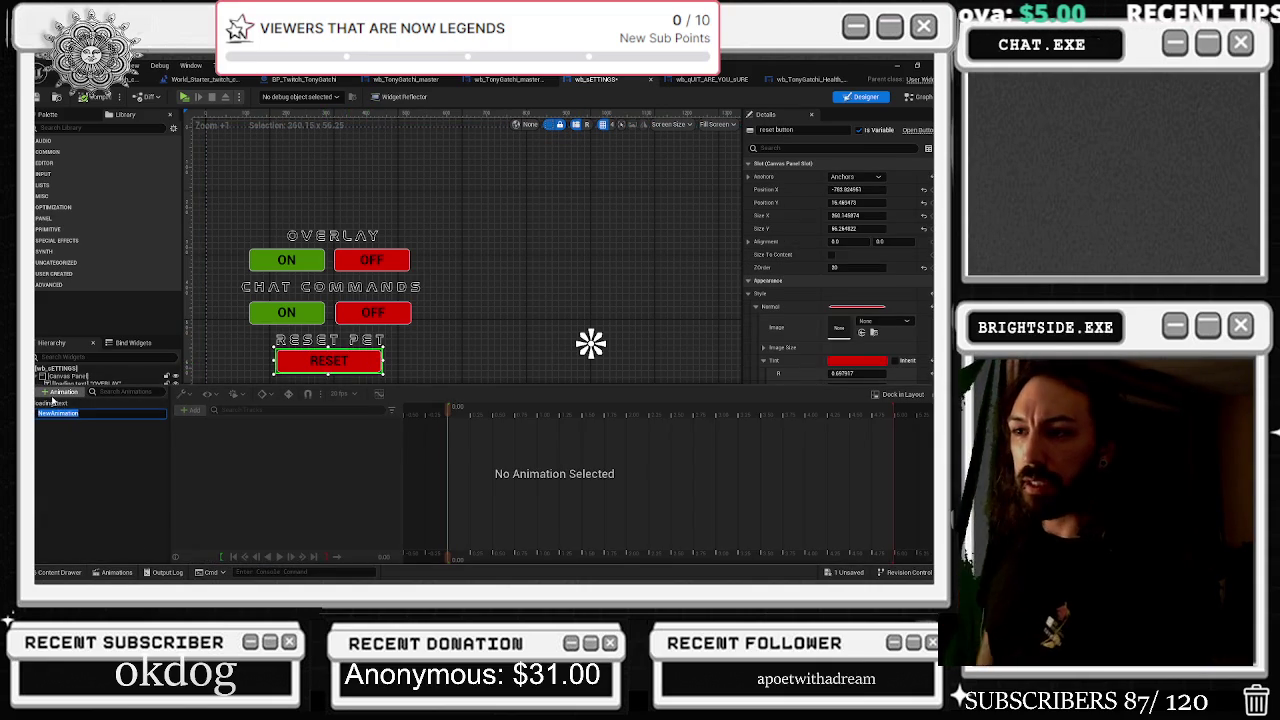
type("R")
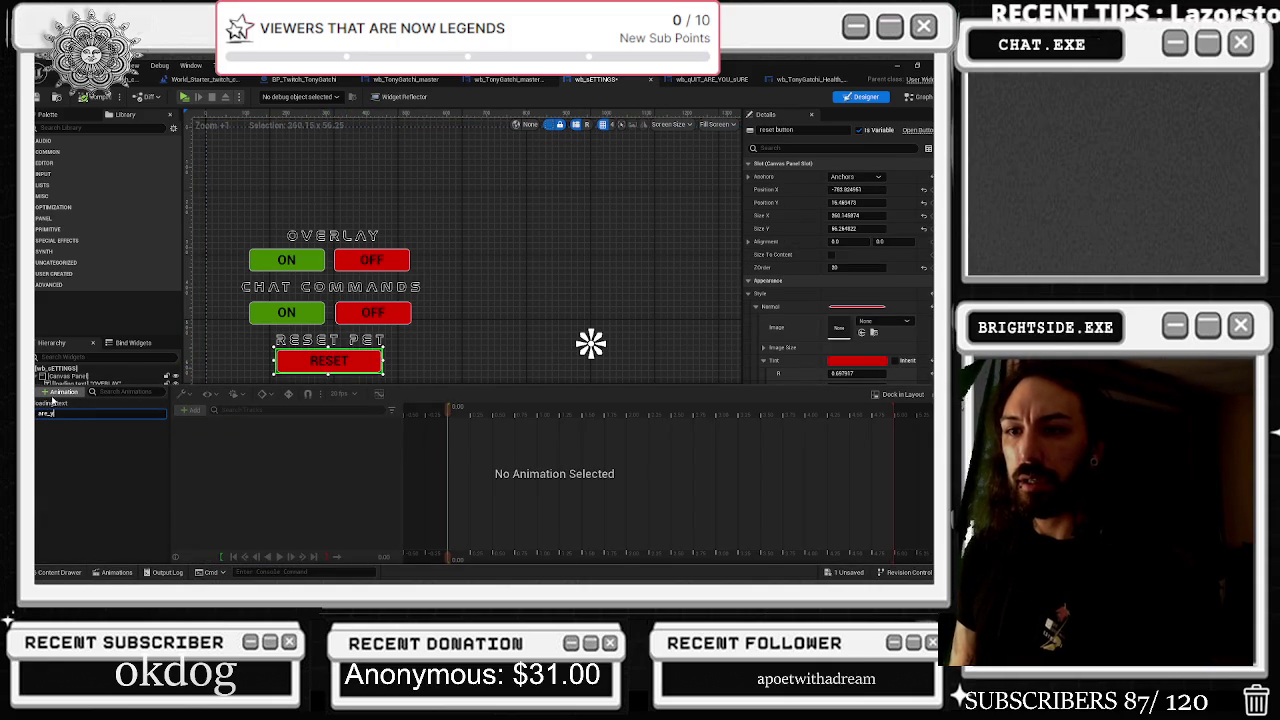
key("Return")
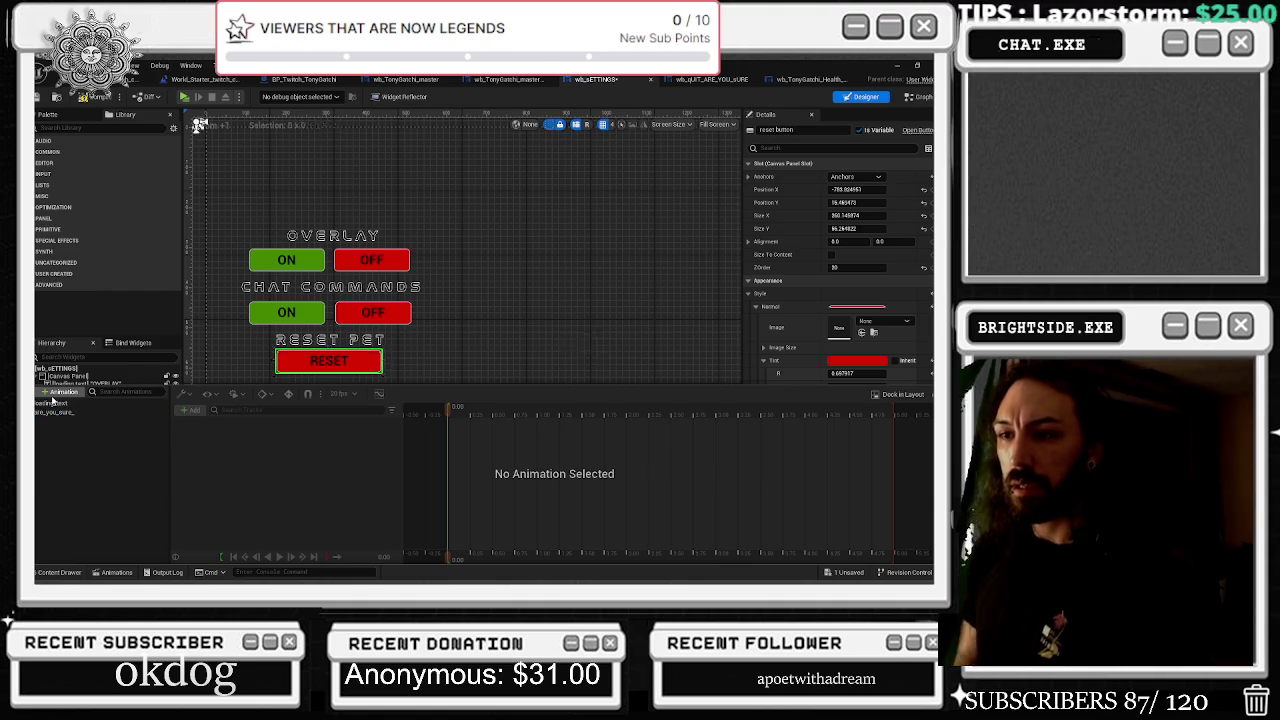
left_click(97, 418)
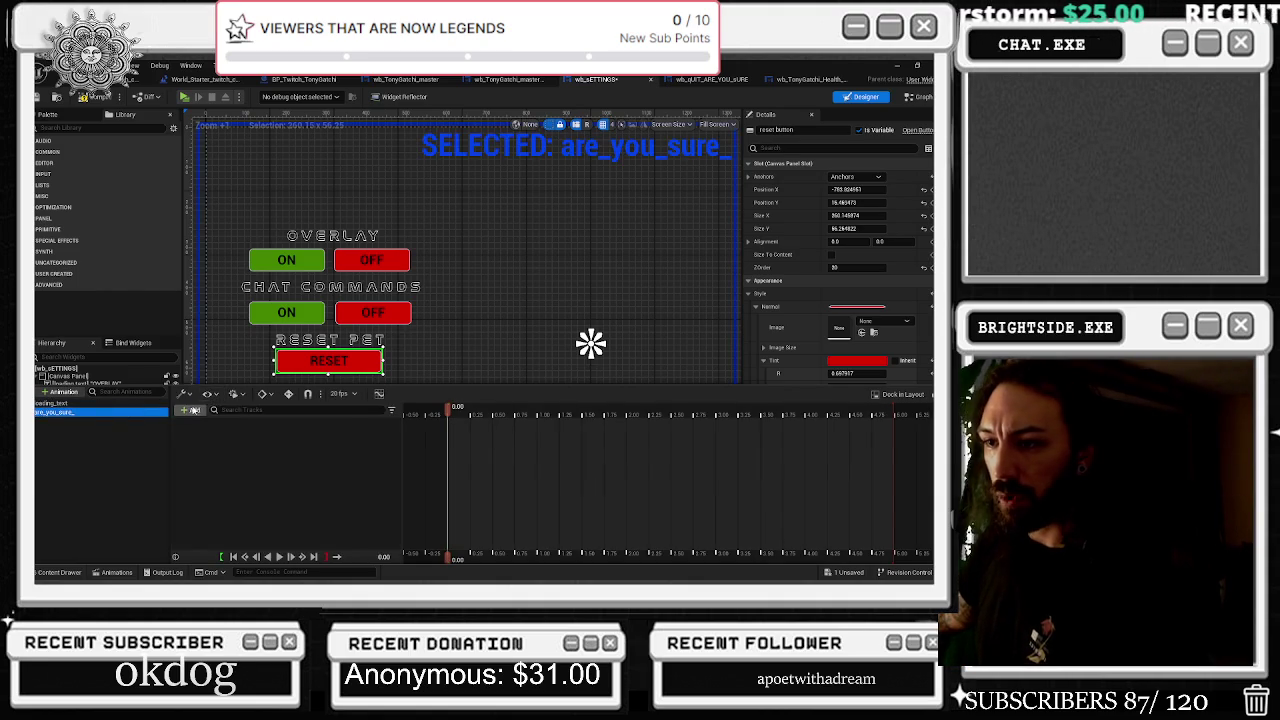
left_click(190, 410)
left_click(234, 429)
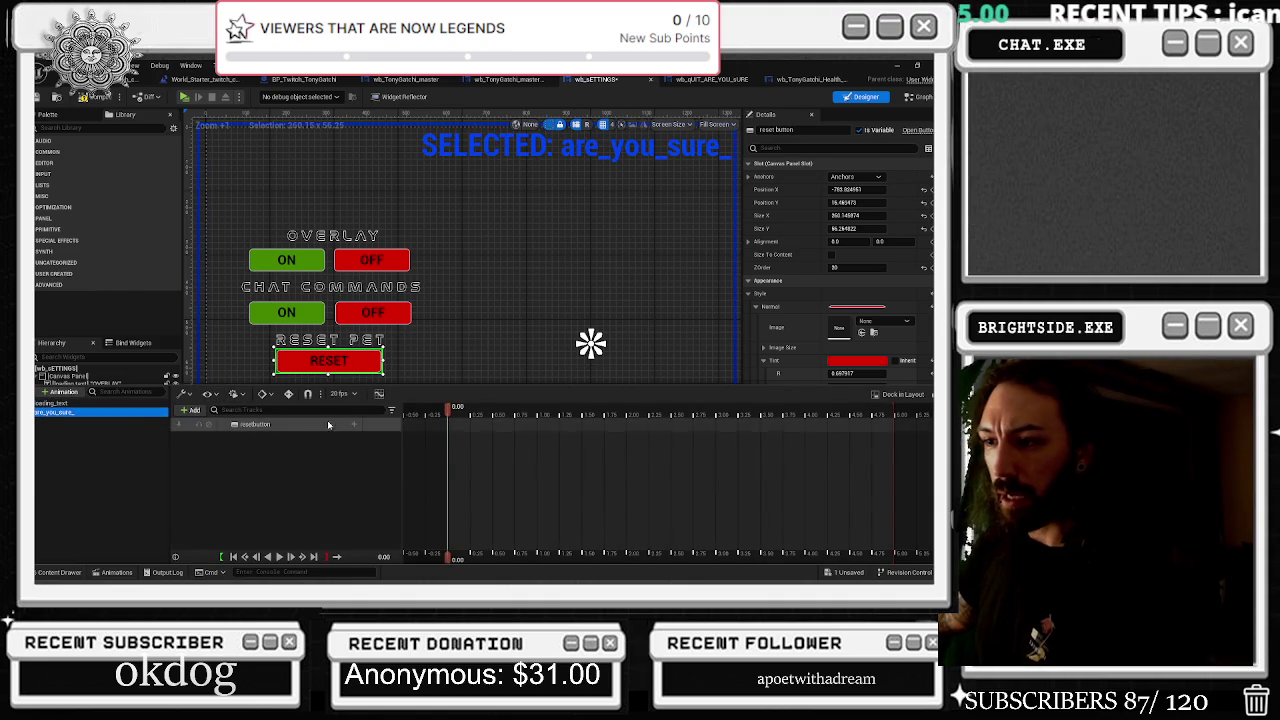
Add a Transform track to the reset button and key a small rotation wobble returning to angle 0
left_click(356, 429)
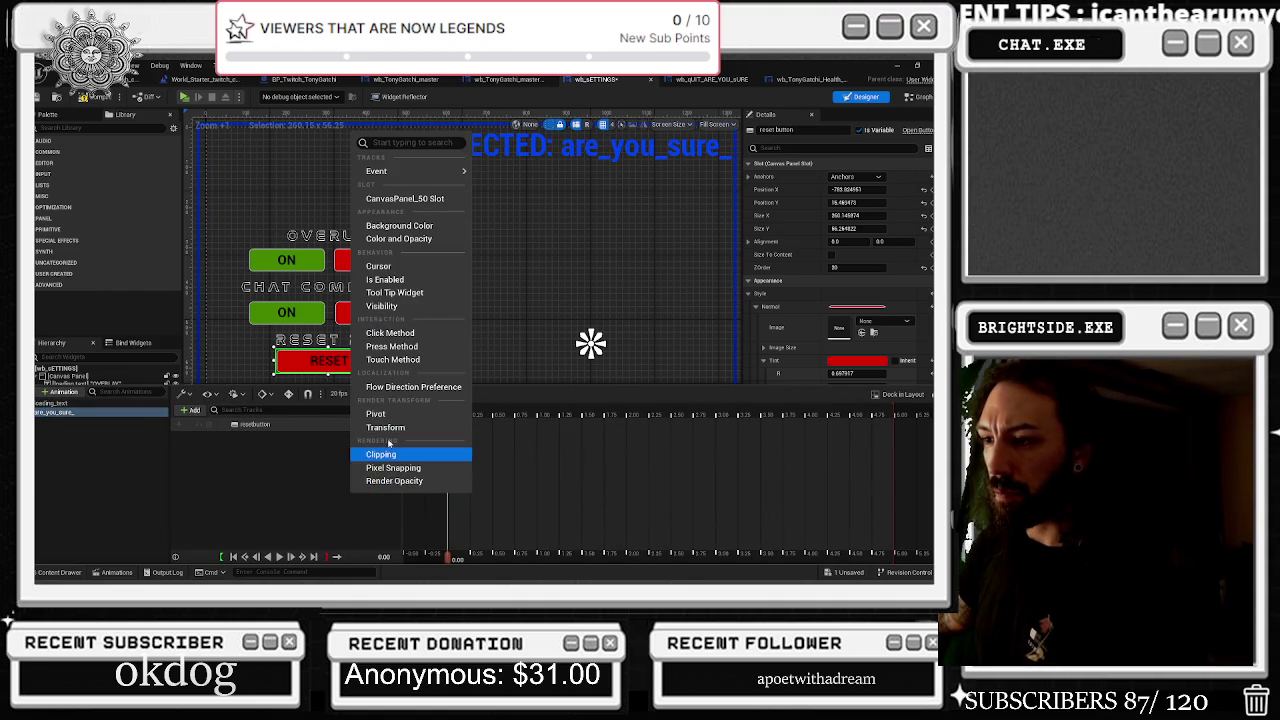
left_click(392, 446)
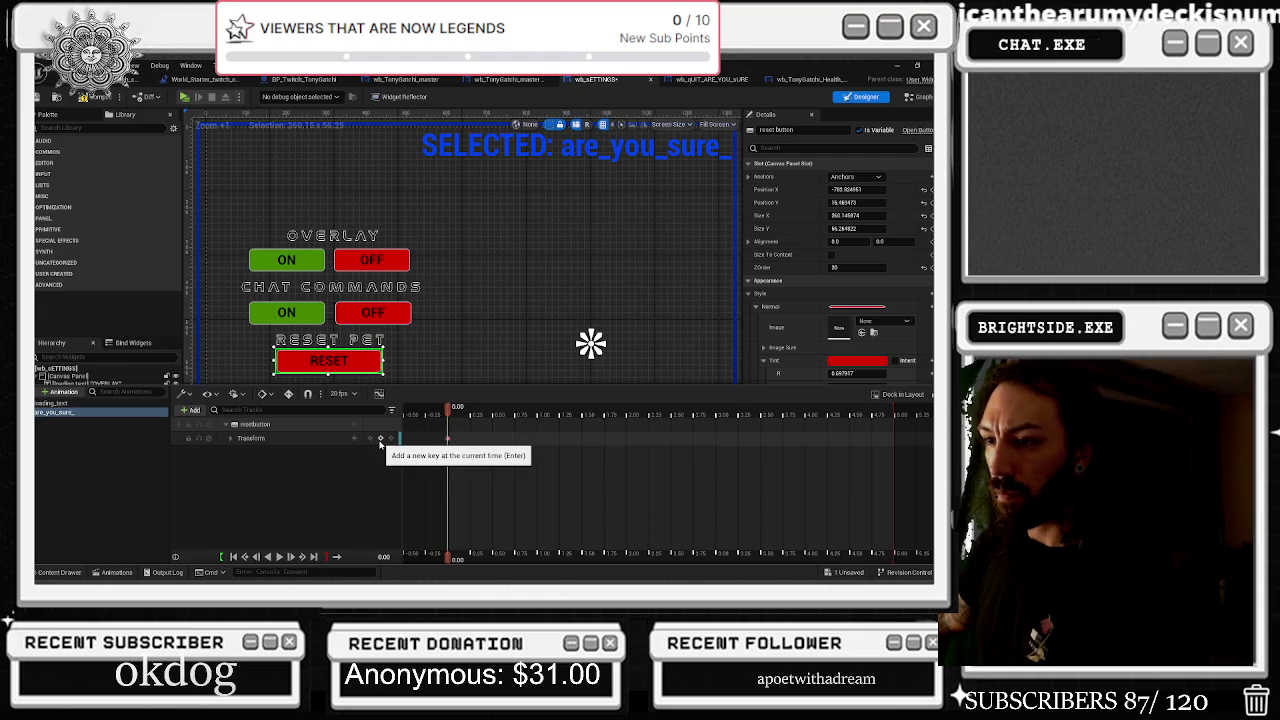
left_click(381, 447)
left_click_drag(448, 410, 494, 420)
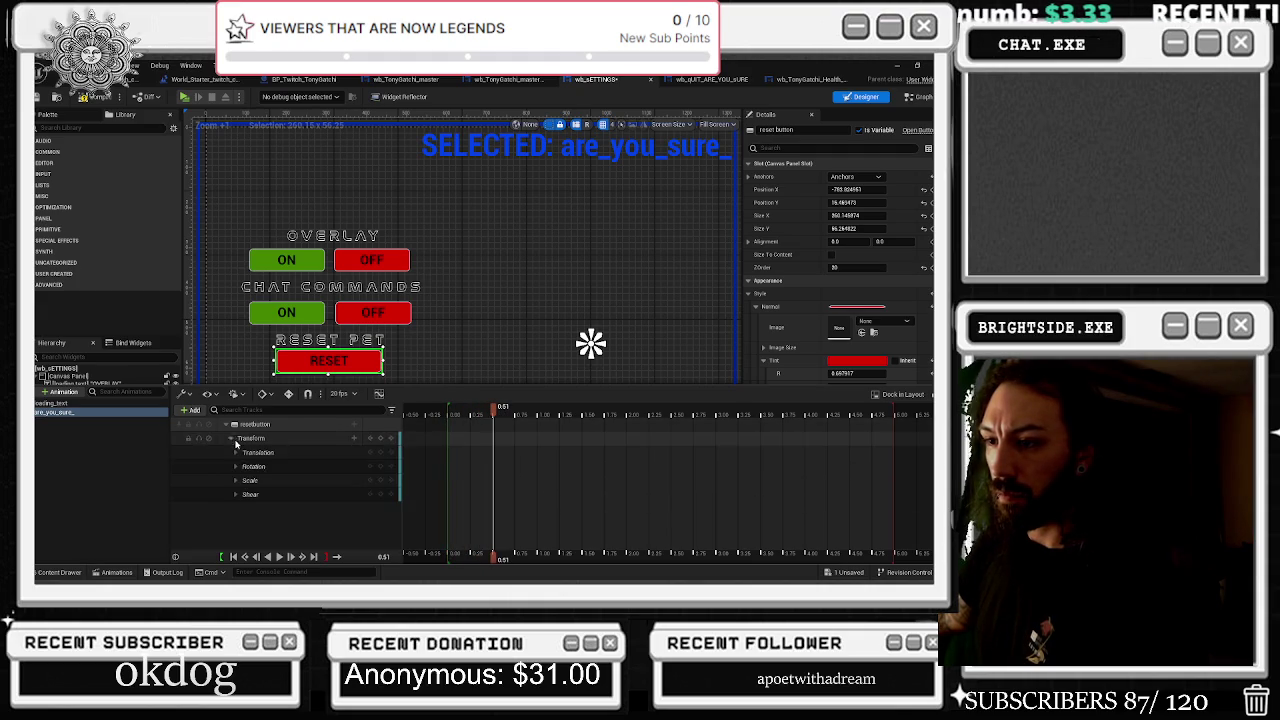
left_click(236, 466)
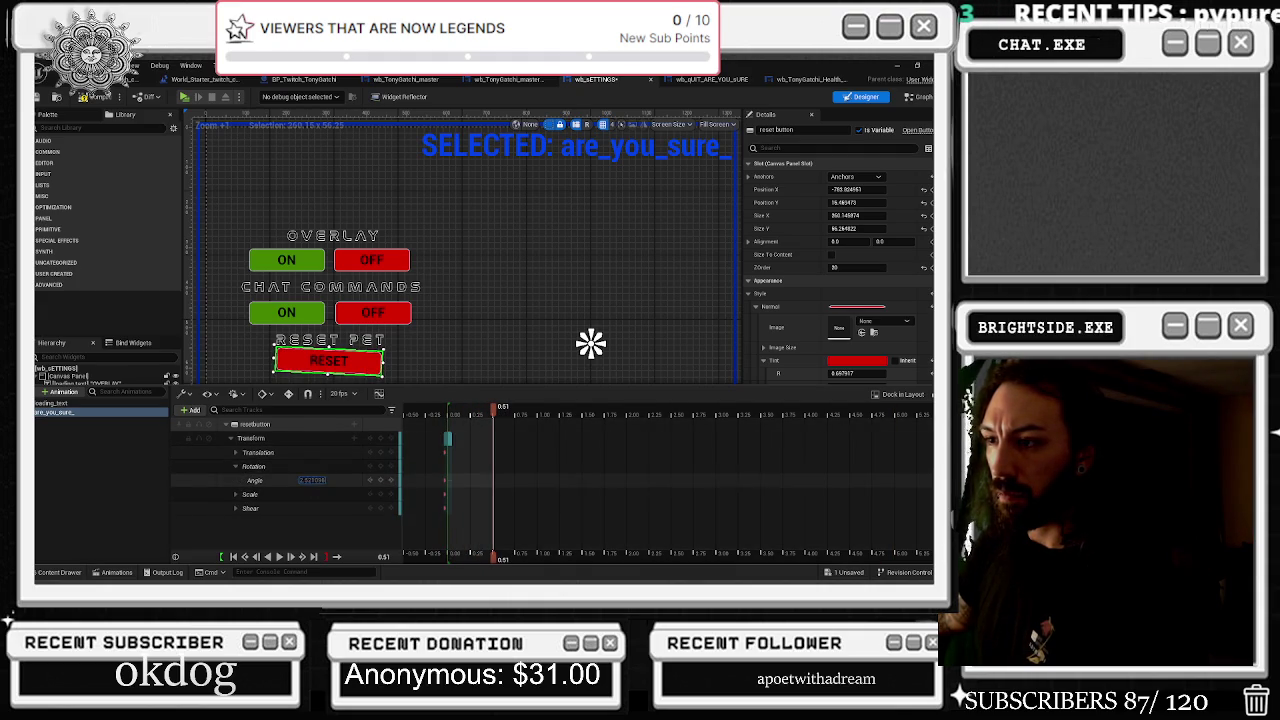
left_click_drag(311, 480, 305, 480)
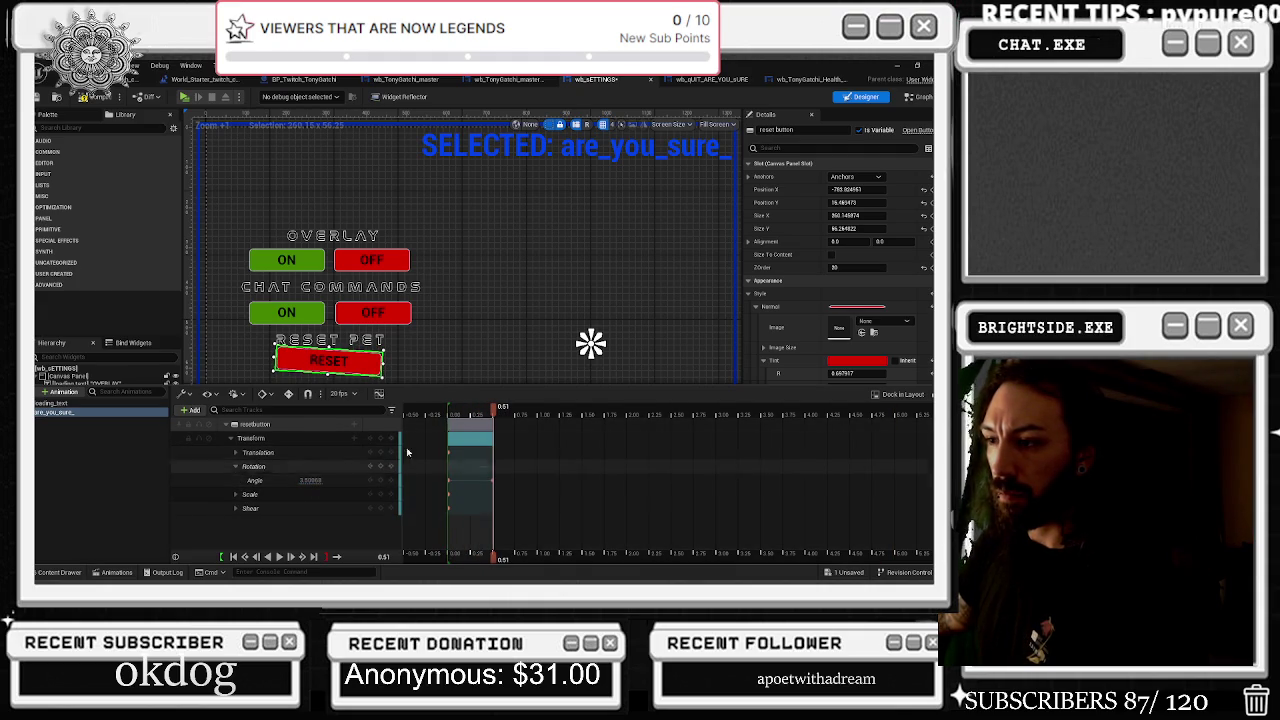
left_click(288, 481)
left_click_drag(310, 480, 300, 480)
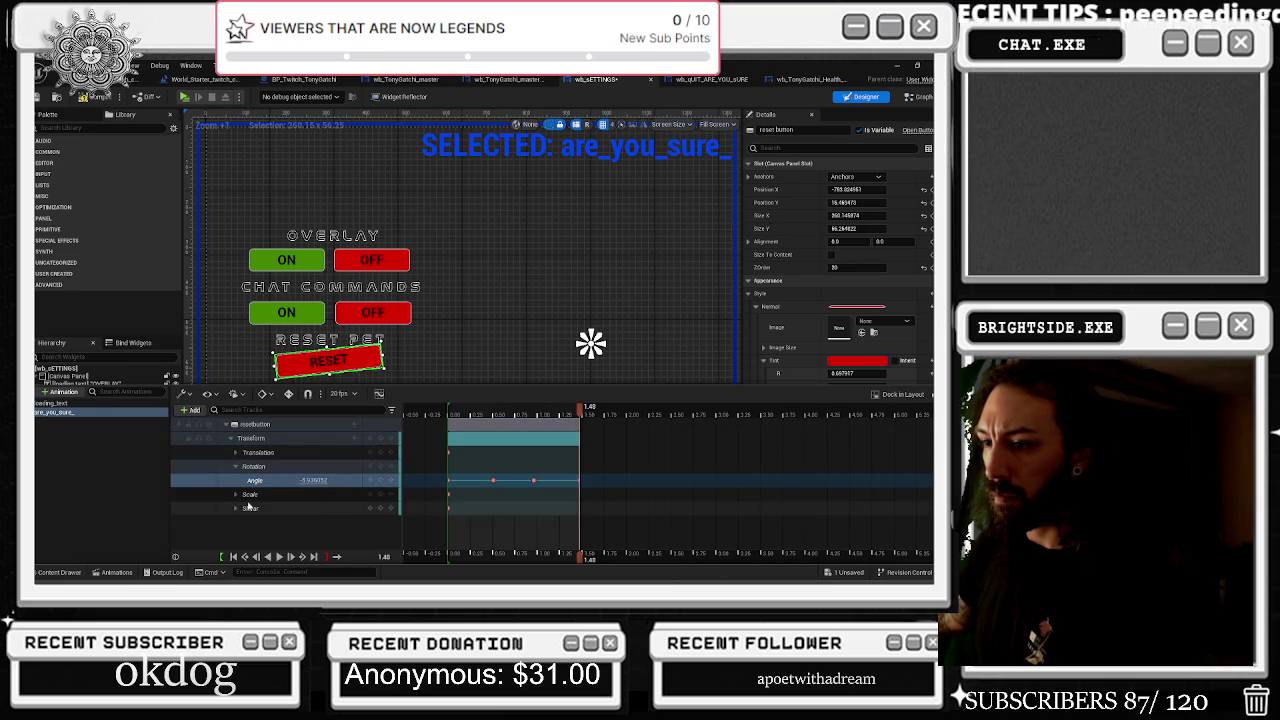
left_click(245, 495)
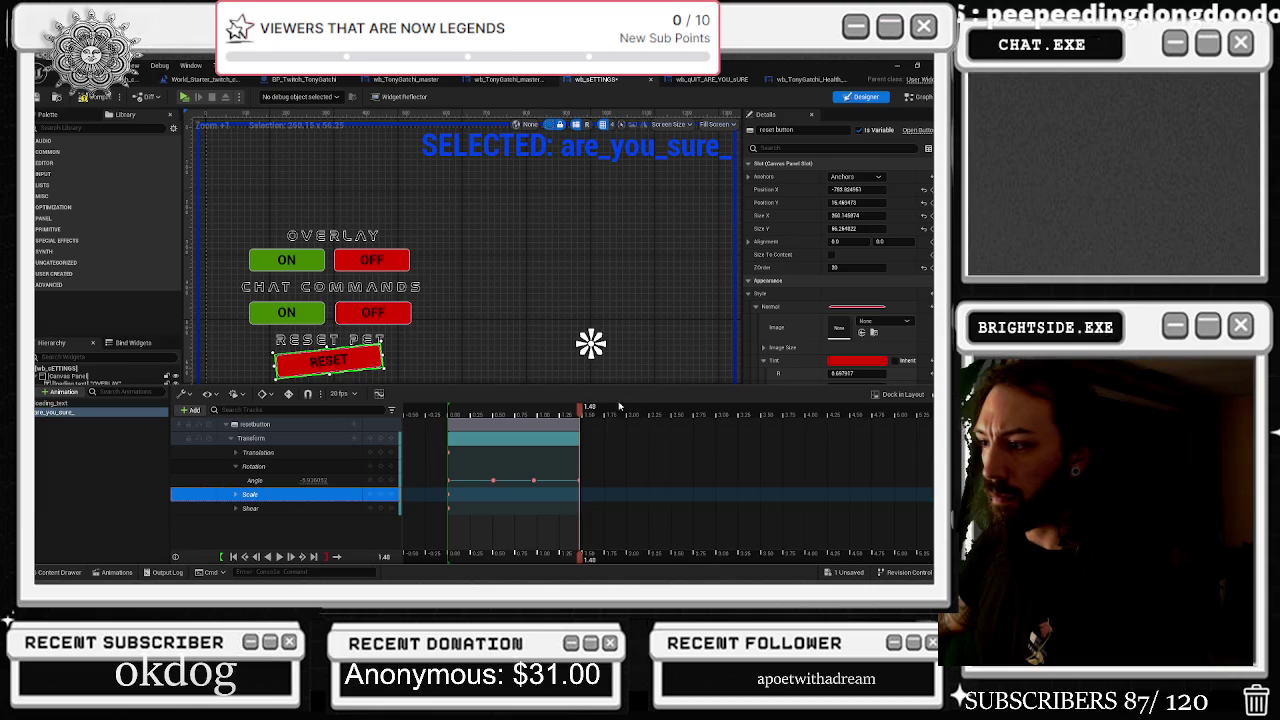
left_click(493, 481)
mouse_move(534, 481)
left_mouse_down()
mouse_move(512, 481)
mouse_move(553, 481)
left_mouse_up()
left_click(581, 416)
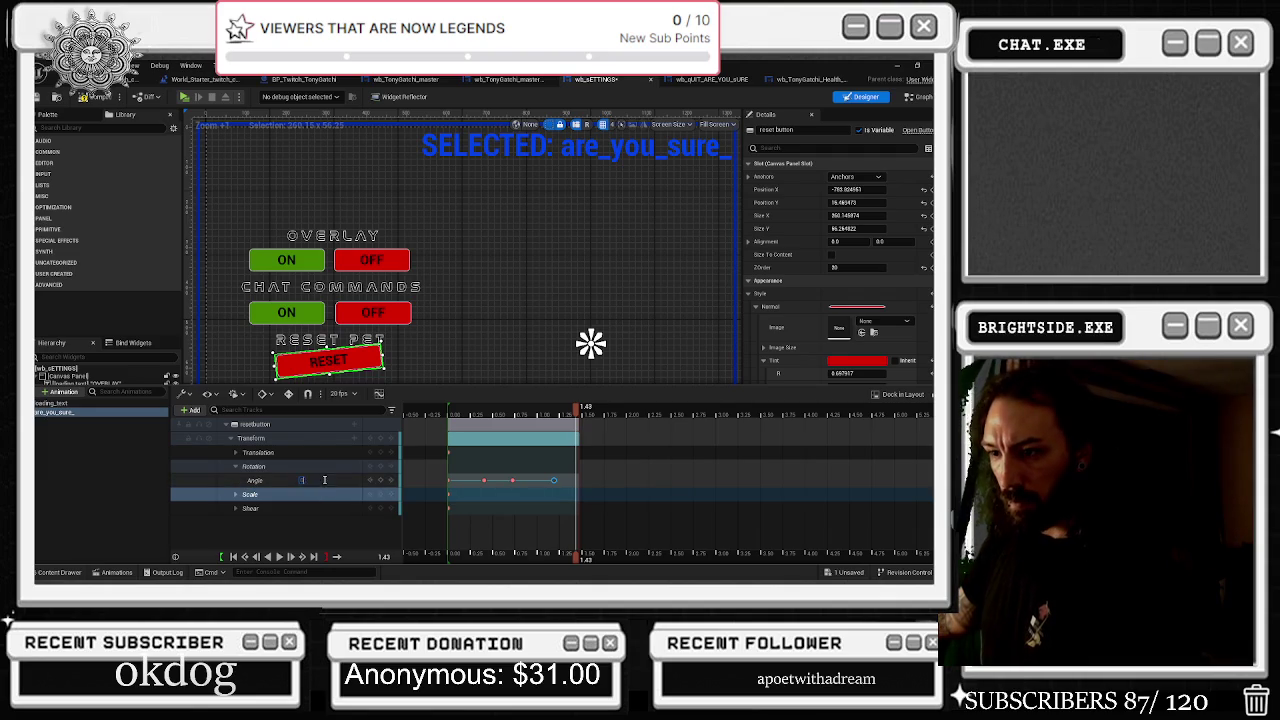
key("Return")
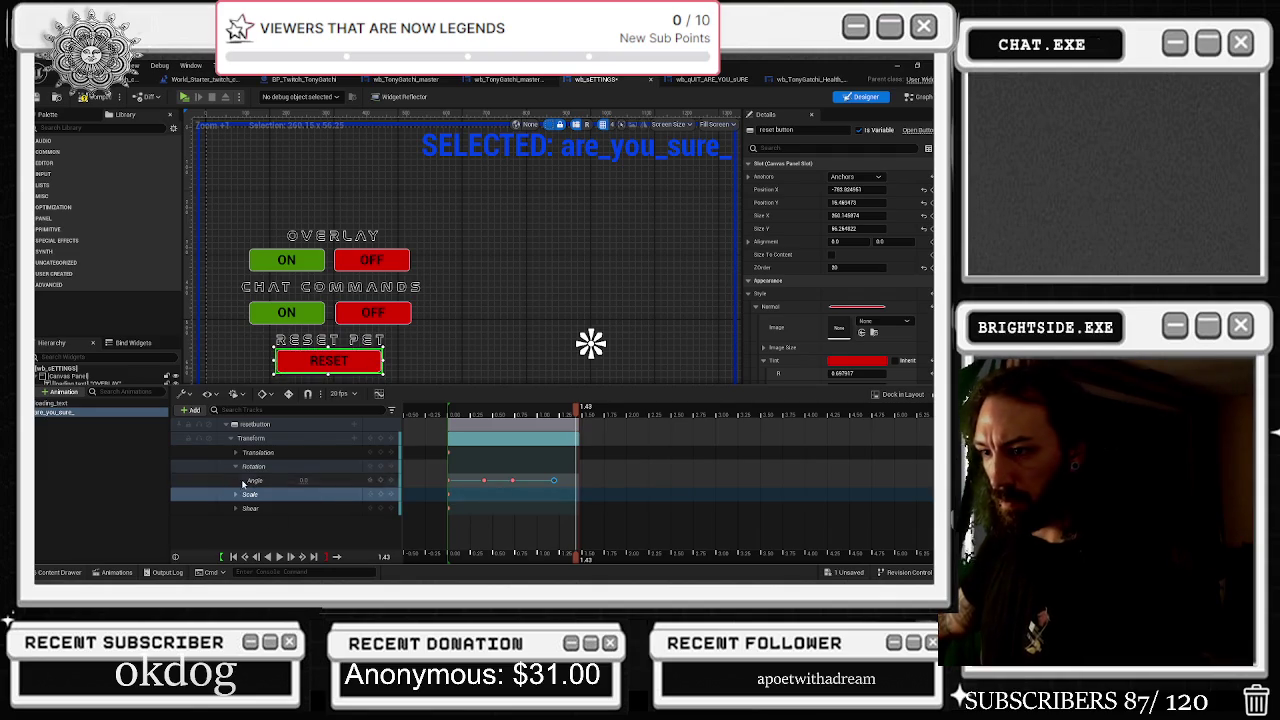
Key a Scale X/Y grow at 0.79, preview it, and trim the animation to about 0.6 seconds
left_click(235, 495)
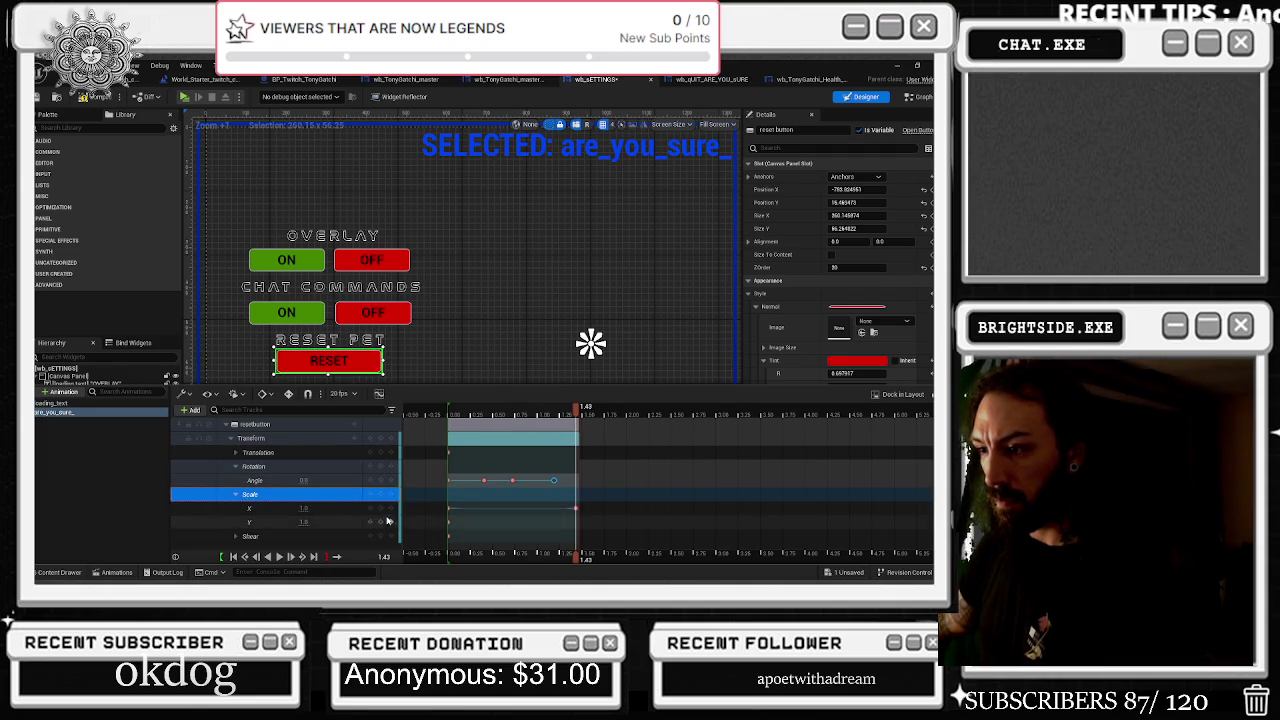
left_click_drag(474, 418, 448, 418)
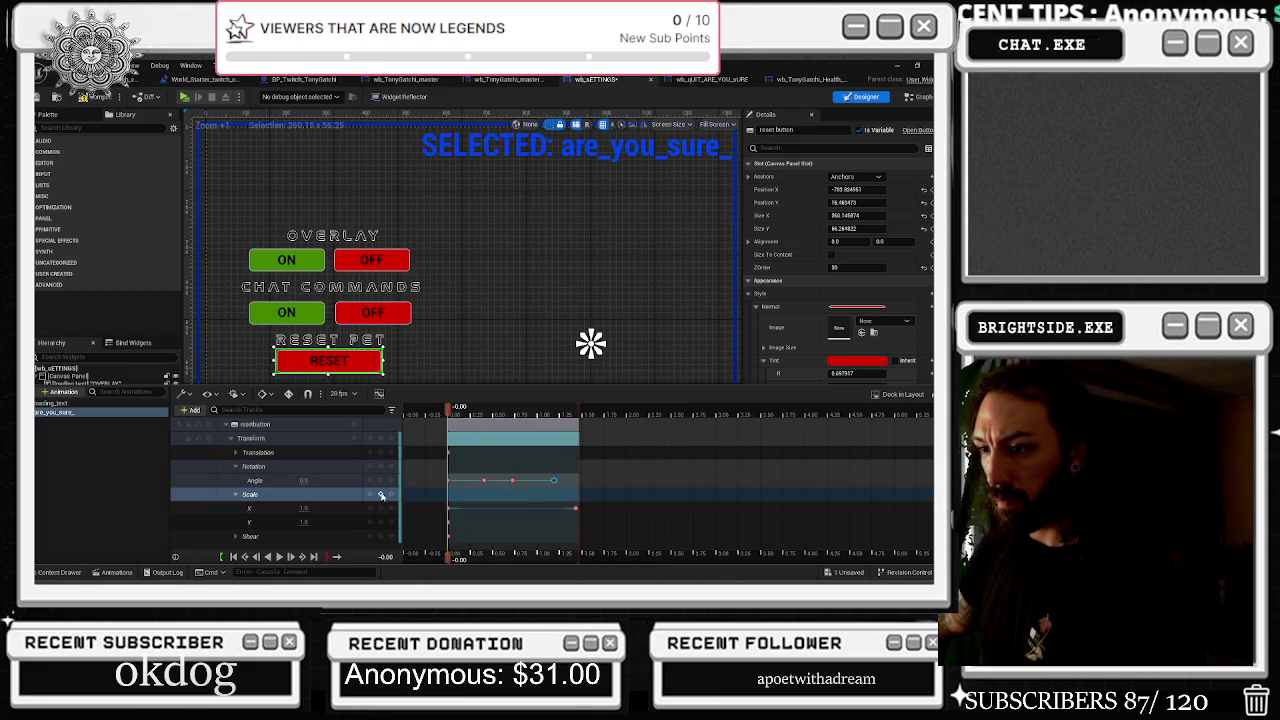
left_click(518, 412)
left_click_drag(301, 508, 335, 520)
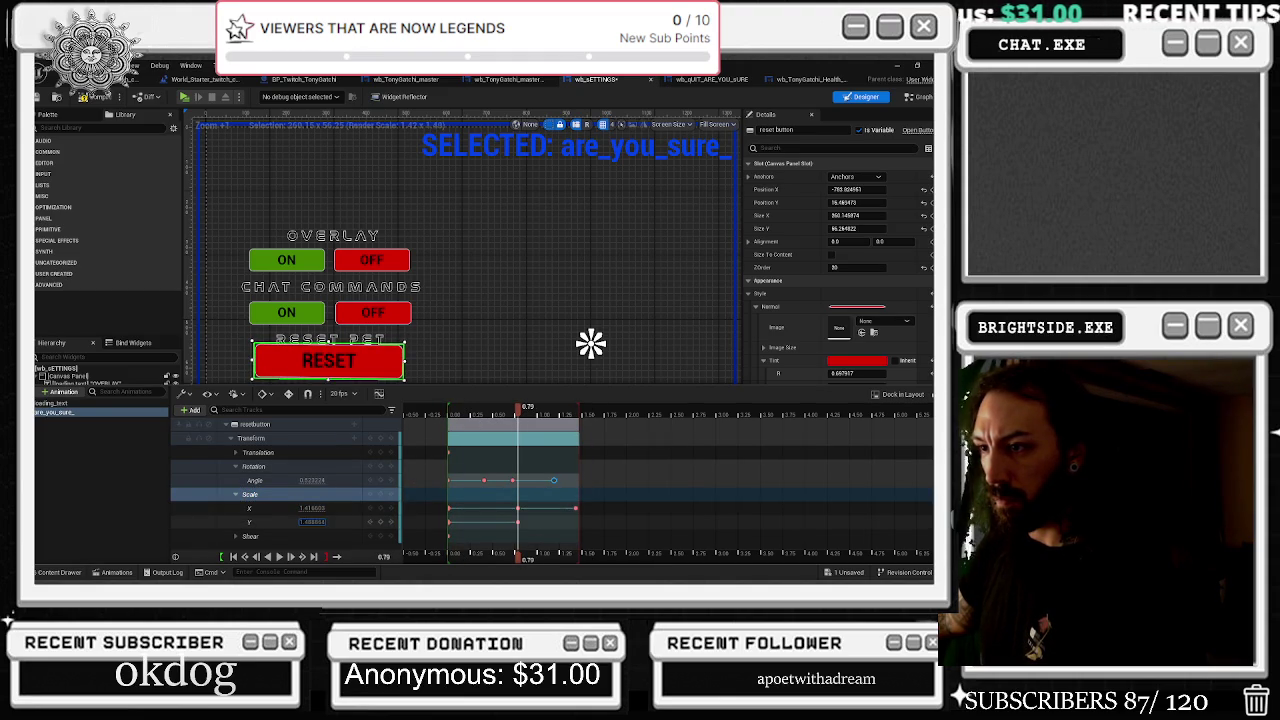
key("Return")
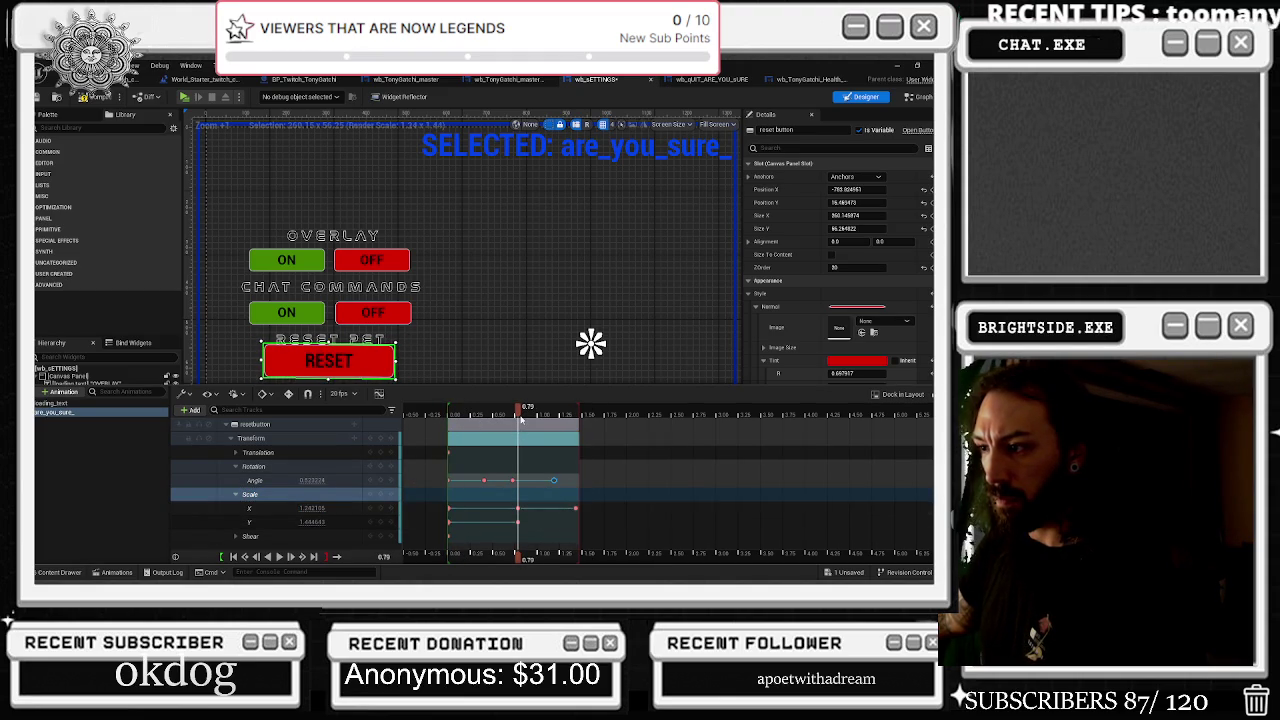
left_click_drag(518, 418, 573, 424)
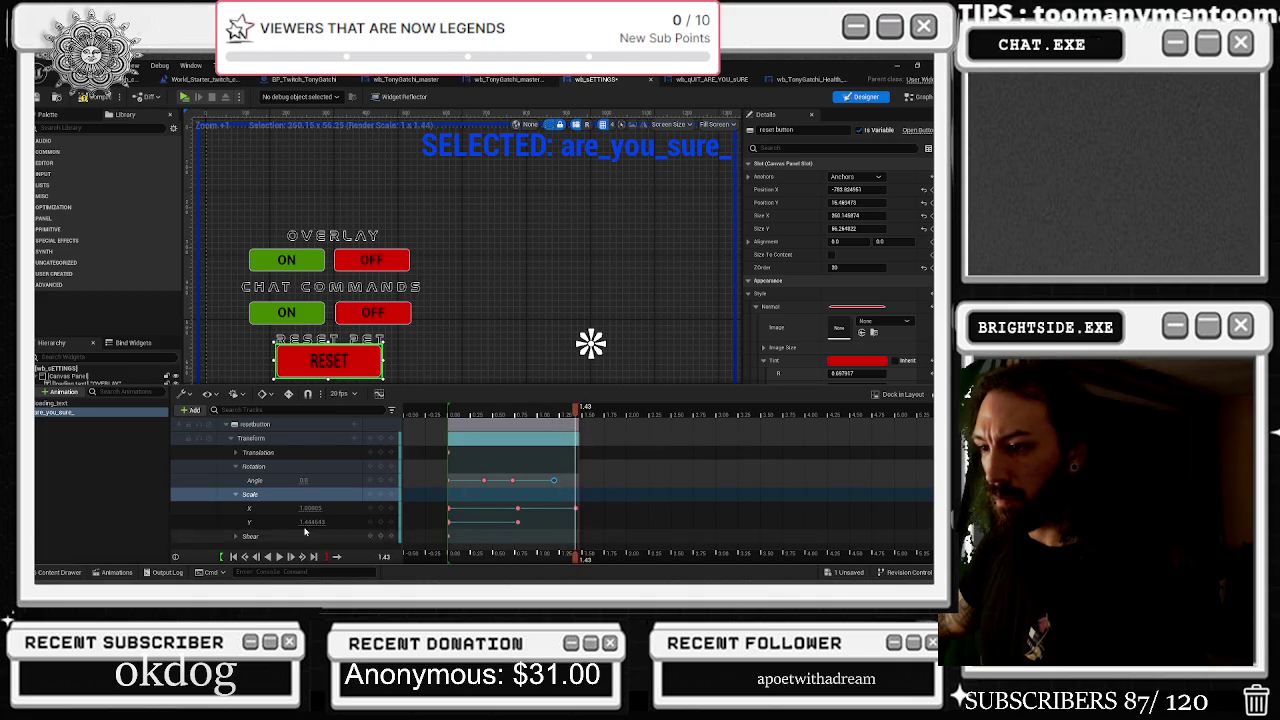
left_click(345, 522)
left_click(480, 422)
key("space")
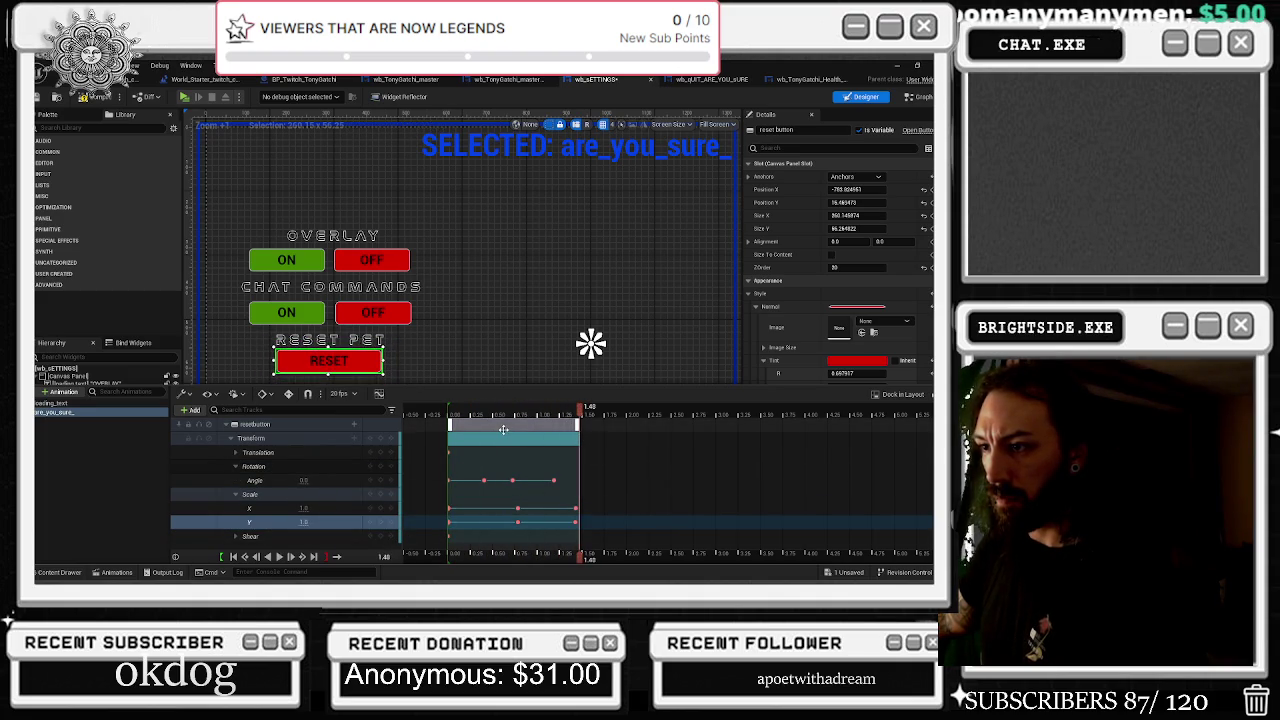
key("space")
left_click_drag(578, 415, 518, 414)
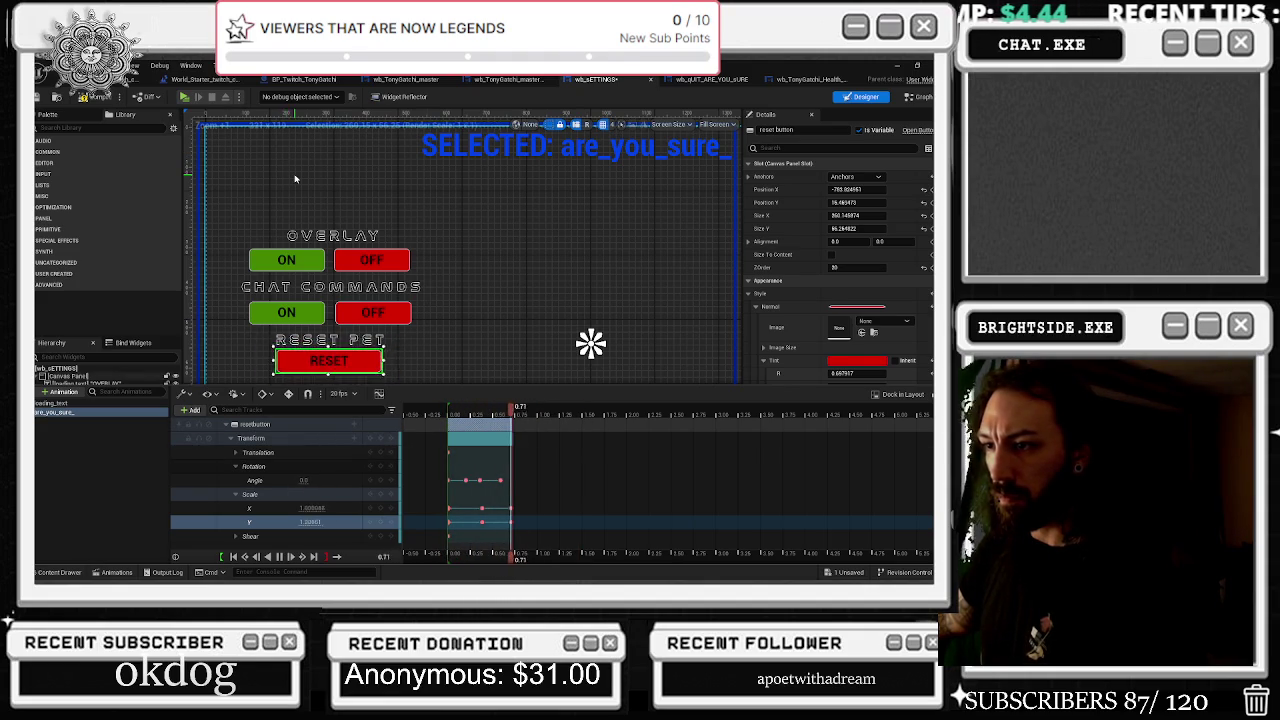
left_click(96, 98)
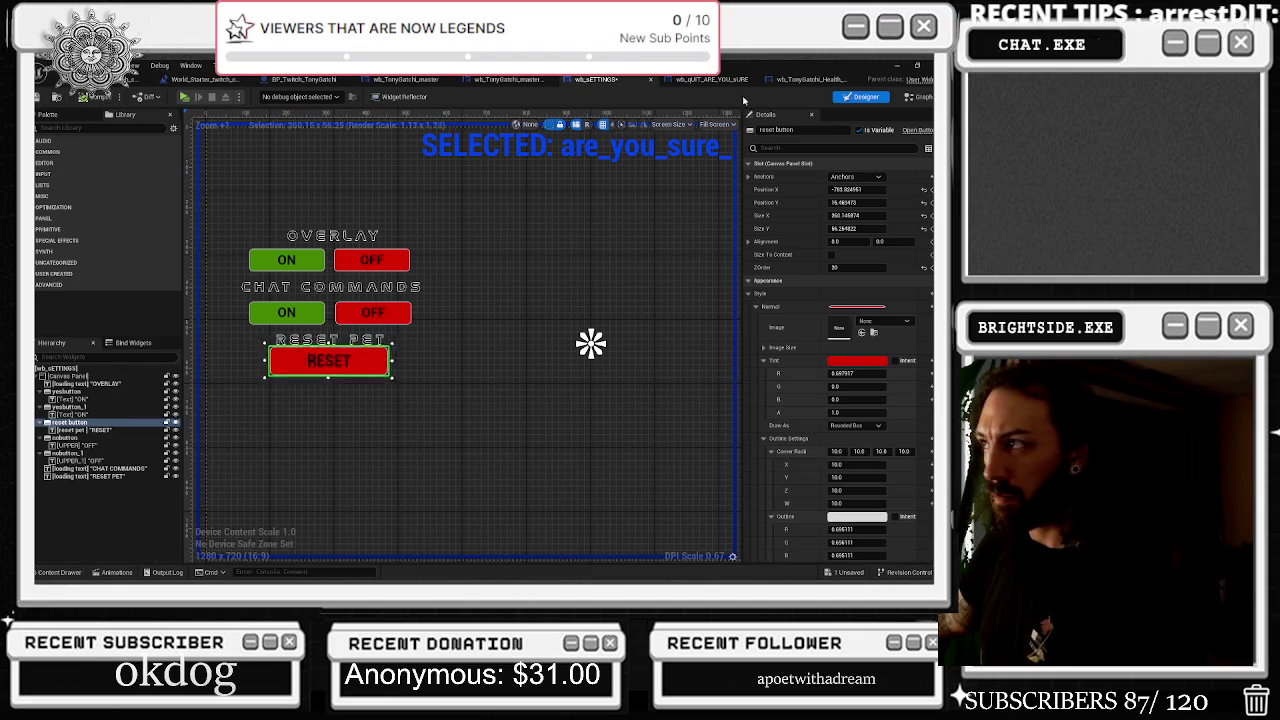
Add a Play Animation node driven by the are_you_sure animation getter
left_click(918, 96)
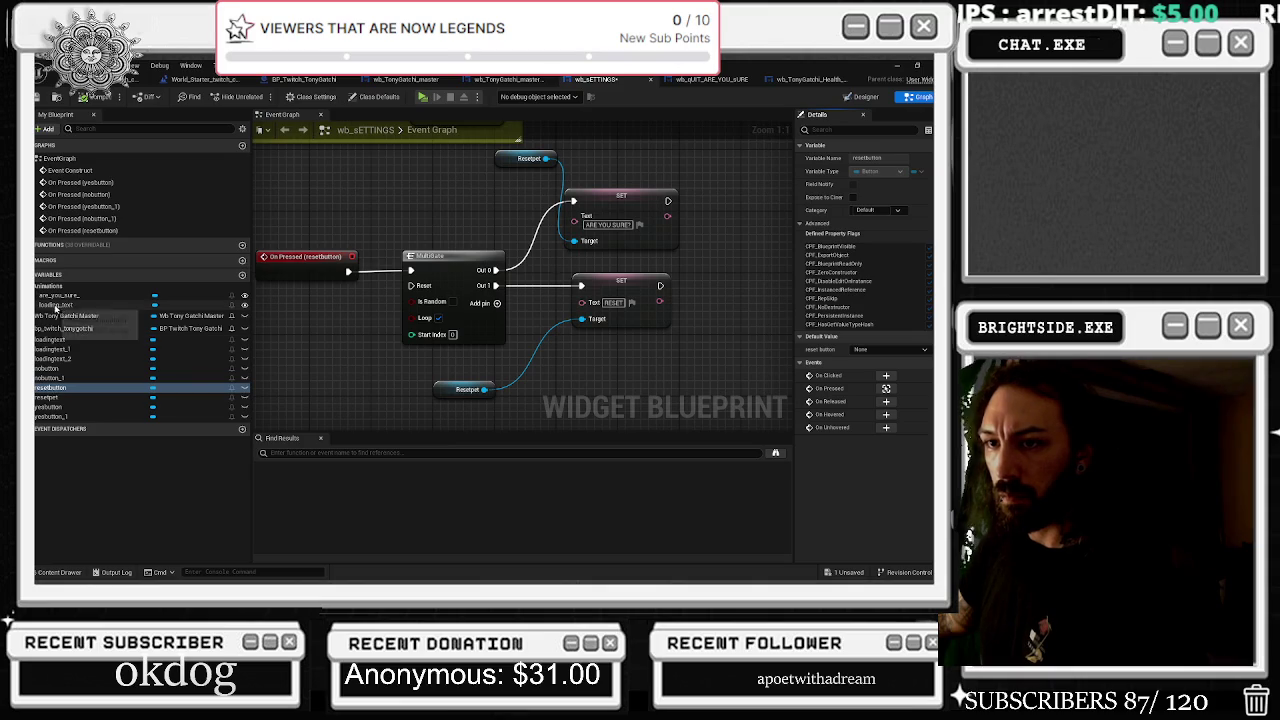
left_click(60, 295)
mouse_move(60, 295)
left_mouse_down()
mouse_move(693, 179)
mouse_move(755, 207)
left_mouse_up()
type("play")
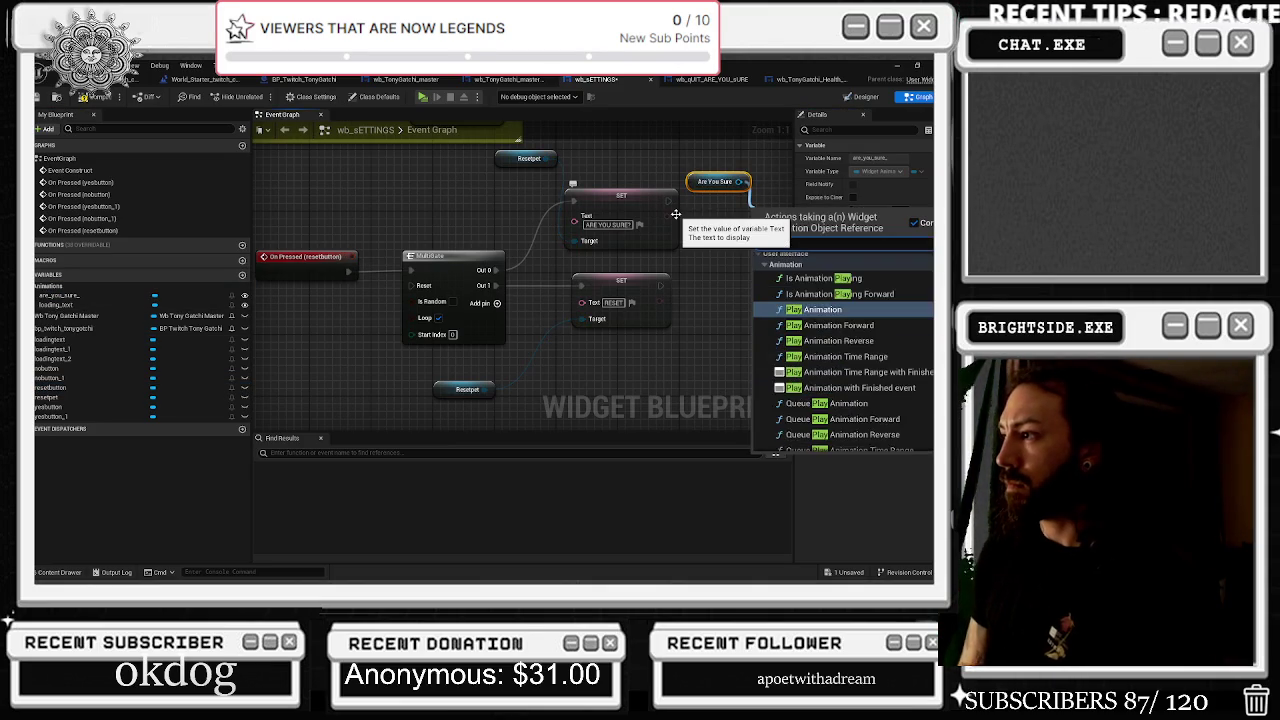
key("Return")
mouse_move(676, 214)
left_mouse_down()
mouse_move(619, 316)
mouse_move(591, 289)
mouse_move(697, 323)
mouse_move(682, 308)
left_mouse_up()
mouse_move(614, 279)
left_mouse_down()
mouse_move(598, 255)
mouse_move(285, 205)
mouse_move(453, 237)
left_mouse_up()
Call Reset Stats on a Bp Twitch Tonygotchi reference after Play Animation and open that event
mouse_move(79, 329)
left_mouse_down()
mouse_move(581, 289)
mouse_move(620, 303)
left_mouse_up()
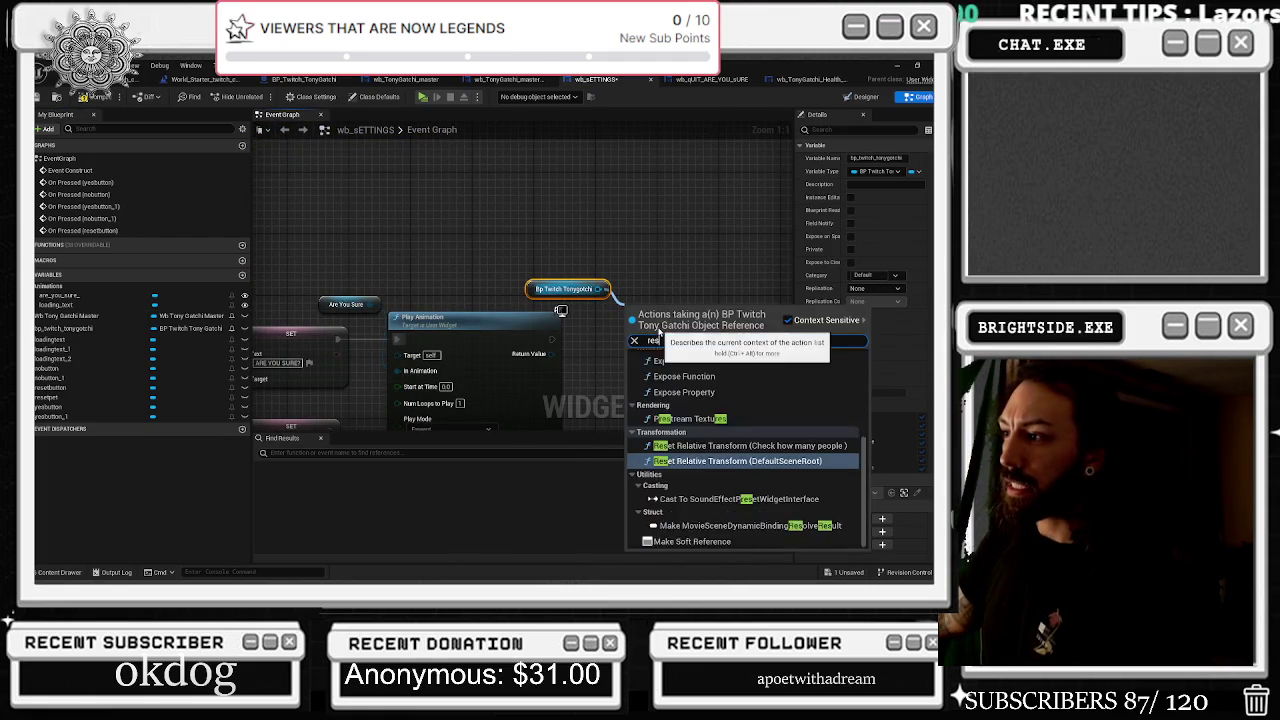
left_click(700, 370)
left_click_drag(430, 317, 438, 317)
mouse_move(559, 339)
left_mouse_down()
mouse_move(640, 334)
mouse_move(627, 332)
left_mouse_up()
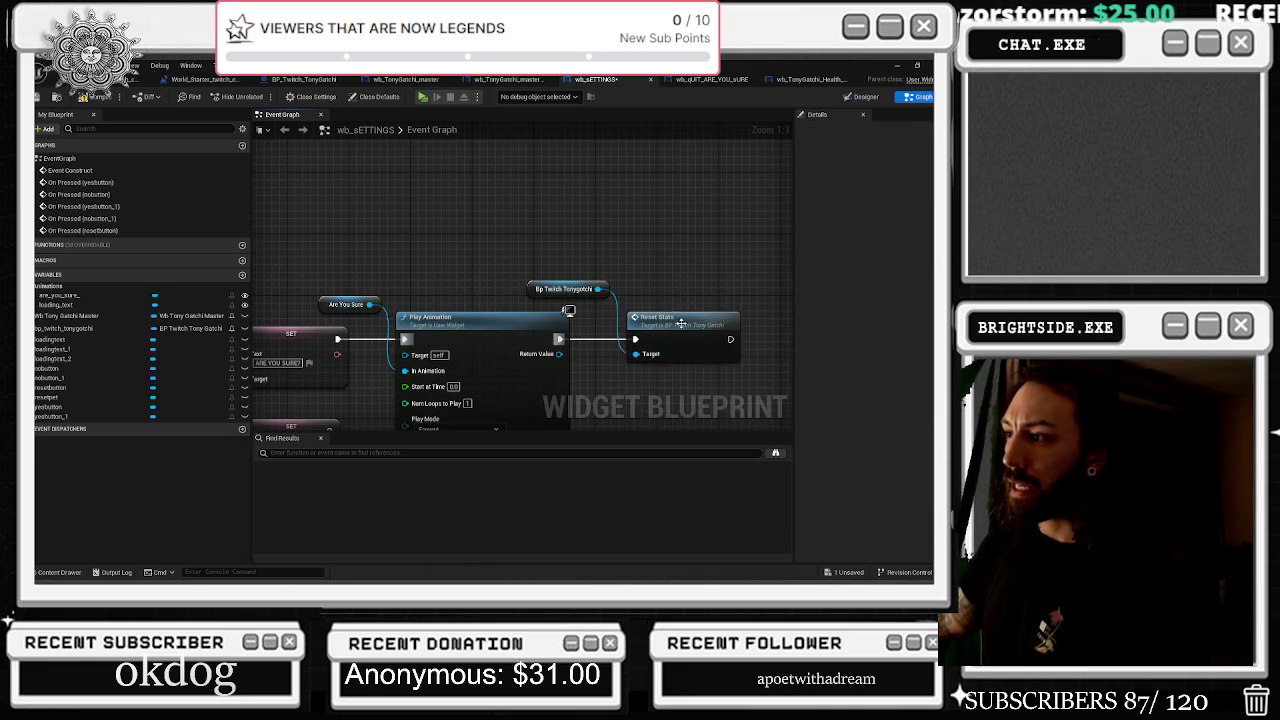
double_click(650, 310)
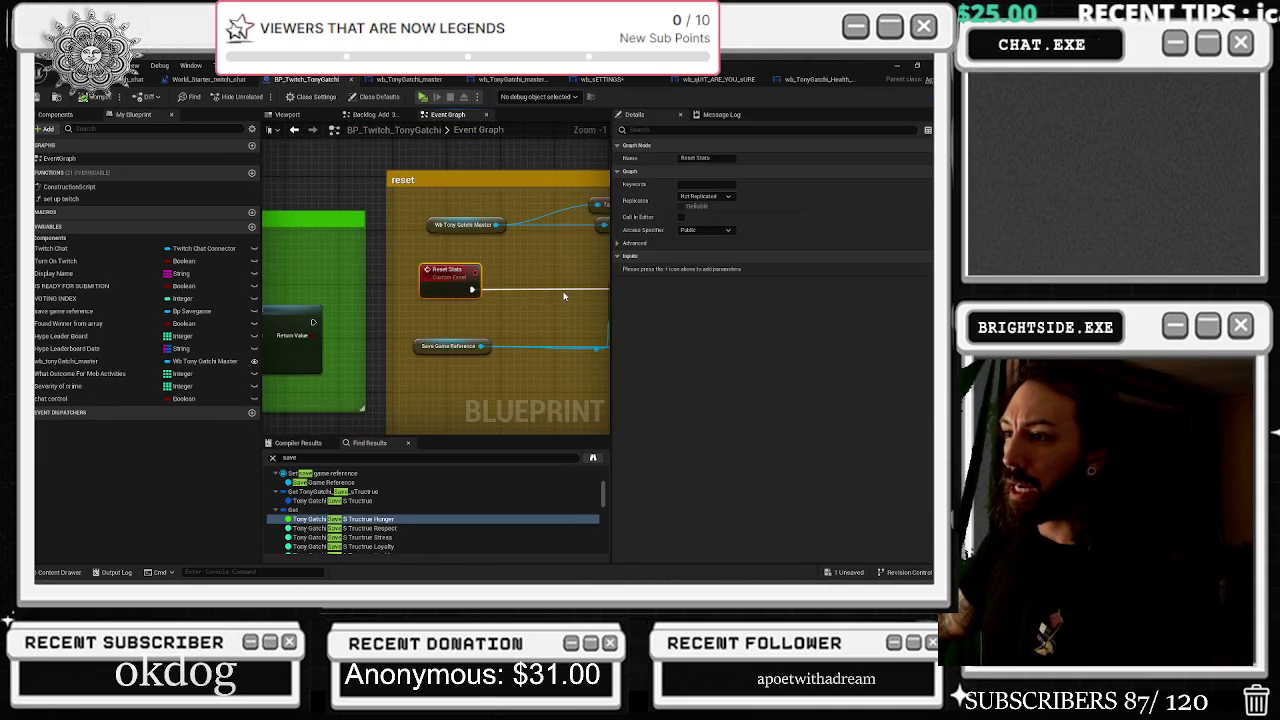
Connect the wb_SETTINGS SET node's exec output to Reset Stats and tidy the nodes
left_click_drag(553, 292, 424, 264)
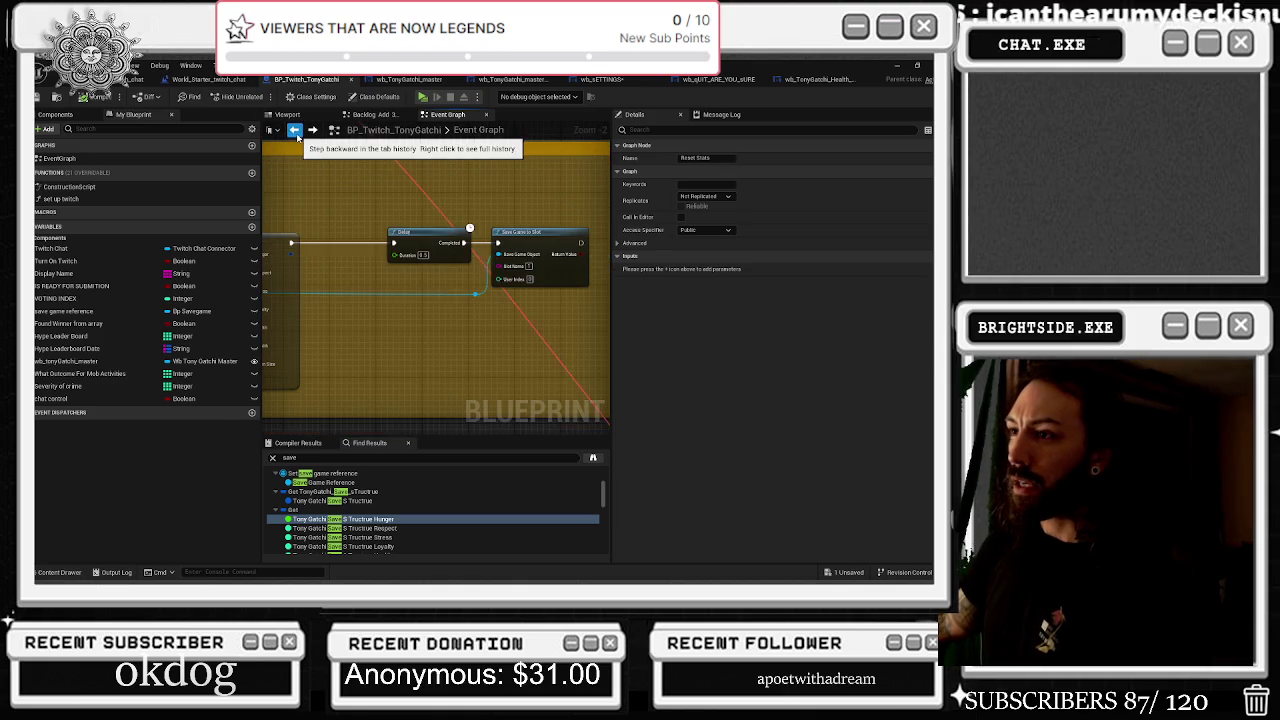
left_click(791, 80)
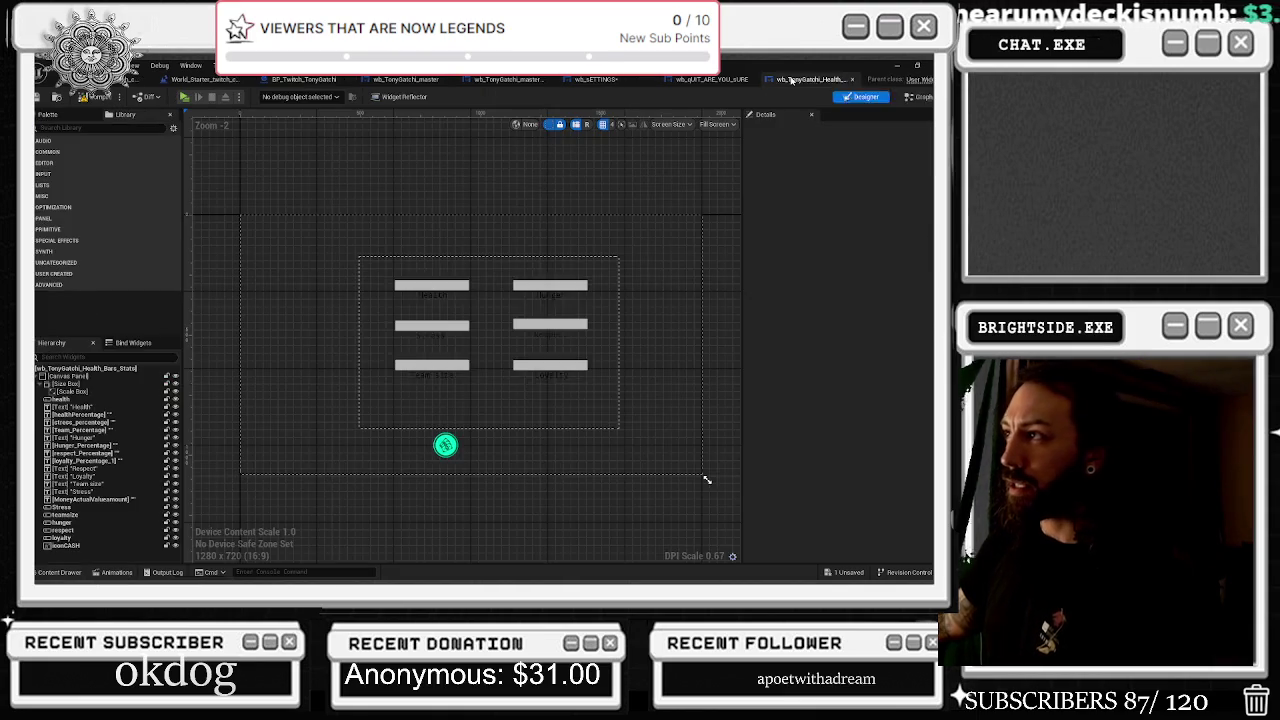
left_click(712, 79)
left_click(610, 79)
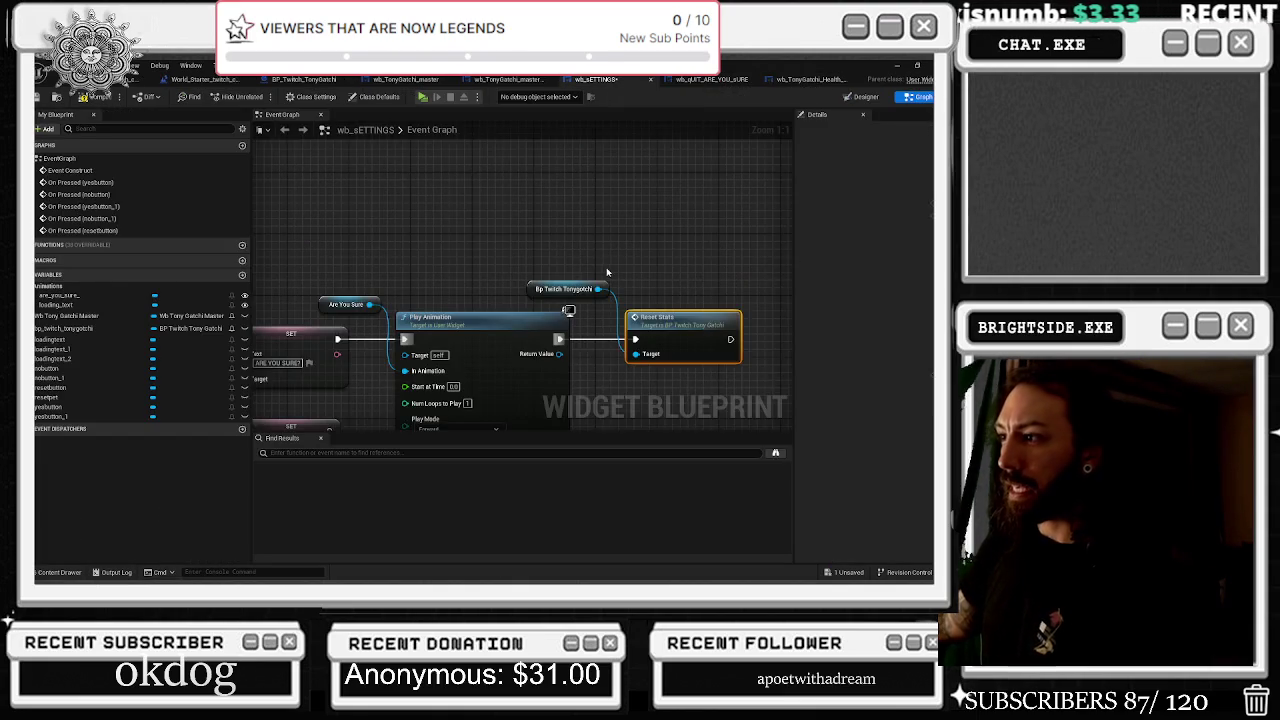
scroll(401, 268, "down", 2)
mouse_move(399, 271)
left_mouse_down()
mouse_move(540, 255)
mouse_move(627, 211)
left_mouse_up()
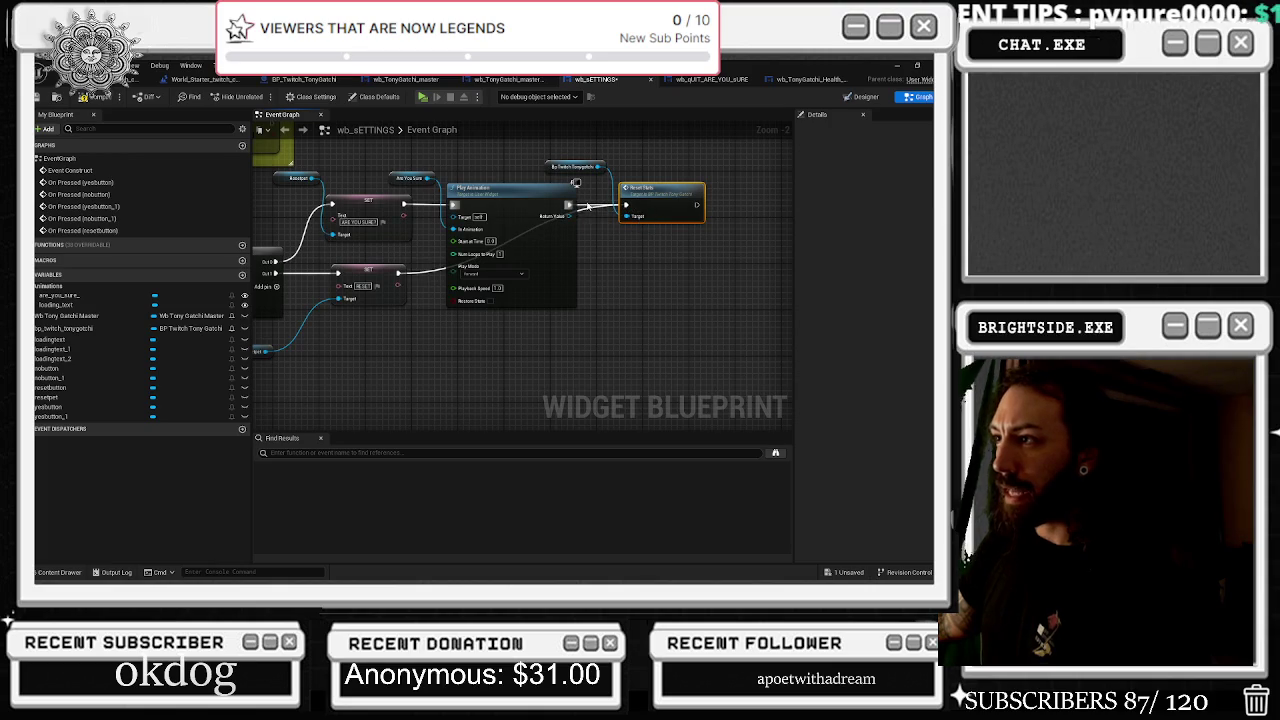
mouse_move(612, 152)
left_mouse_down()
mouse_move(666, 230)
mouse_move(676, 272)
left_mouse_up()
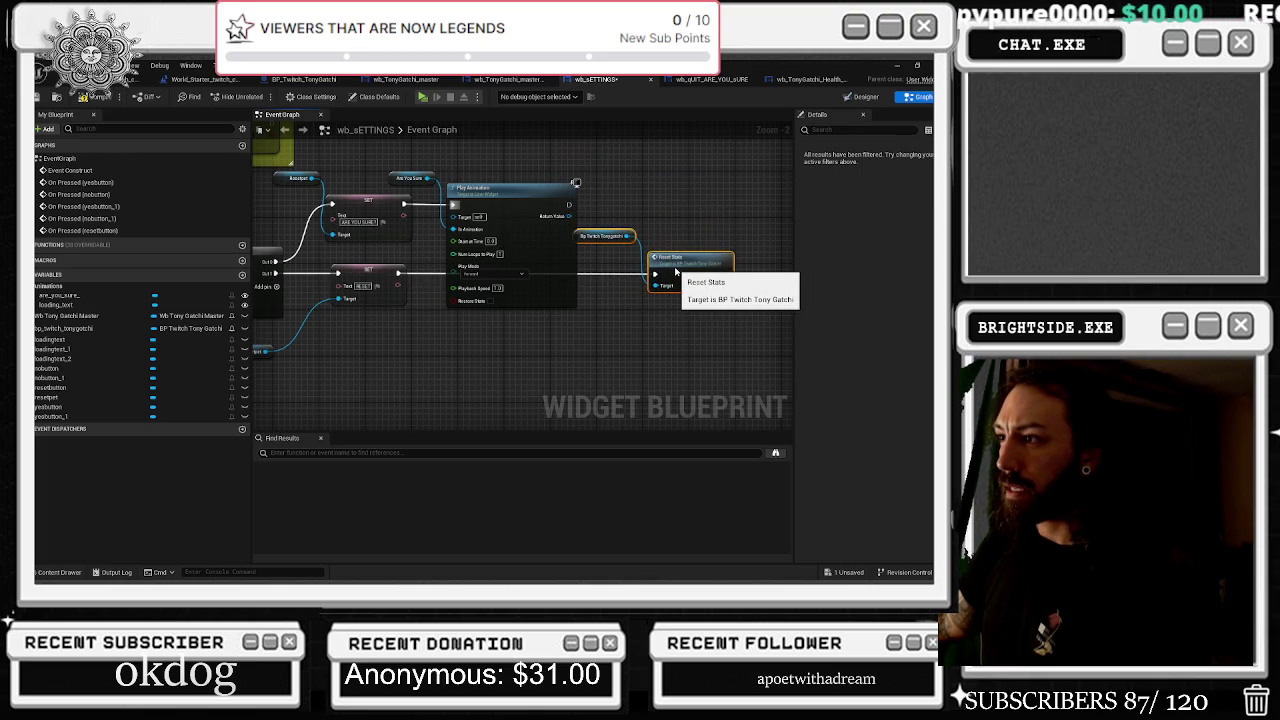
left_click_drag(612, 224, 619, 224)
left_click(677, 208)
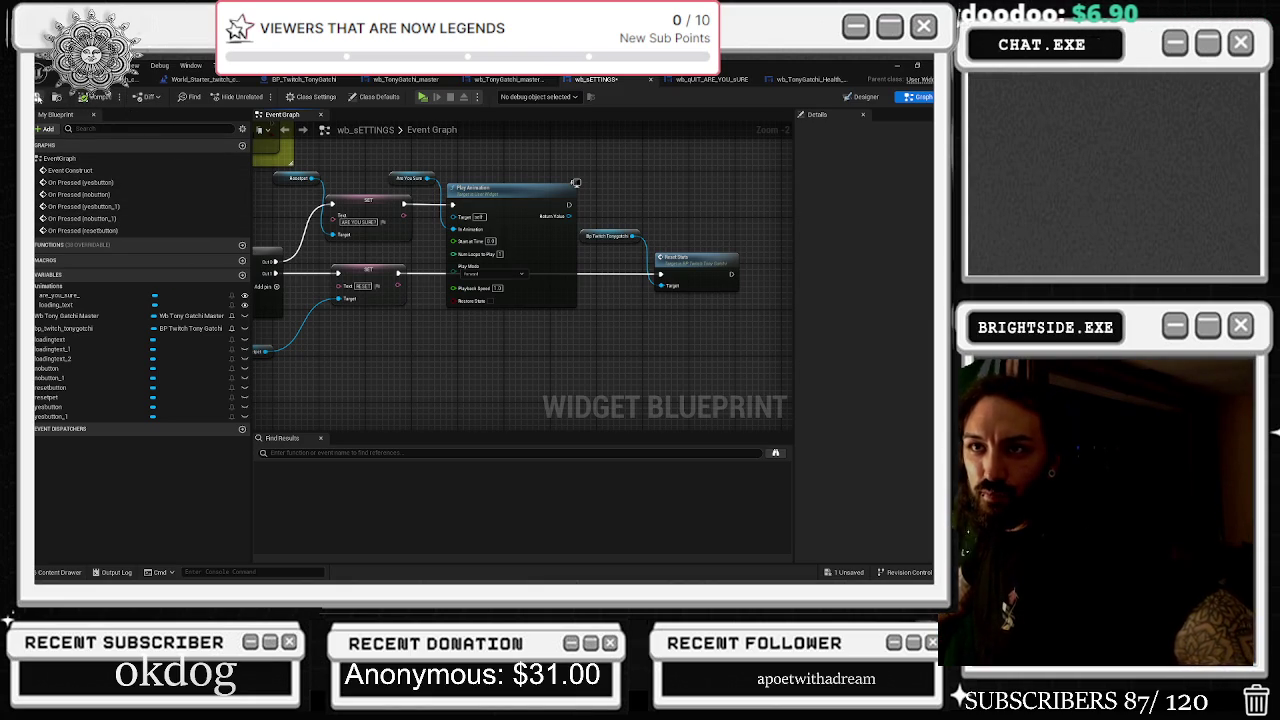
left_click(37, 90)
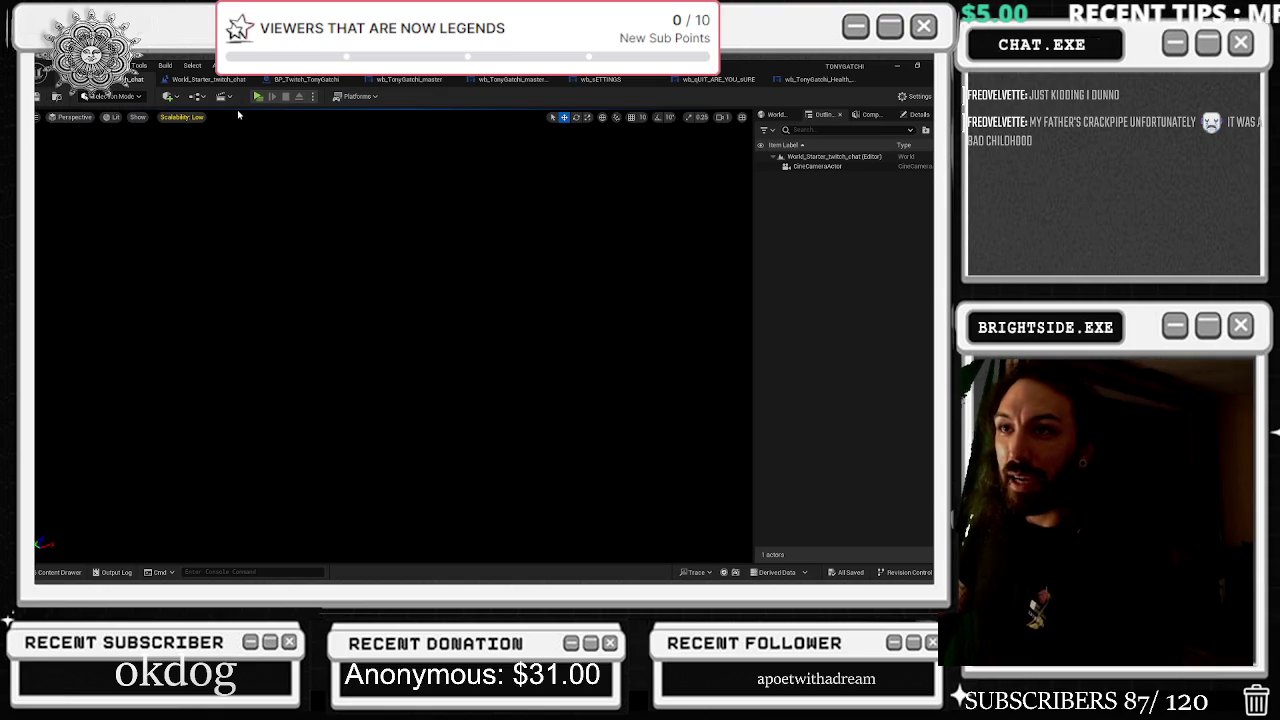
Play the game to test the reset and close the Twitch sign-in page
left_click(259, 96)
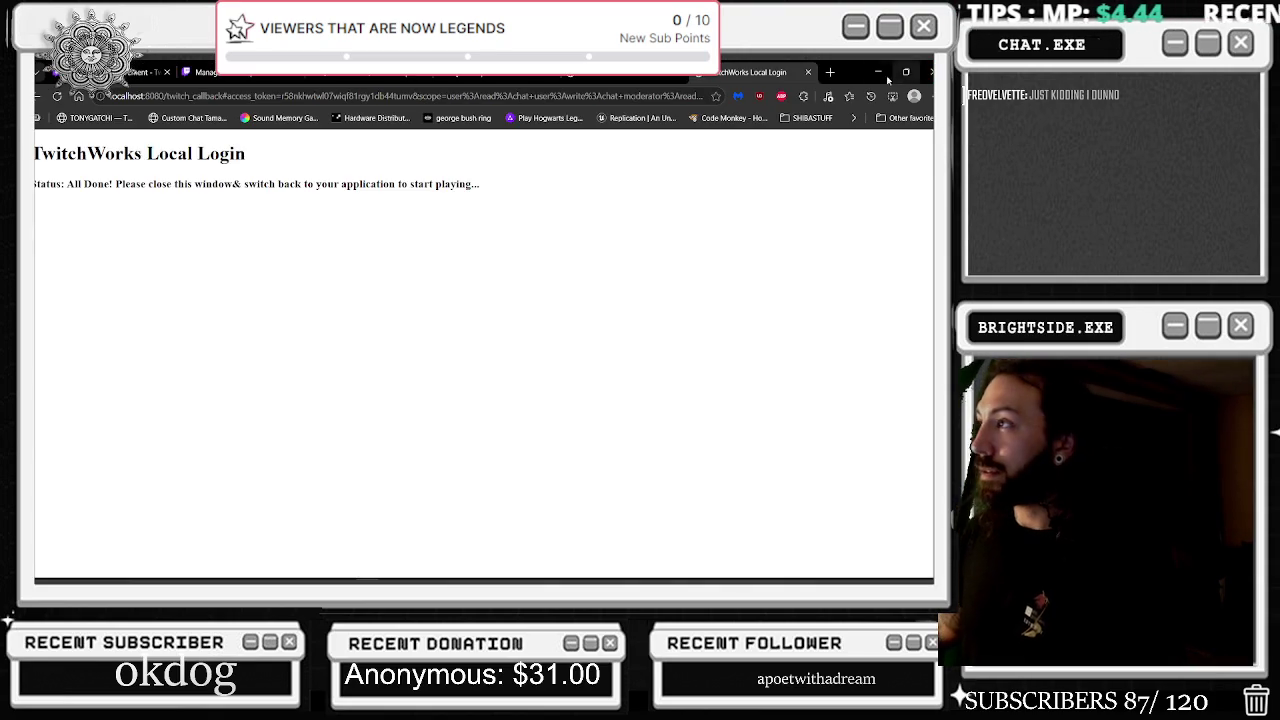
left_click(880, 70)
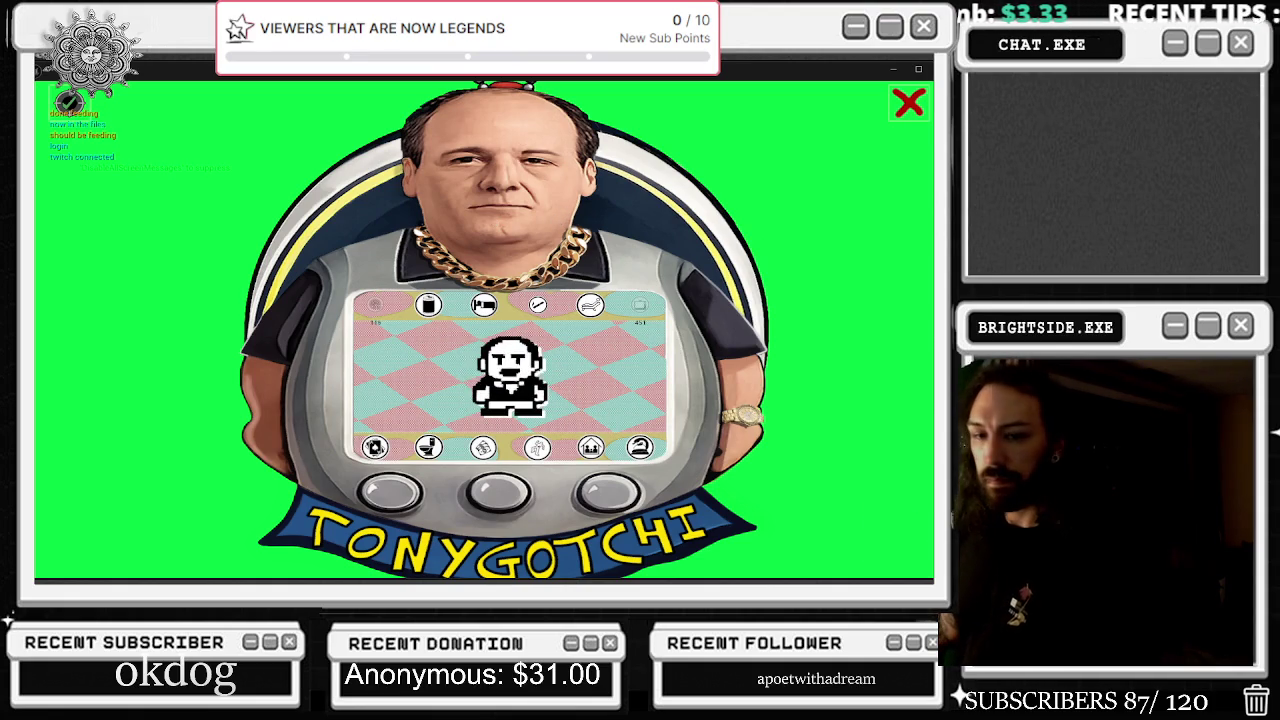
Quit Steam from the system tray and close the file explorer window
key("alt+Tab")
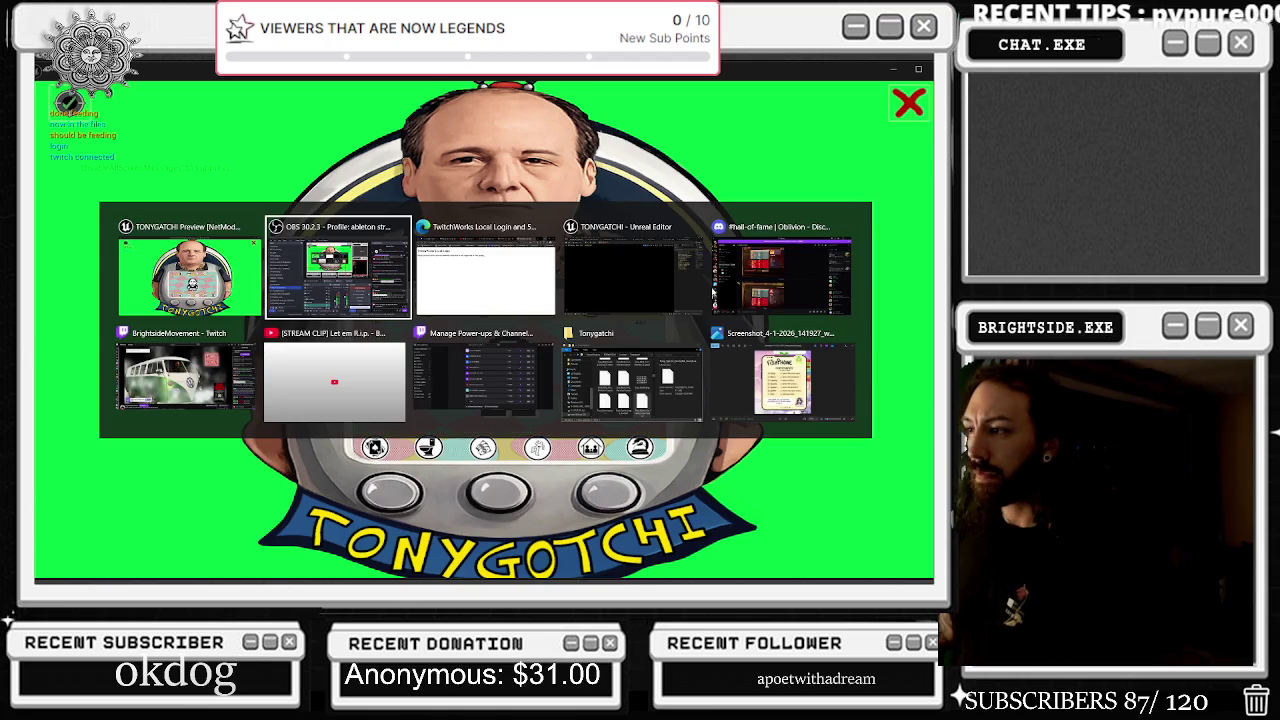
key("alt+Tab")
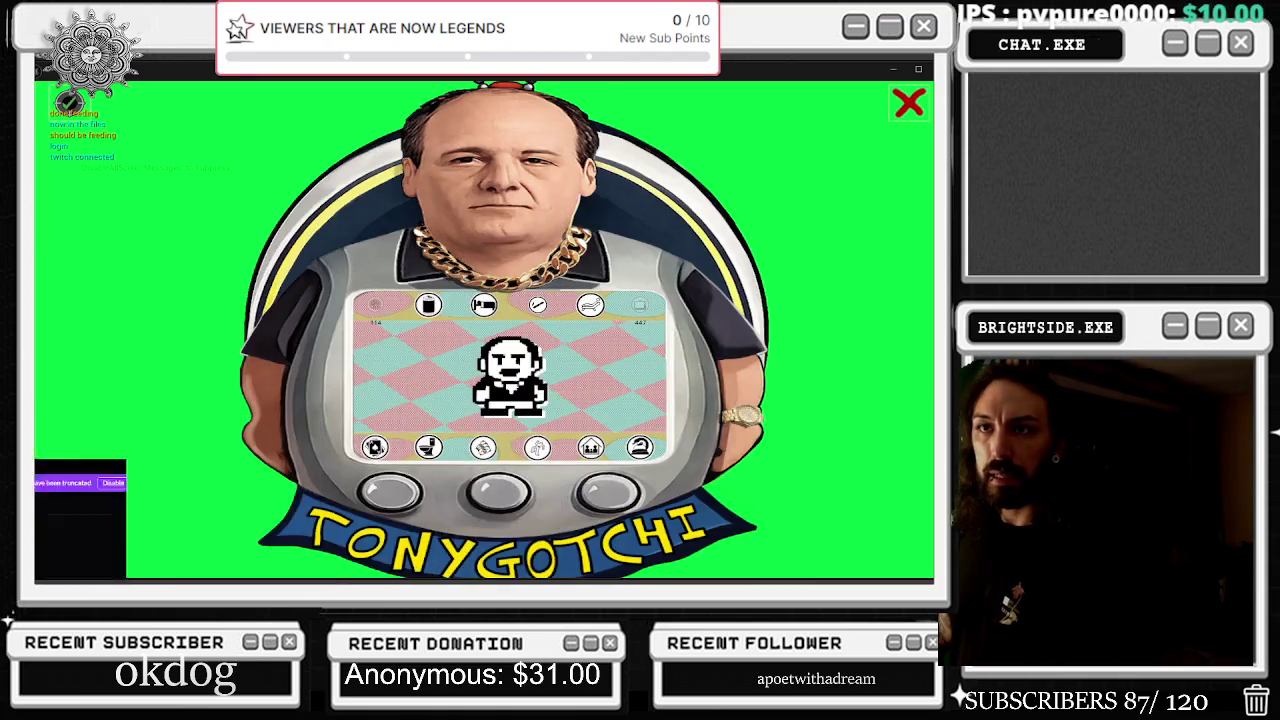
left_click(857, 569)
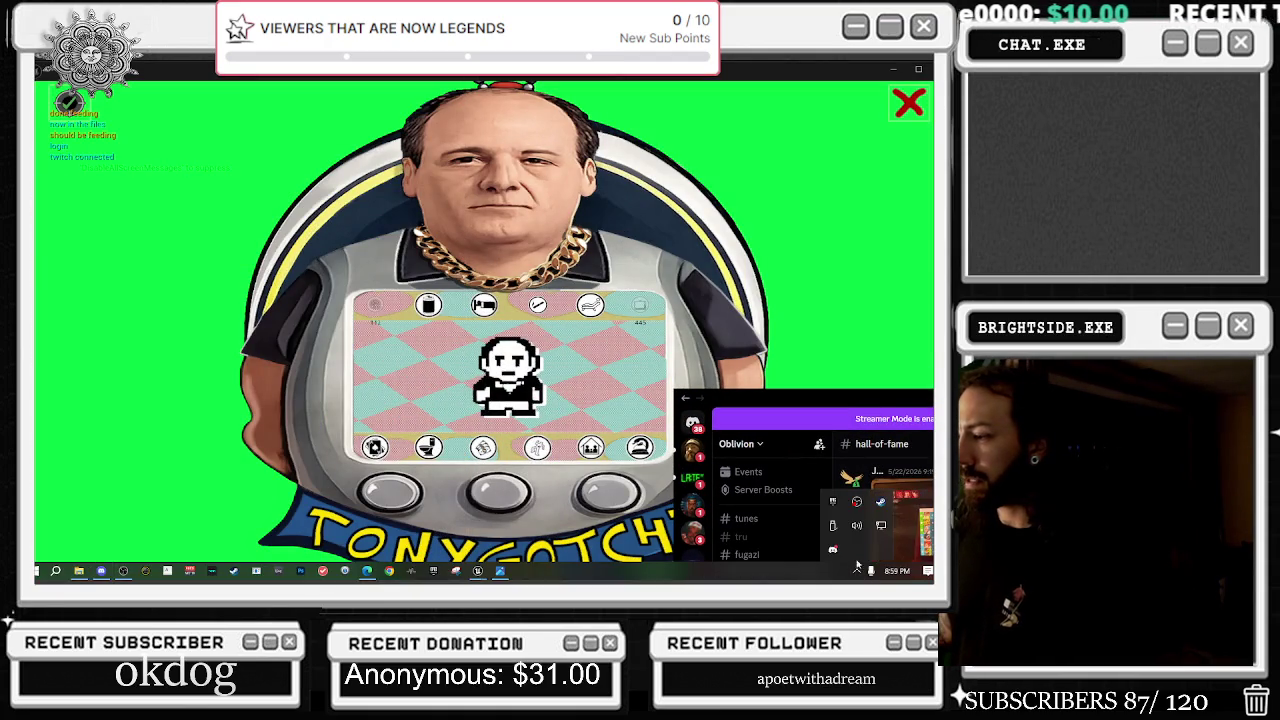
left_click(834, 550)
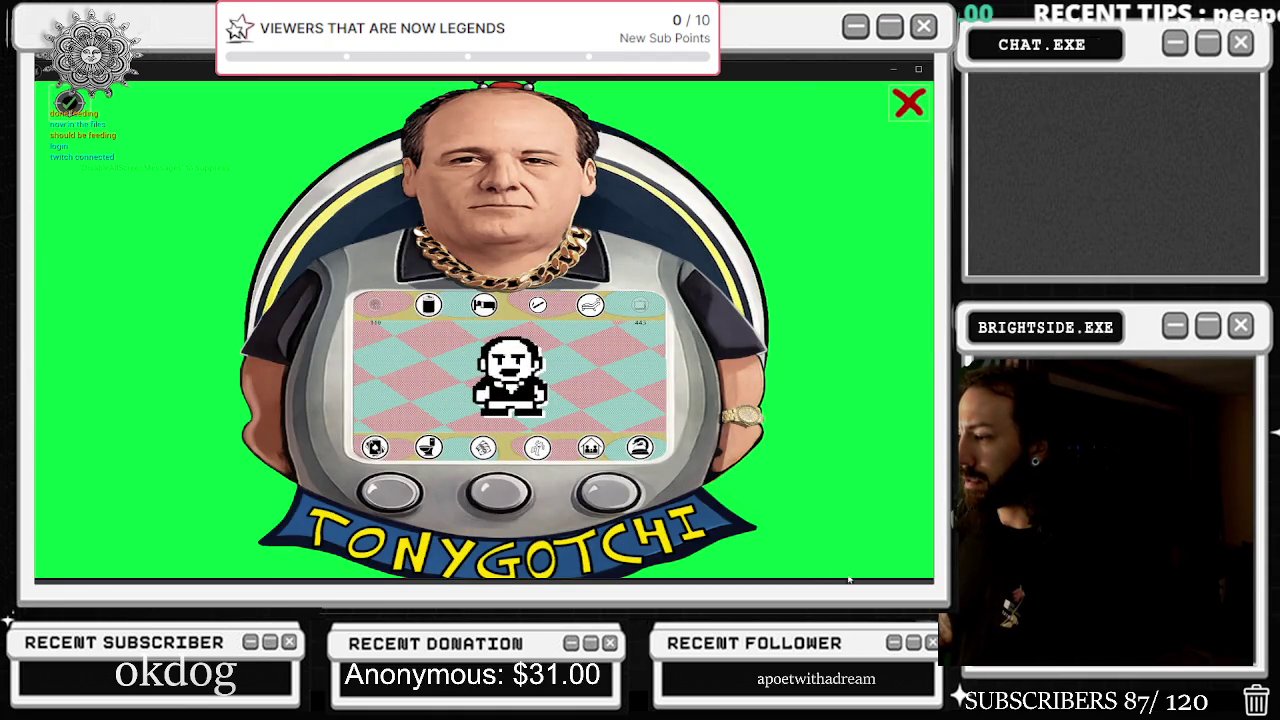
left_click(909, 102)
left_click(897, 65)
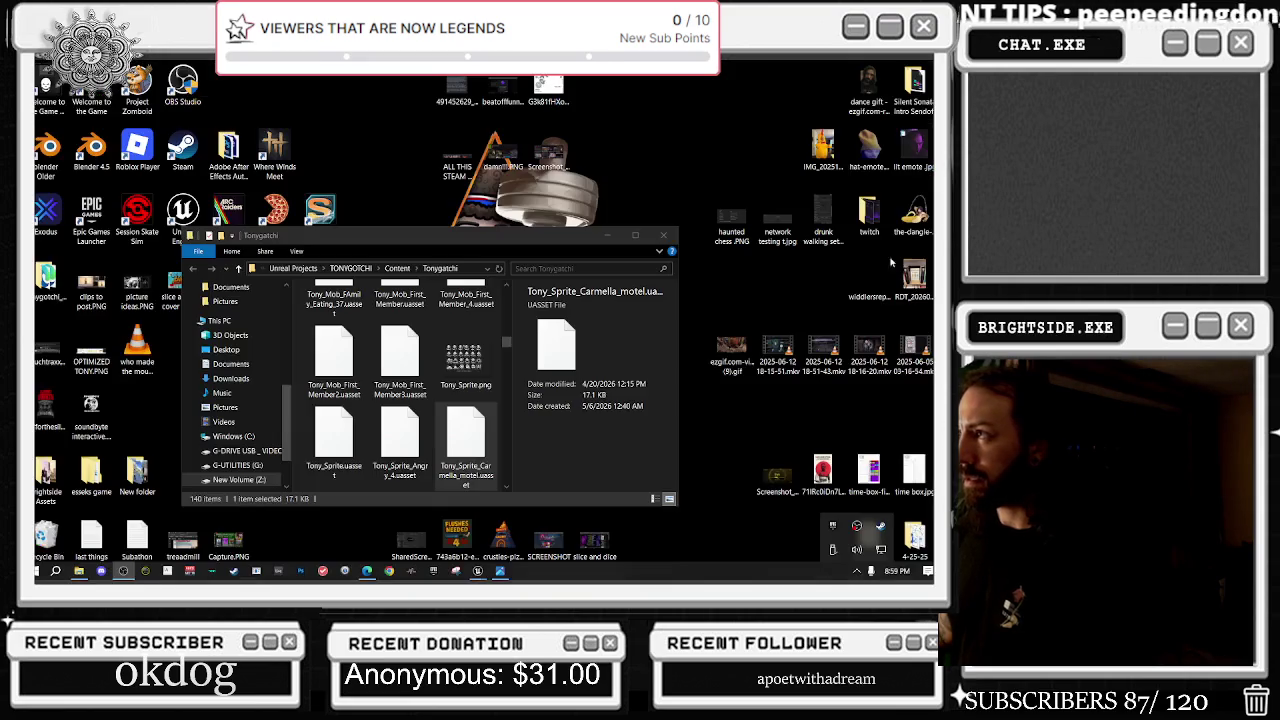
right_click(880, 527)
left_click(790, 514)
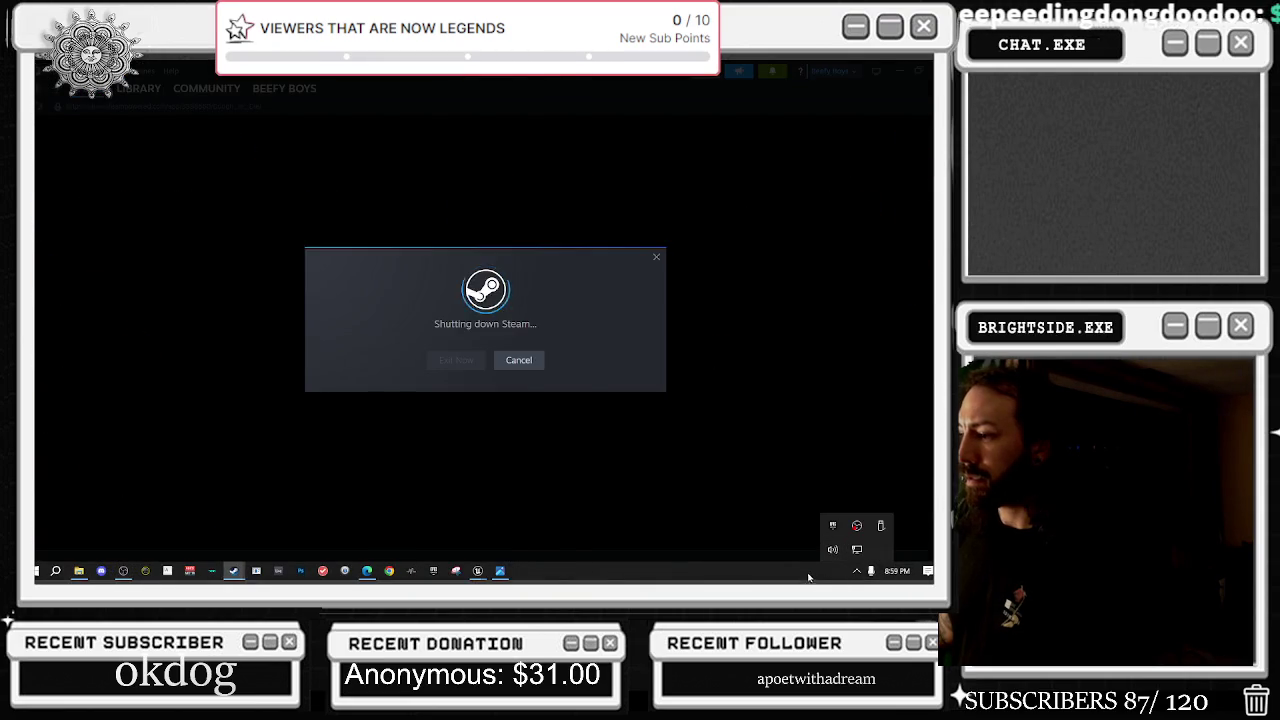
left_click(664, 234)
Send the 'food' command in Twitch chat, then open the game's settings panel
key("alt+Tab")
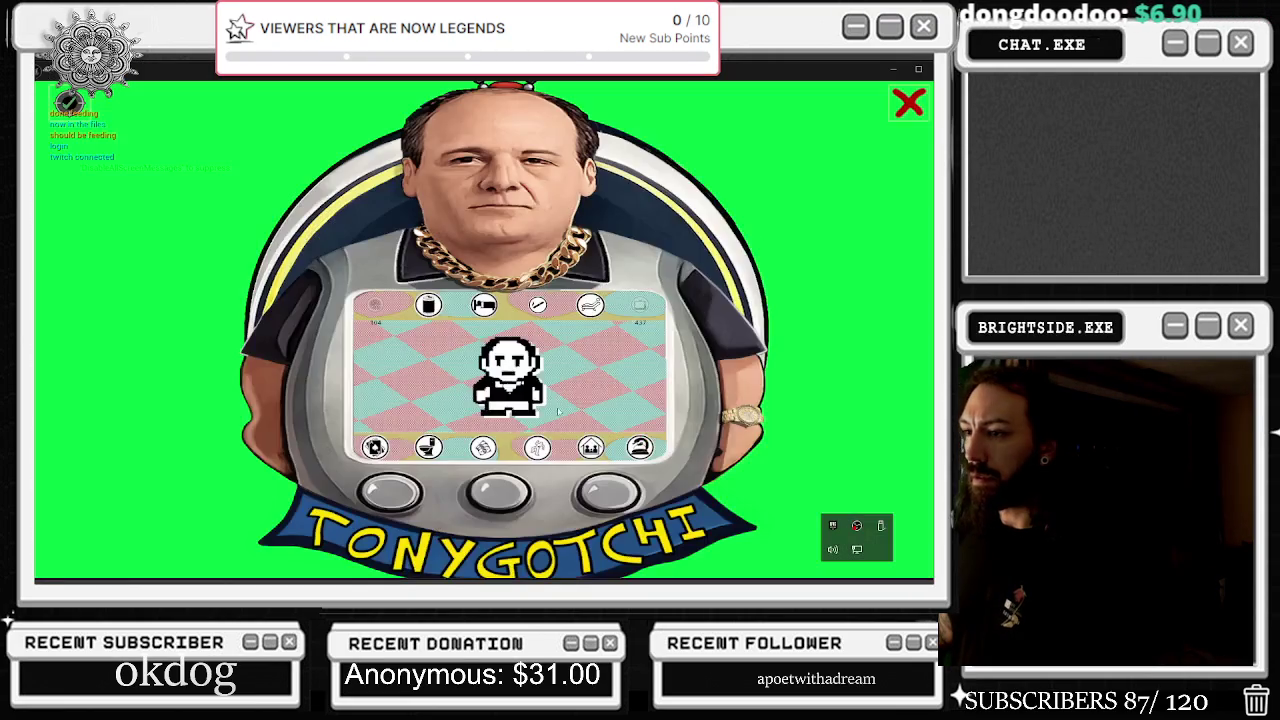
key("alt+Tab")
left_click(250, 416)
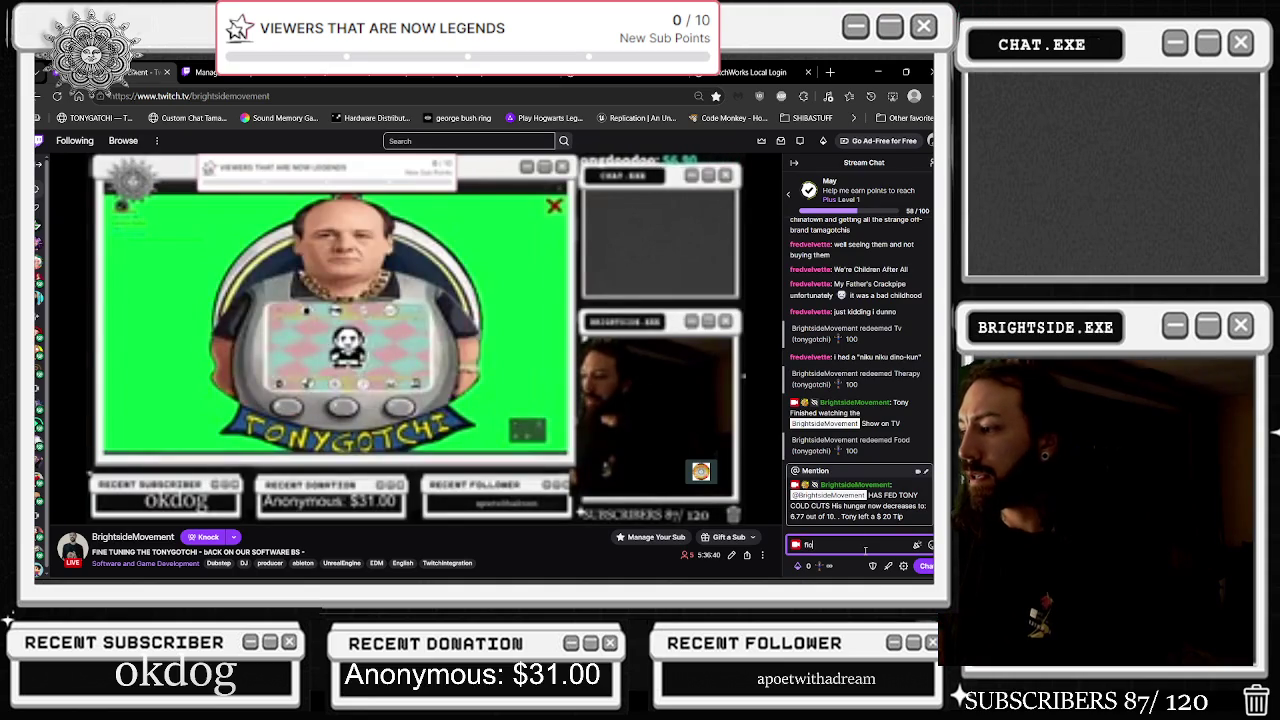
type("ood")
key("Return")
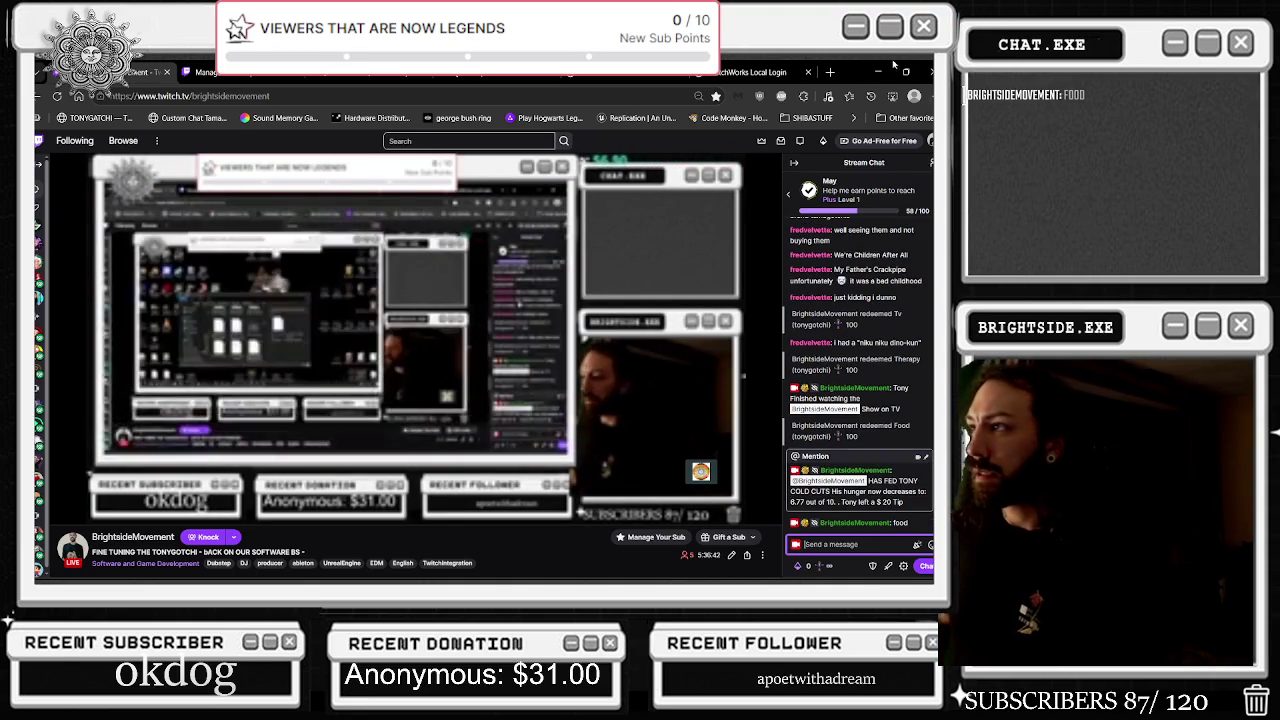
key("alt+Tab")
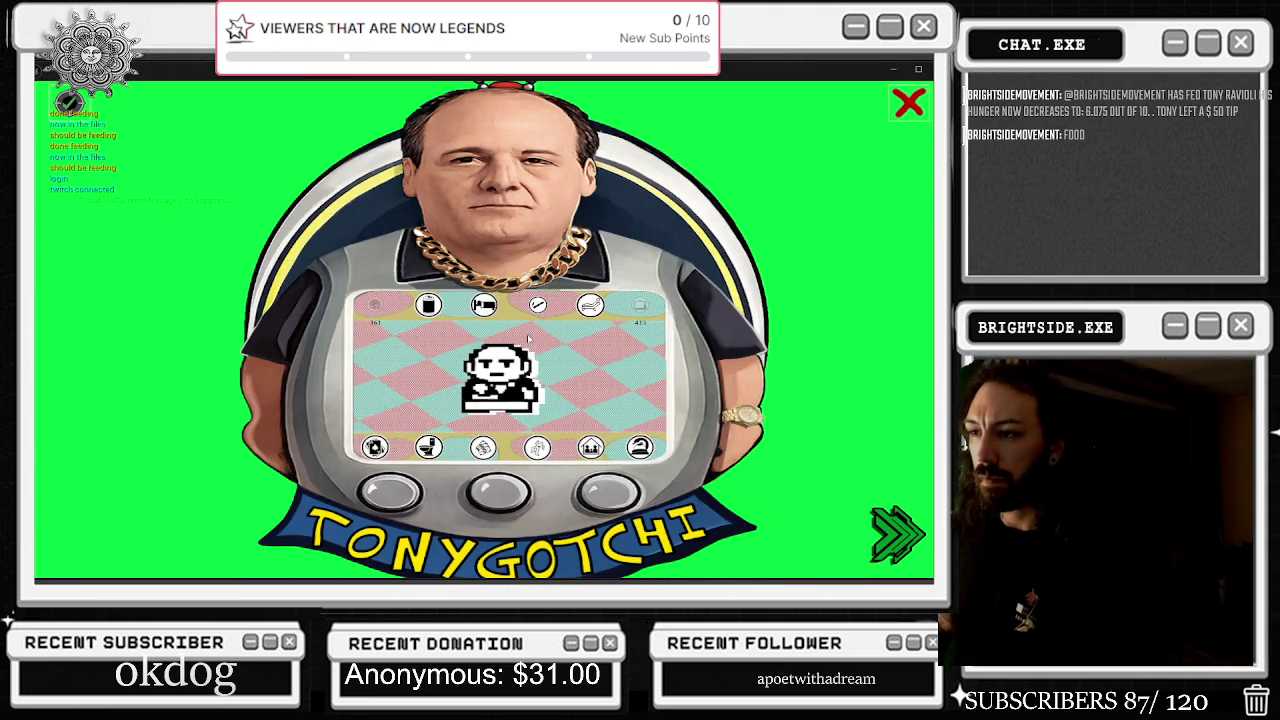
left_click(68, 100)
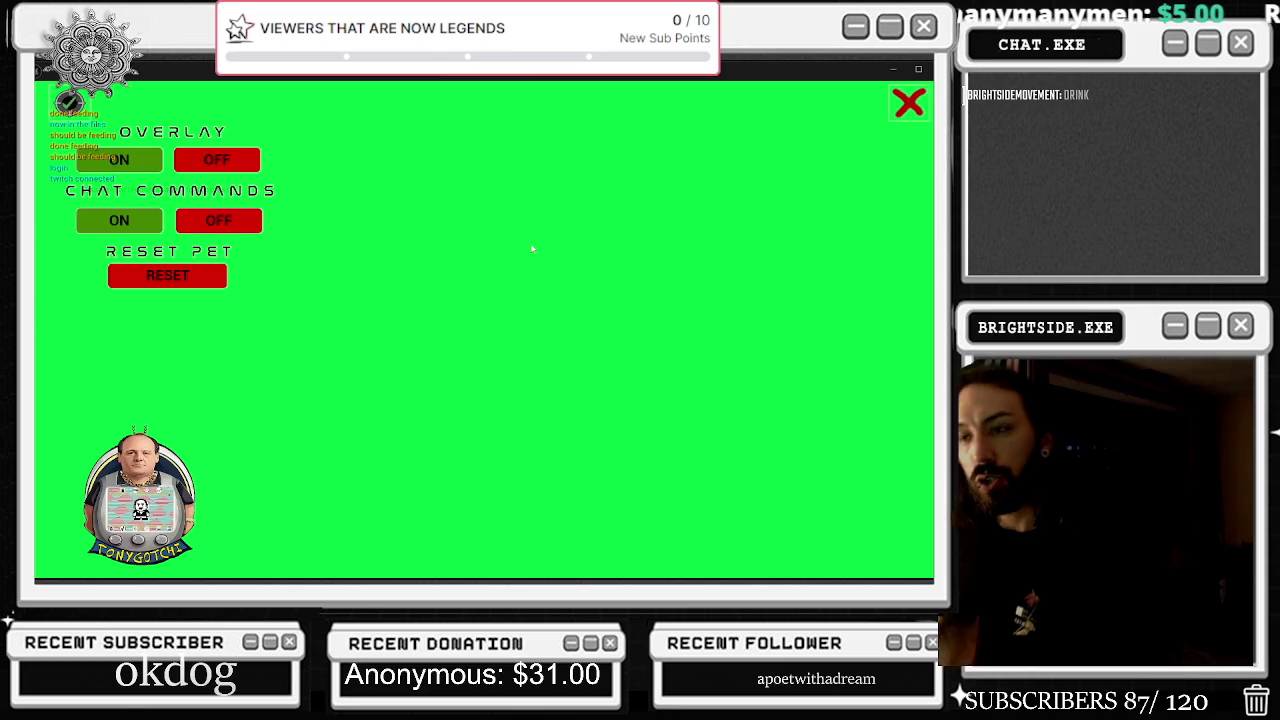
Press RESET under Reset Pet and confirm it, then quit the game with the red X and YES
left_click(160, 276)
left_click(150, 280)
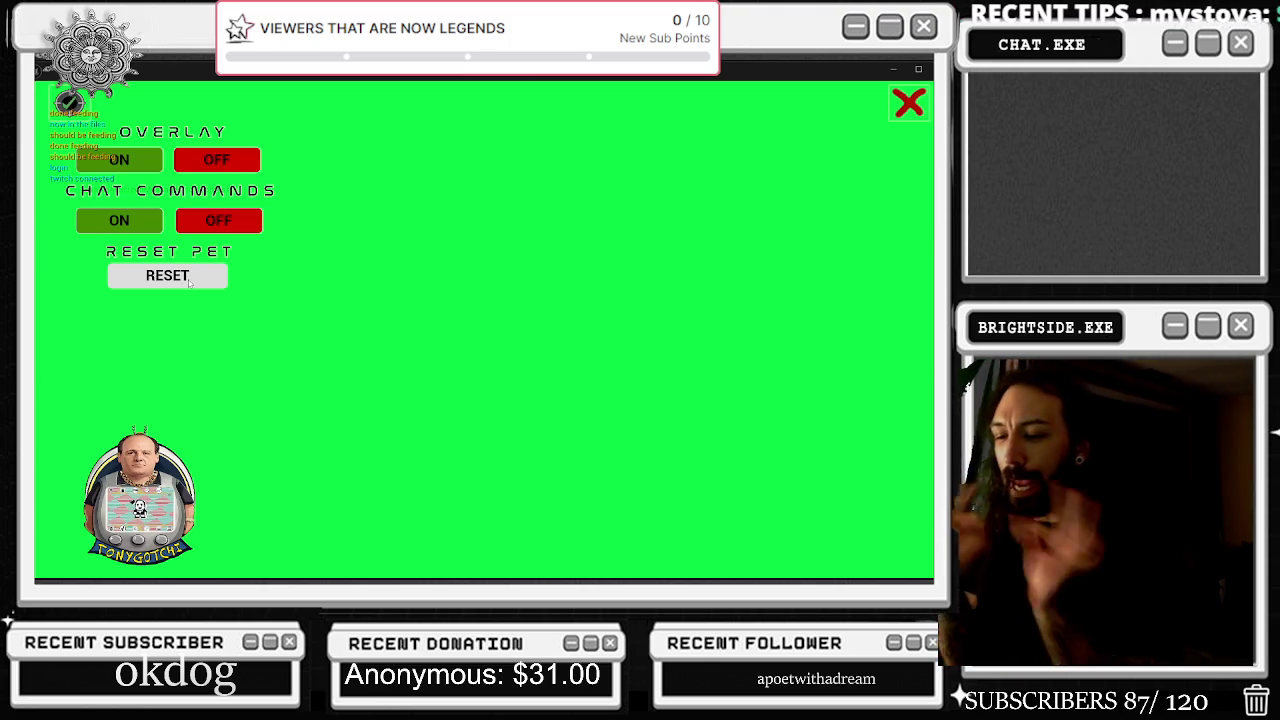
left_click(177, 278)
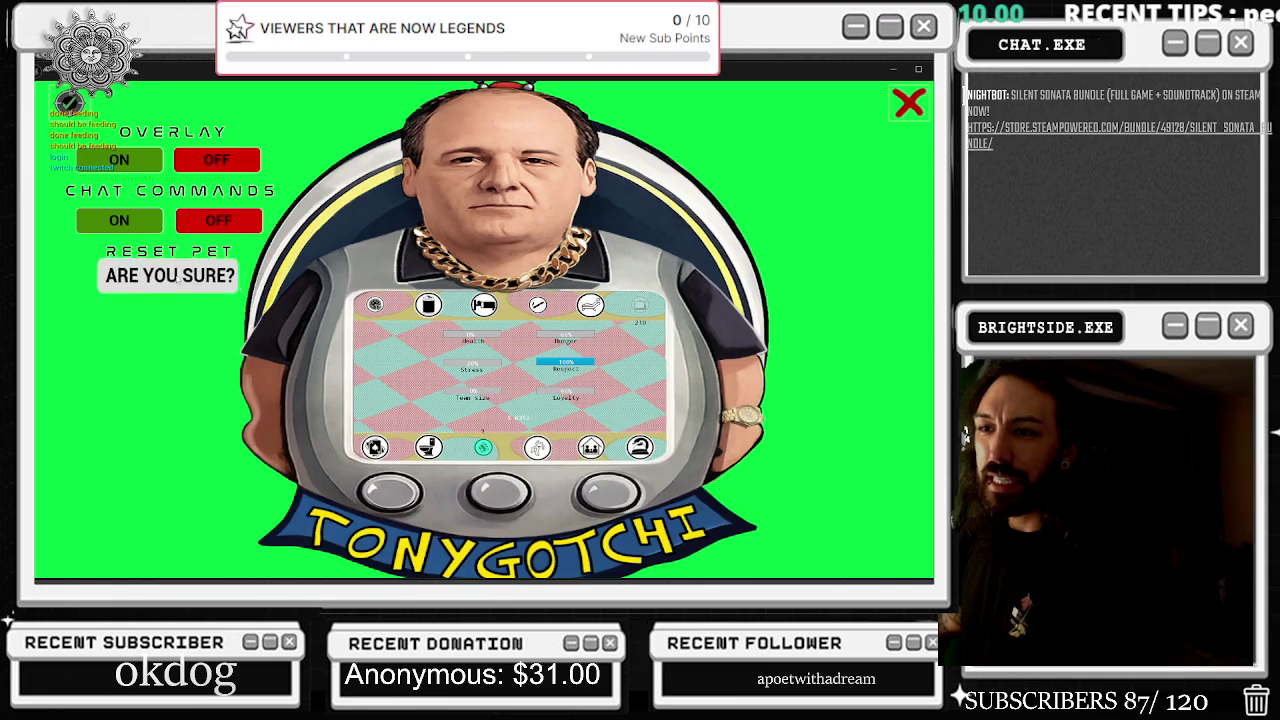
left_click(909, 102)
left_click(790, 160)
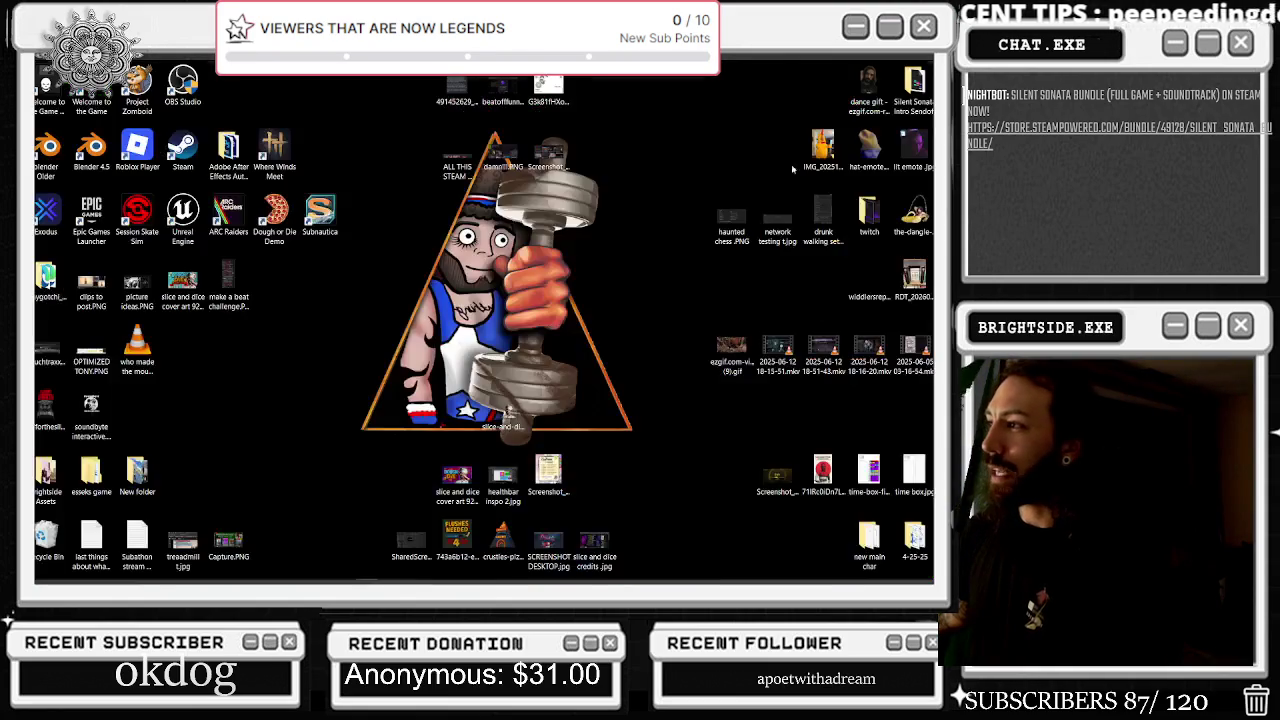
Restore the Unreal Editor from the taskbar and start a new Play session
mouse_move(559, 581)
left_click(481, 571)
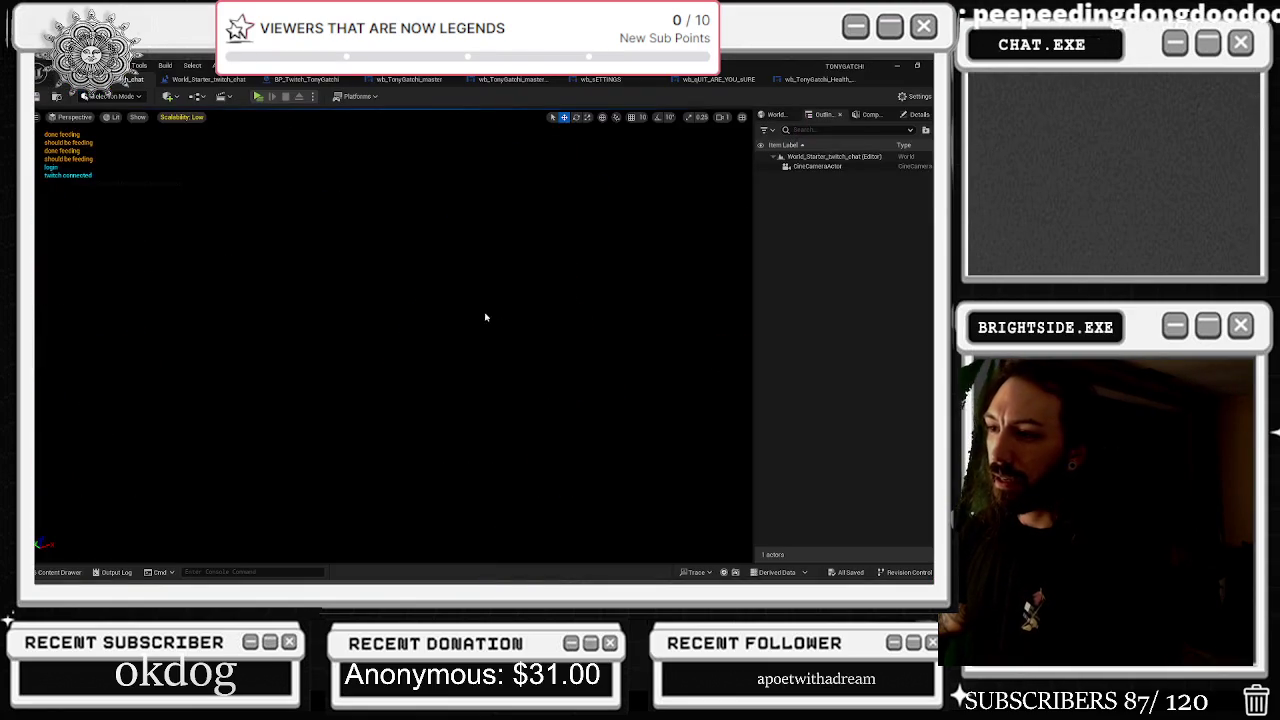
left_click(258, 96)
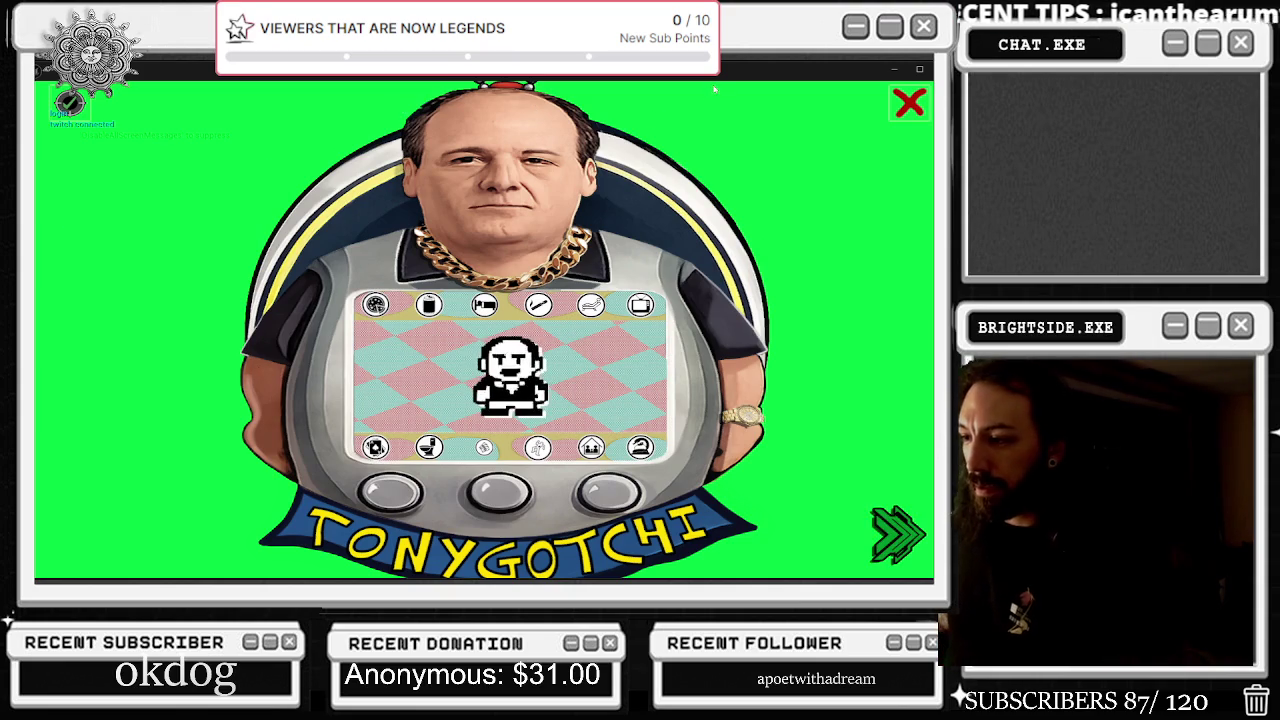
In the game's settings panel, toggle Overlay OFF and ON several times, ending ON
left_click(68, 101)
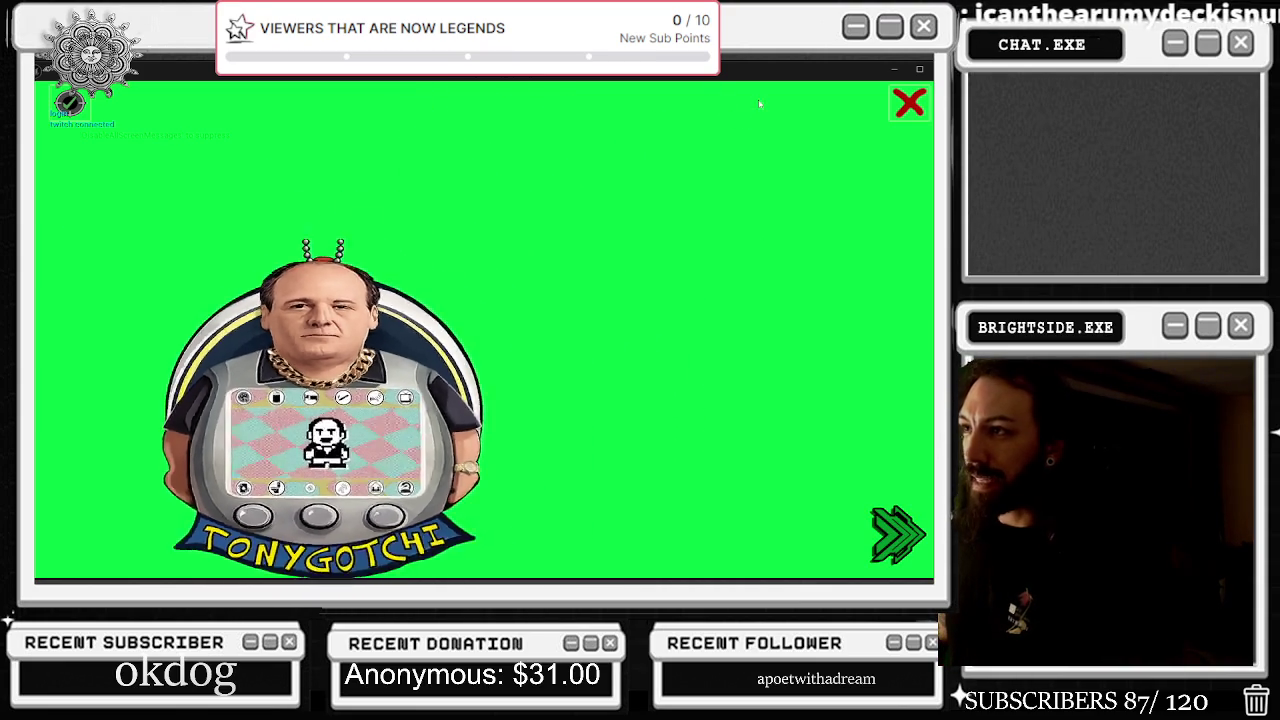
left_click(217, 160)
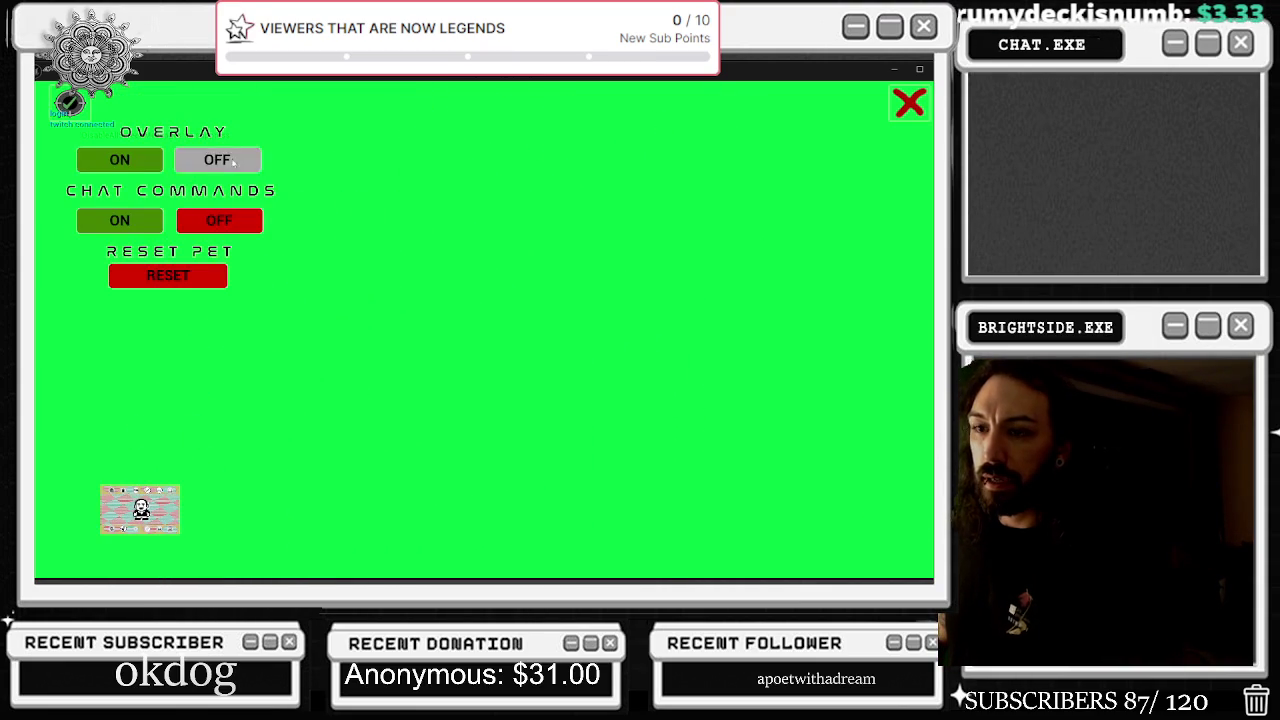
left_click(119, 160)
left_click(217, 160)
left_click(119, 160)
left_click(217, 160)
left_click(150, 163)
left_click(238, 165)
left_click(119, 163)
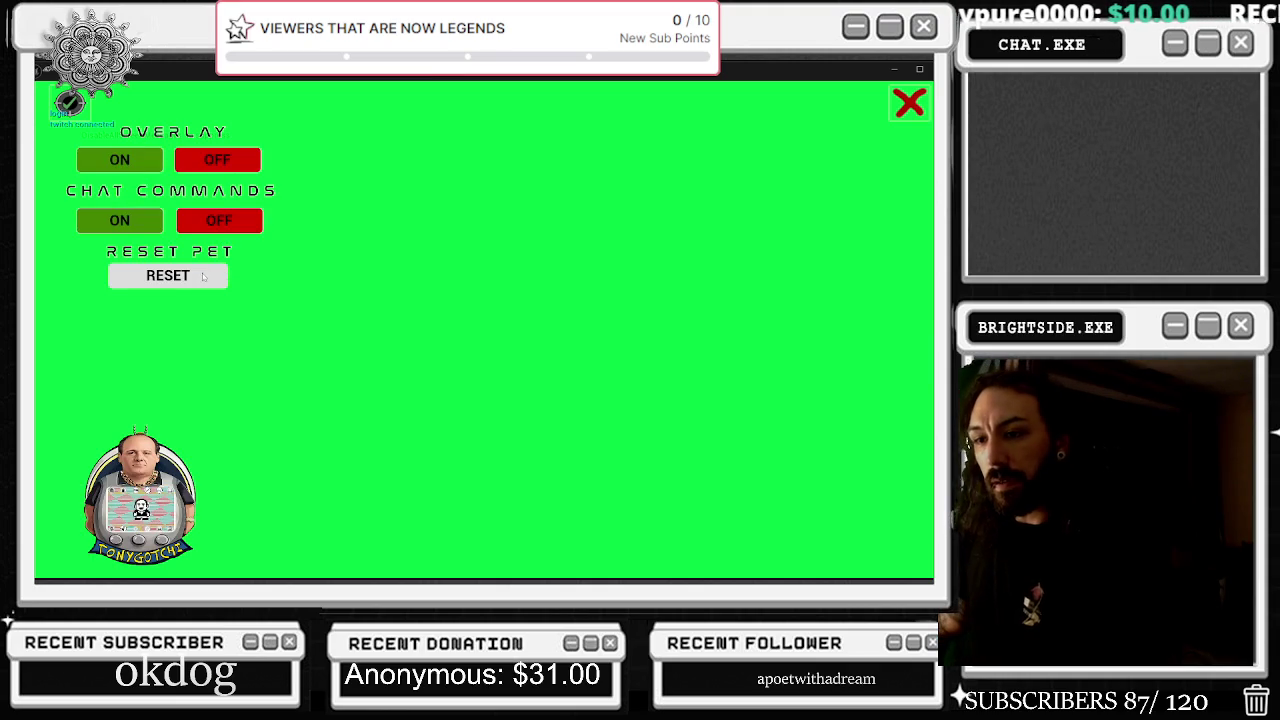
Press RESET, quit the game with YES, and open the World_Starter_twitch_chat level blueprint
left_click(200, 278)
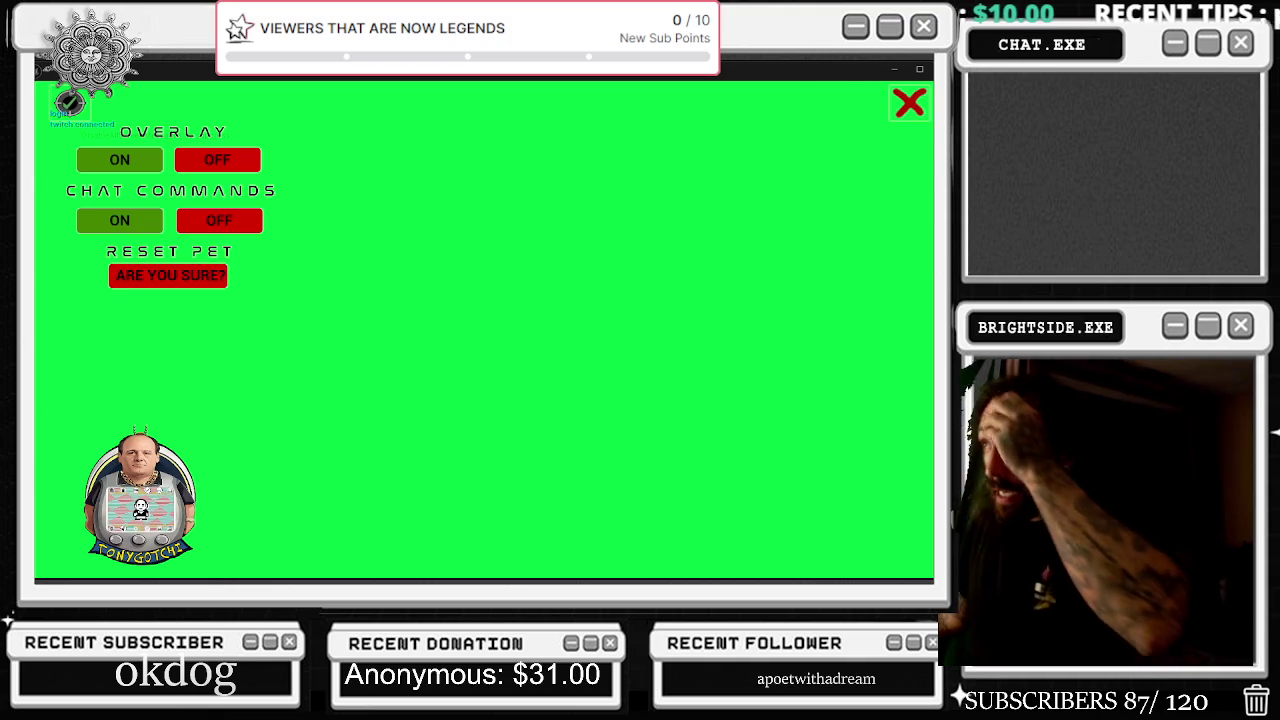
left_click(912, 101)
left_click(776, 156)
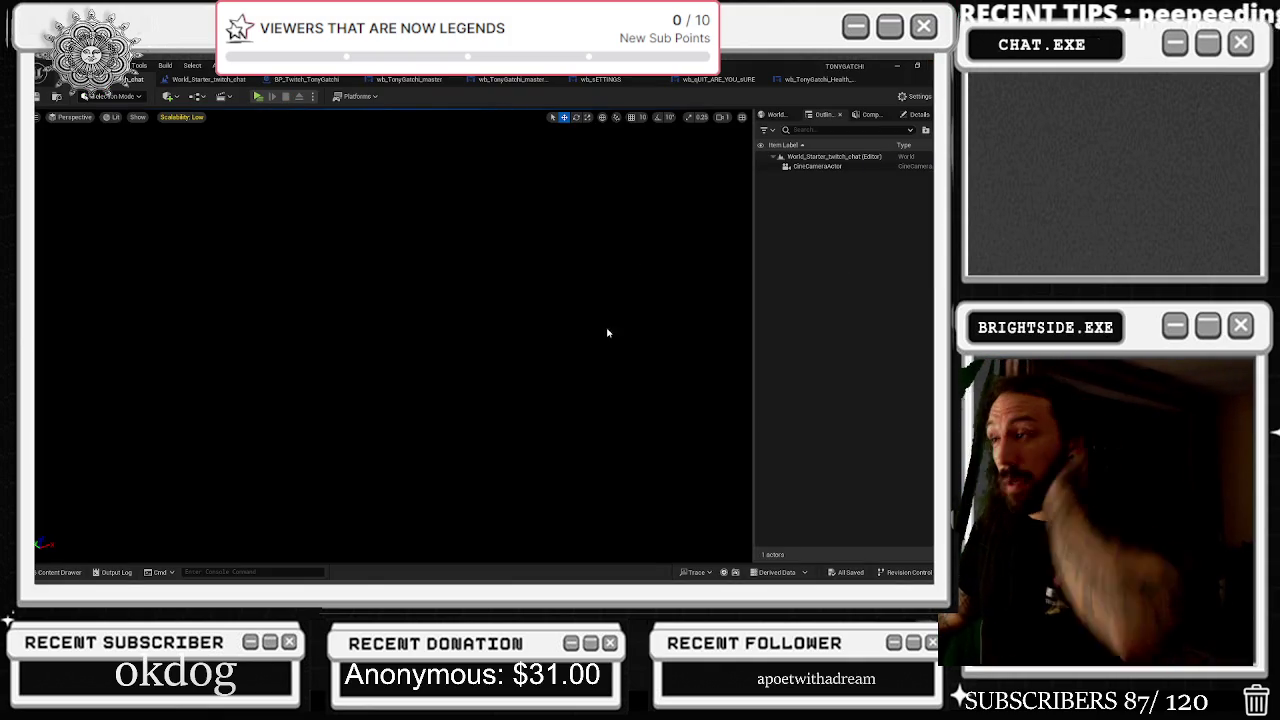
left_click(208, 79)
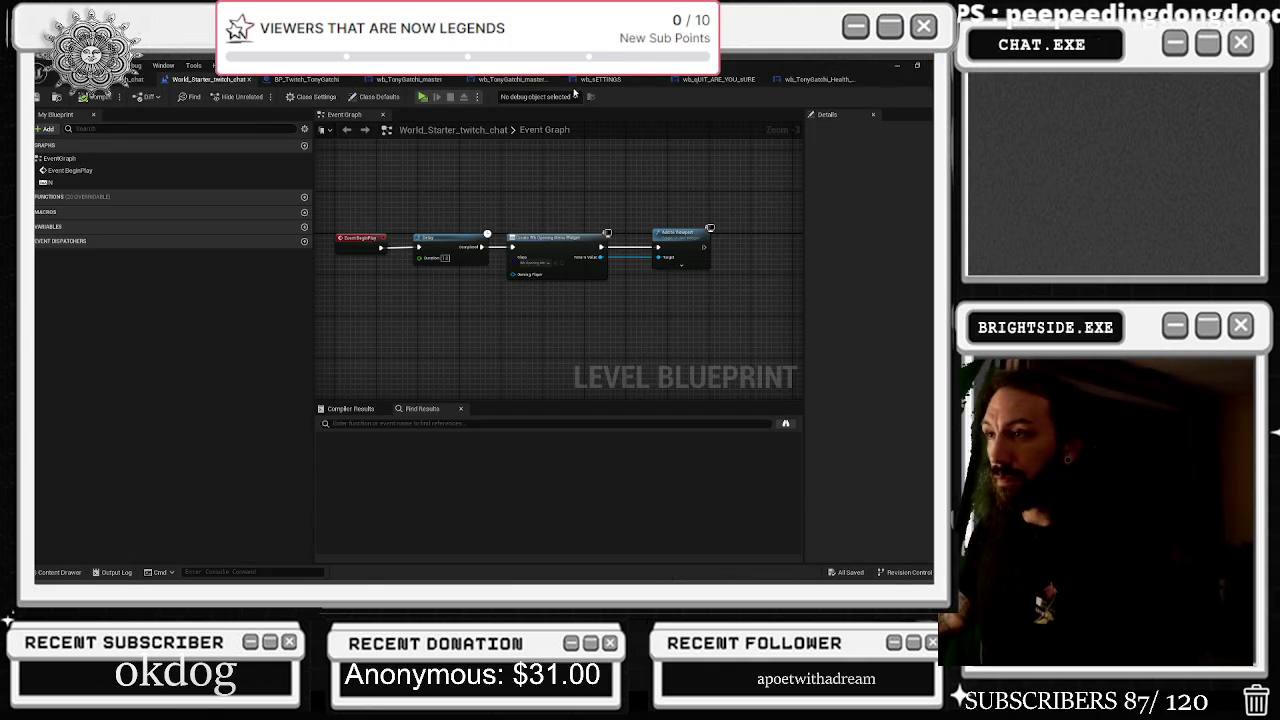
Switch to the wb_sETTINGS event graph and shift the Reset Stats node left
left_click(513, 80)
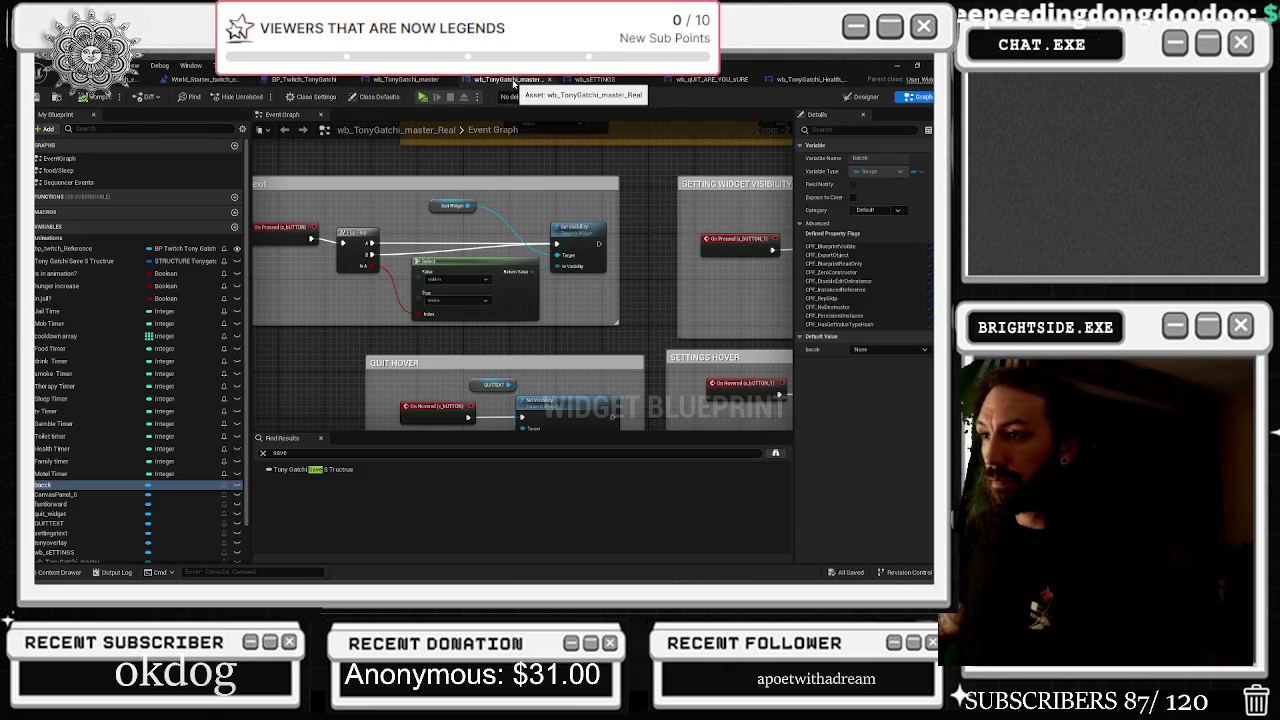
left_click(409, 83)
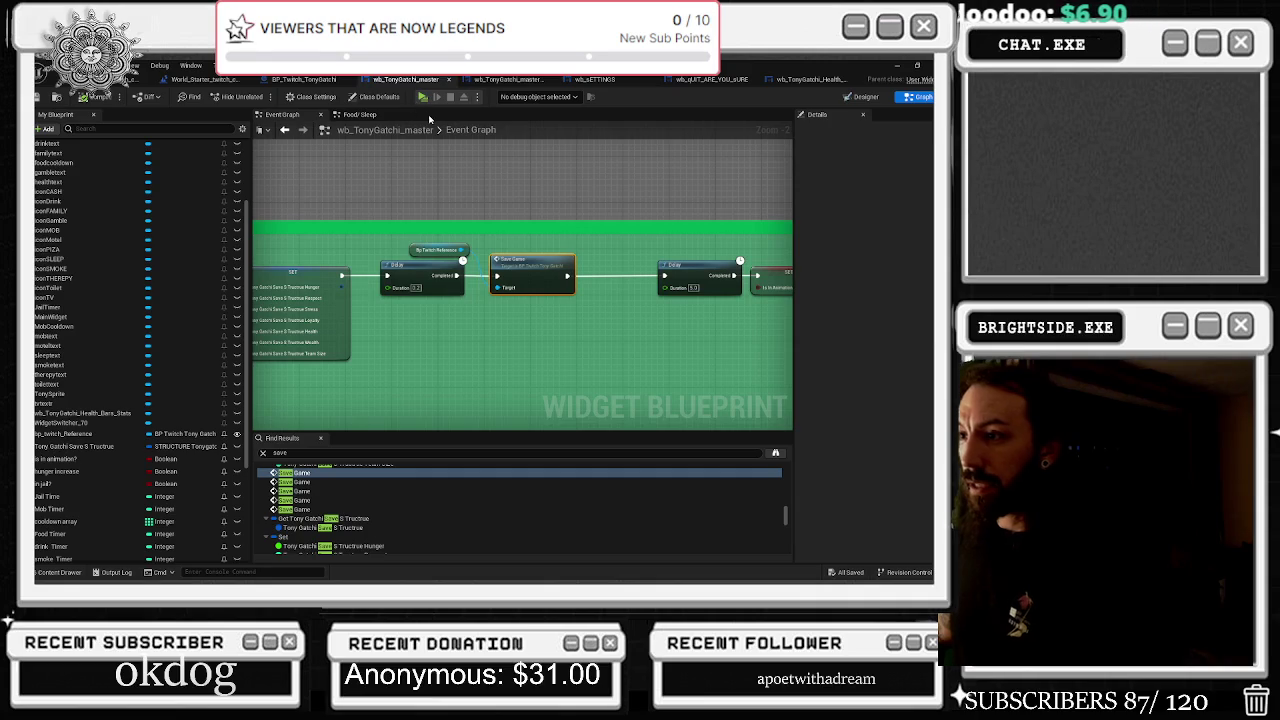
left_click(594, 80)
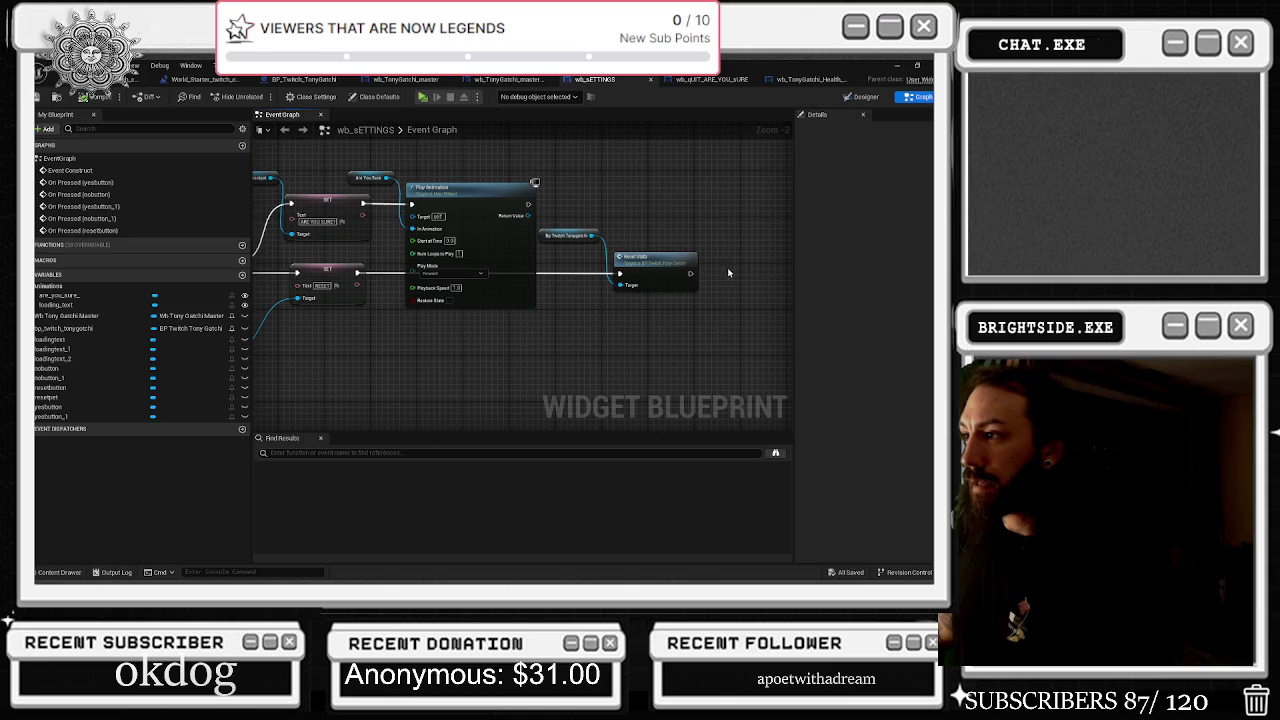
left_click(716, 276)
mouse_move(718, 278)
left_mouse_down()
mouse_move(697, 283)
mouse_move(731, 283)
mouse_move(681, 279)
left_mouse_up()
Wire Reset Stats into a new Delay node and line the Delay up beside it
left_click_drag(734, 281, 672, 270)
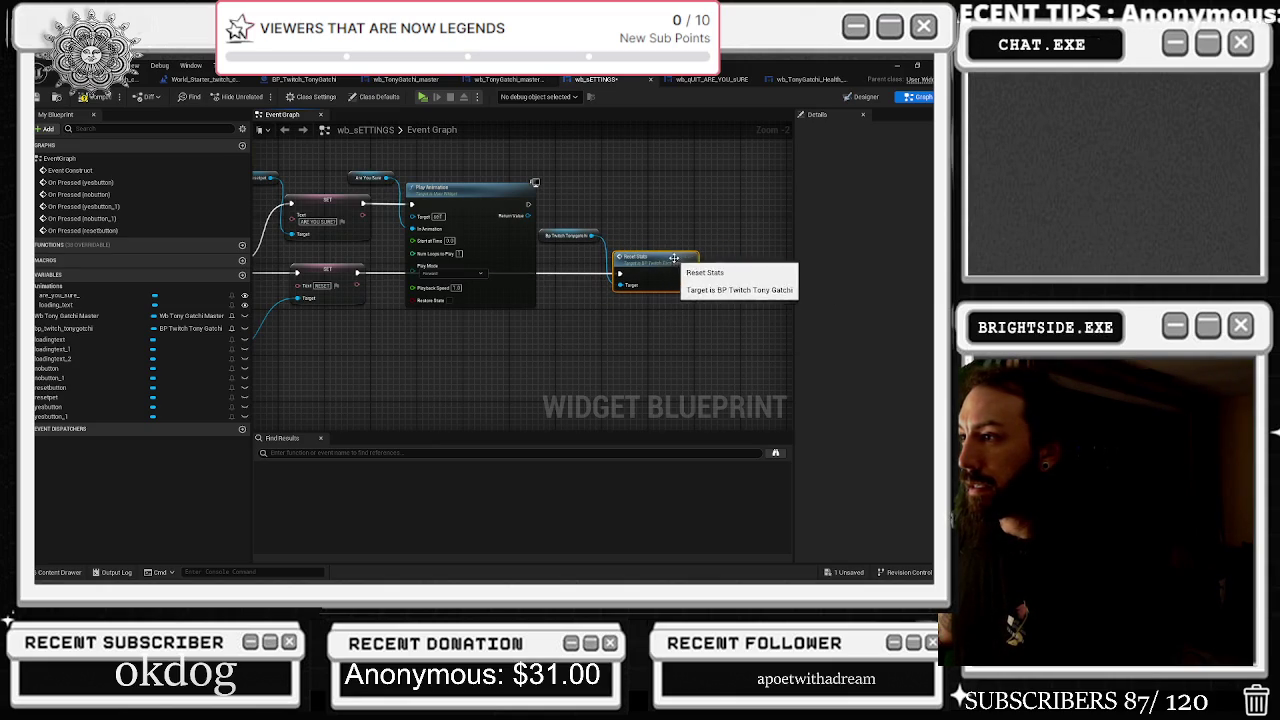
left_click_drag(638, 199, 520, 207)
mouse_move(614, 289)
left_mouse_down()
mouse_move(620, 276)
mouse_move(647, 297)
left_mouse_up()
left_click(634, 243)
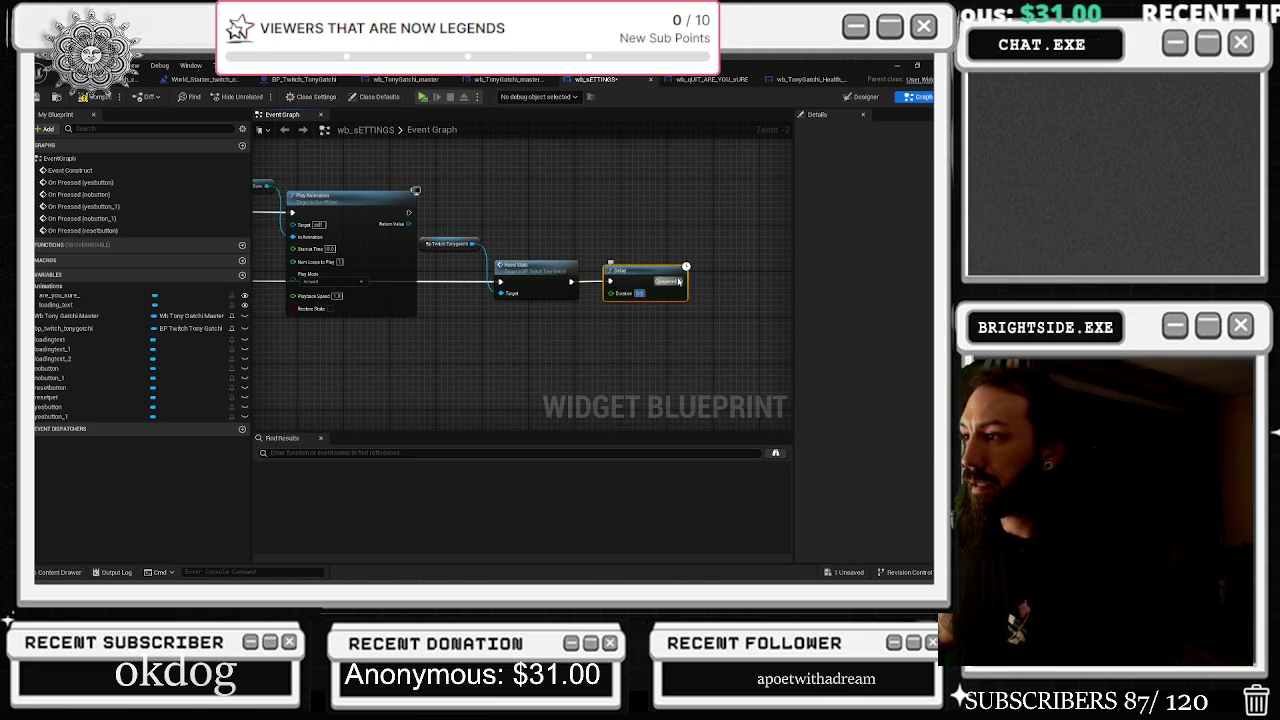
left_click_drag(558, 317, 788, 297)
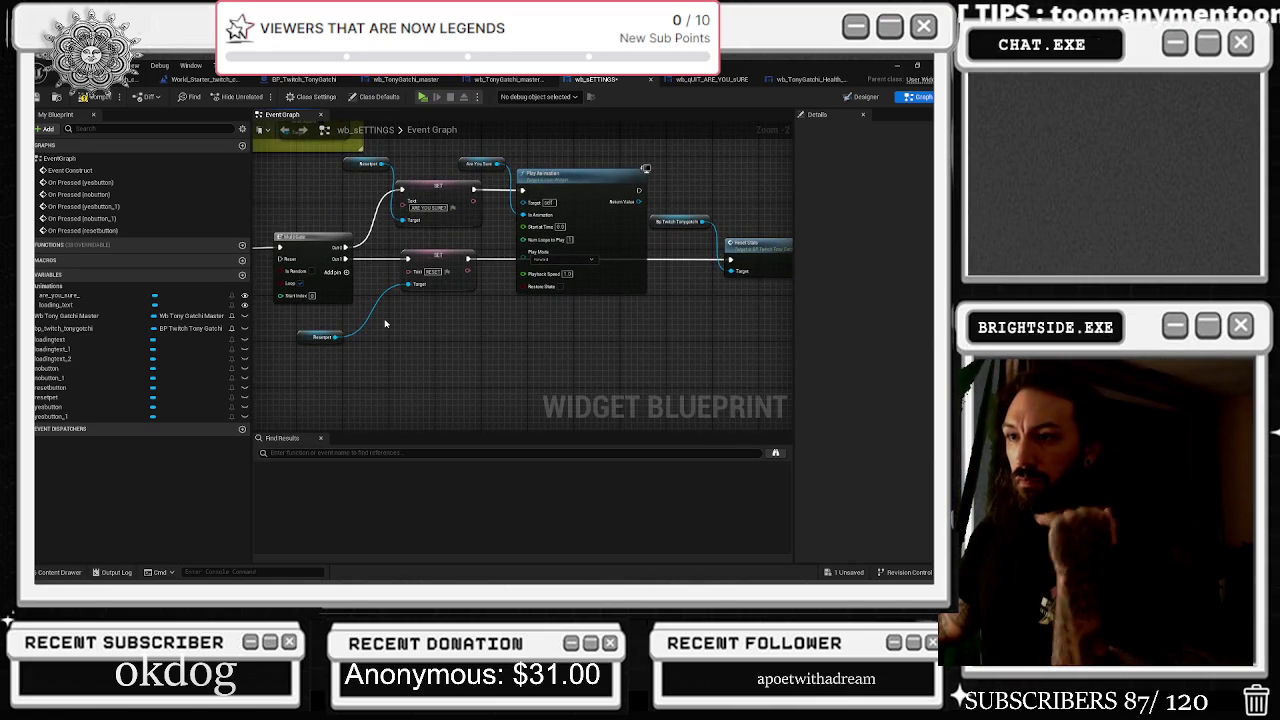
left_click_drag(384, 323, 571, 344)
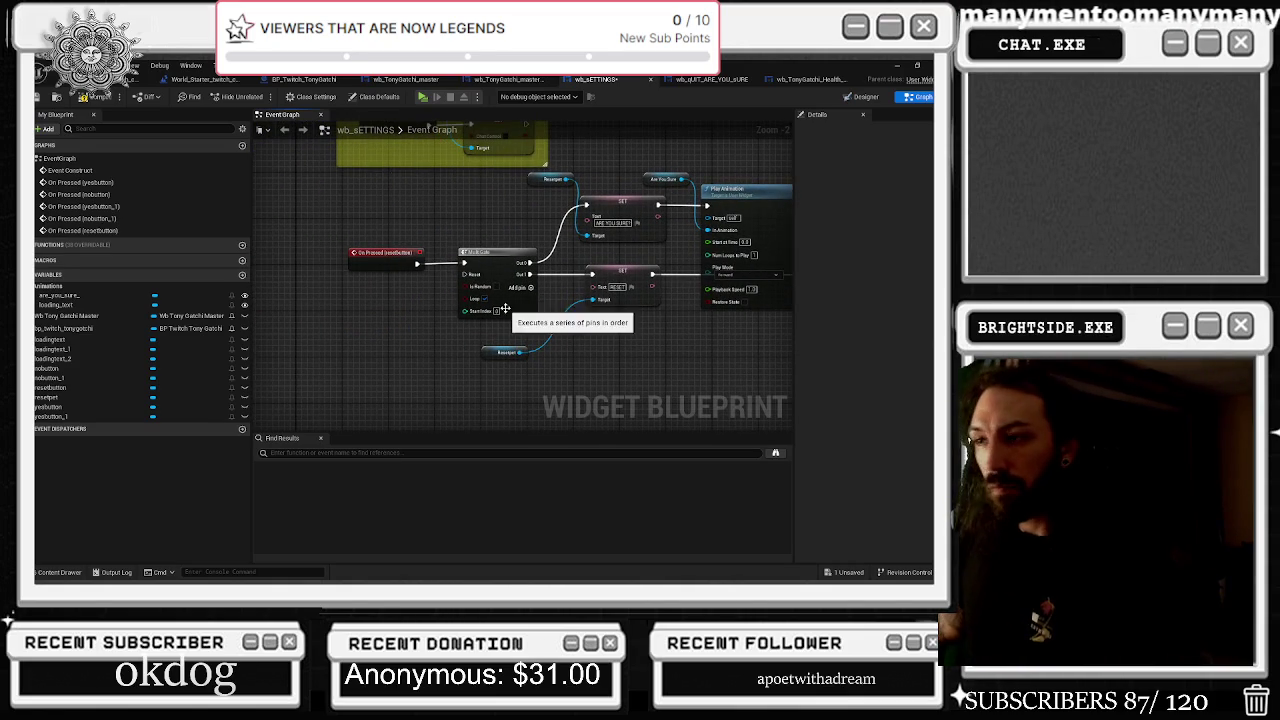
right_click(381, 321)
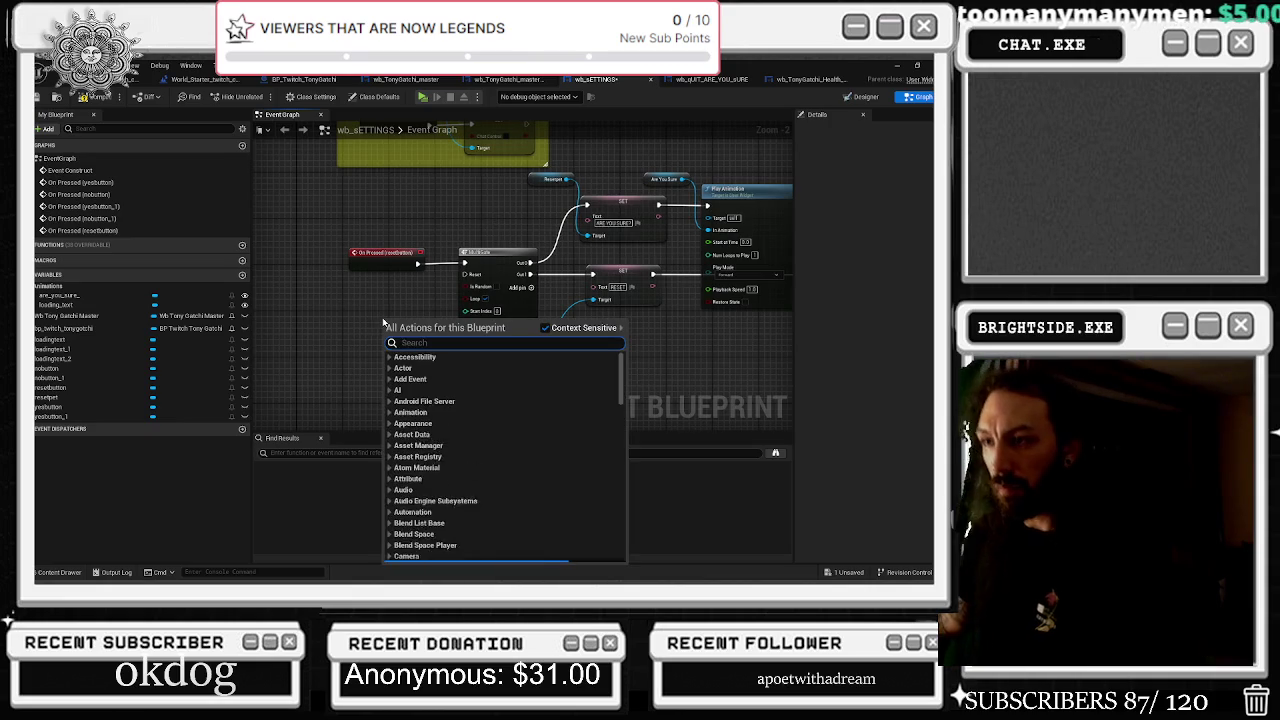
Create the 'reset the reset' custom event beside MultiGate and wire it into MultiGate's Reset pin
type("custom")
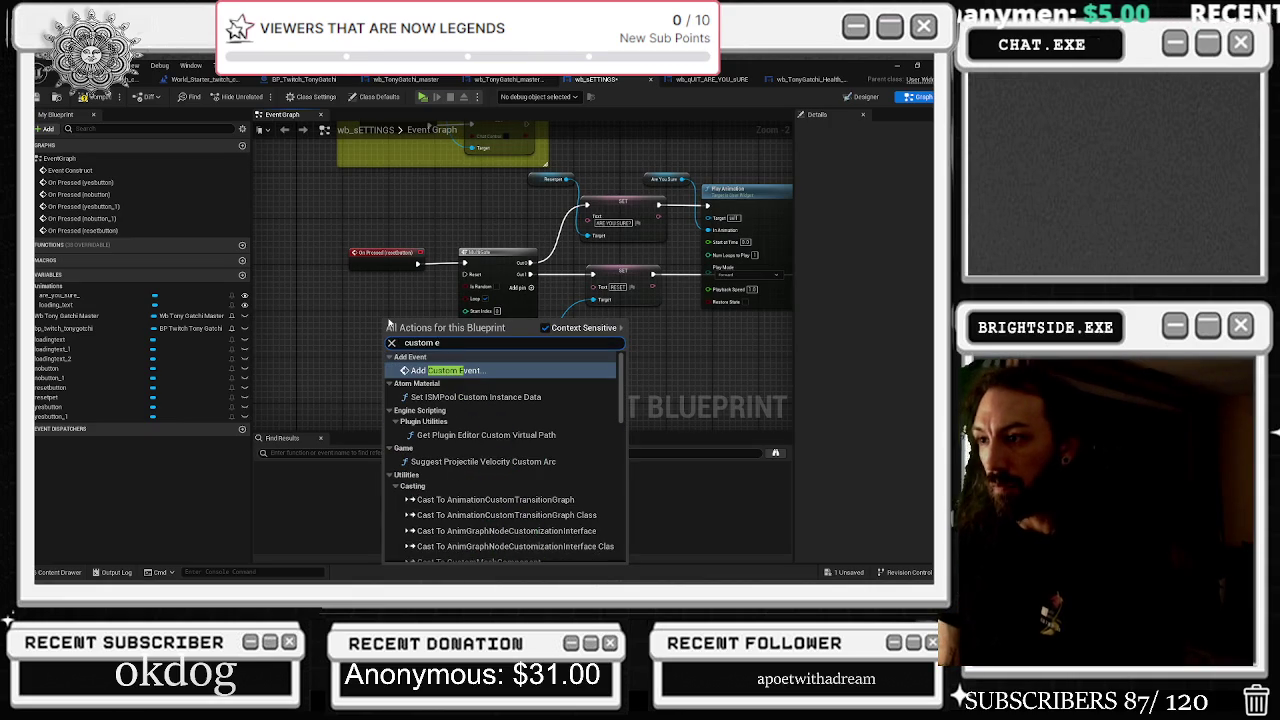
key("Return")
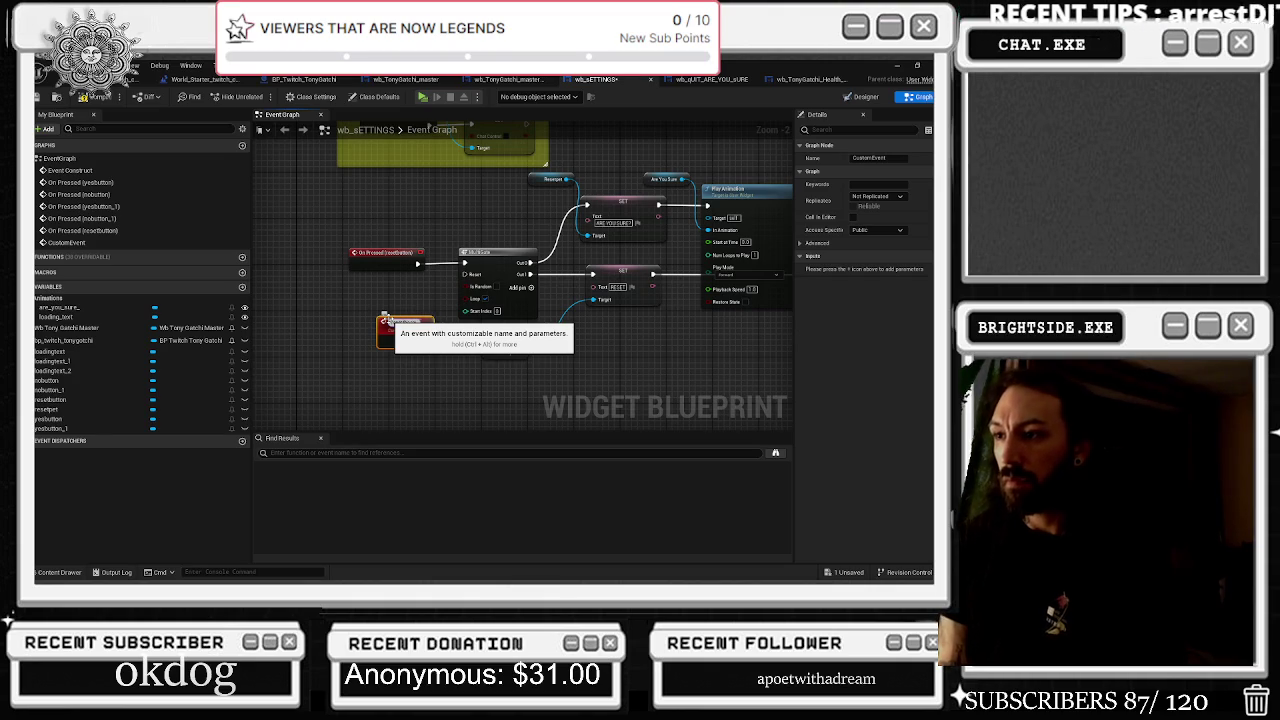
key("Return")
scroll(400, 330, "up", 2)
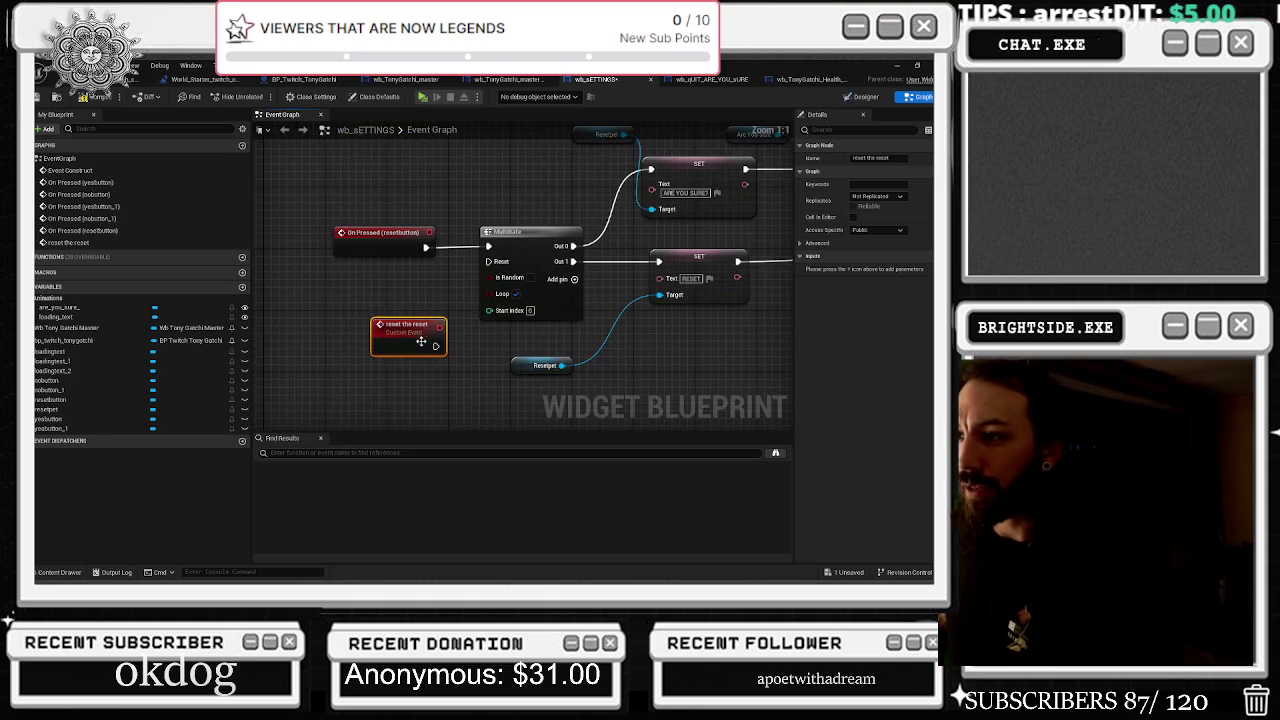
left_click_drag(436, 349, 486, 262)
left_click_drag(405, 325, 382, 309)
mouse_move(488, 261)
left_mouse_down()
mouse_move(396, 368)
mouse_move(413, 331)
left_mouse_up()
key("alt+Tab")
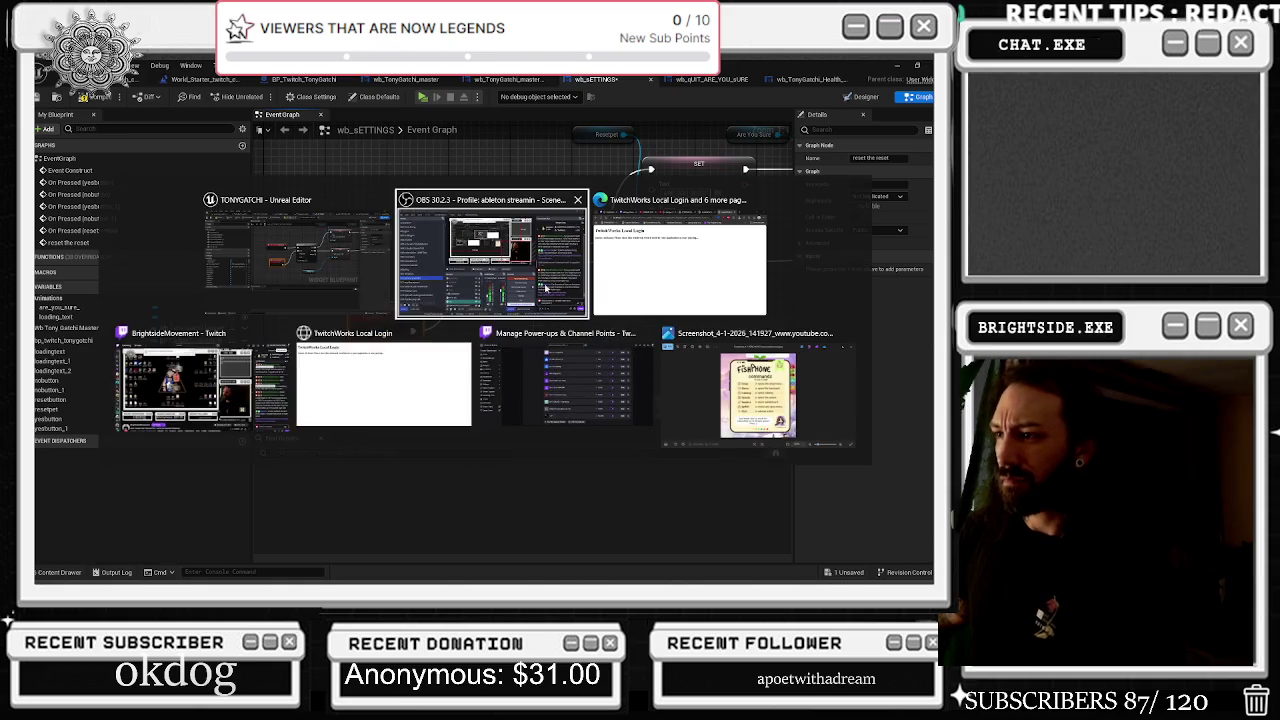
key("Escape")
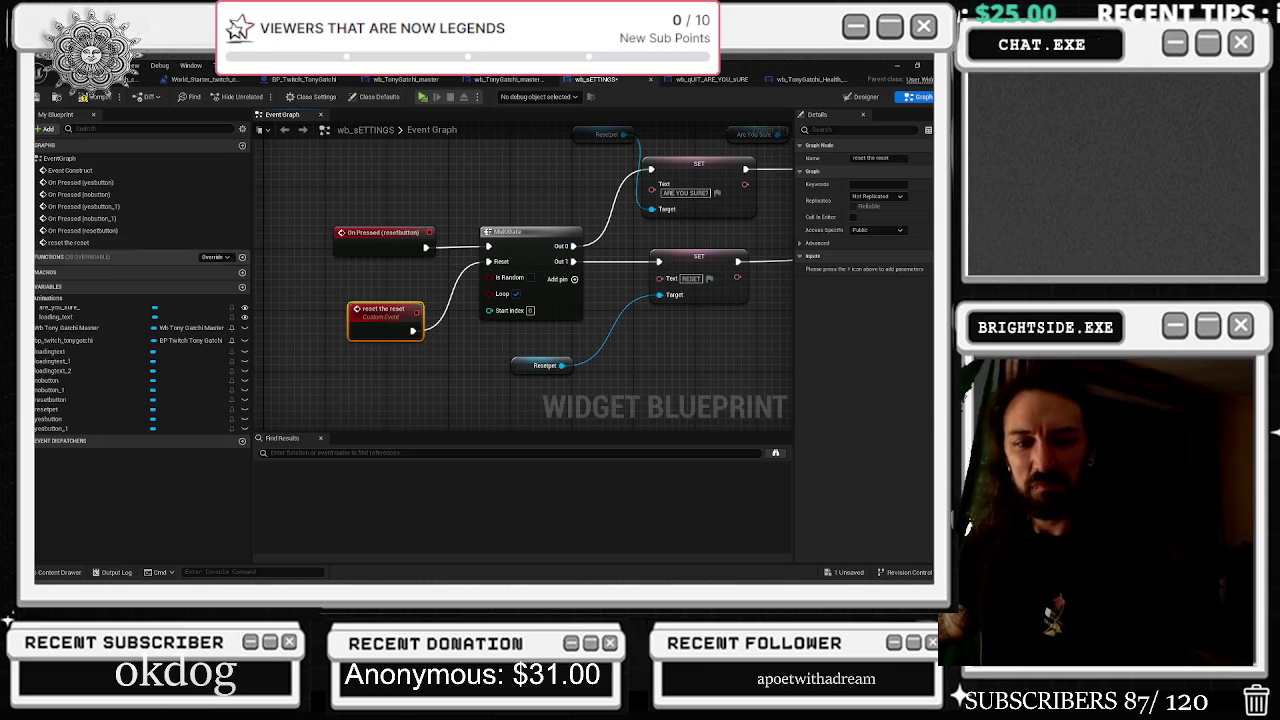
left_click_drag(413, 307, 431, 301)
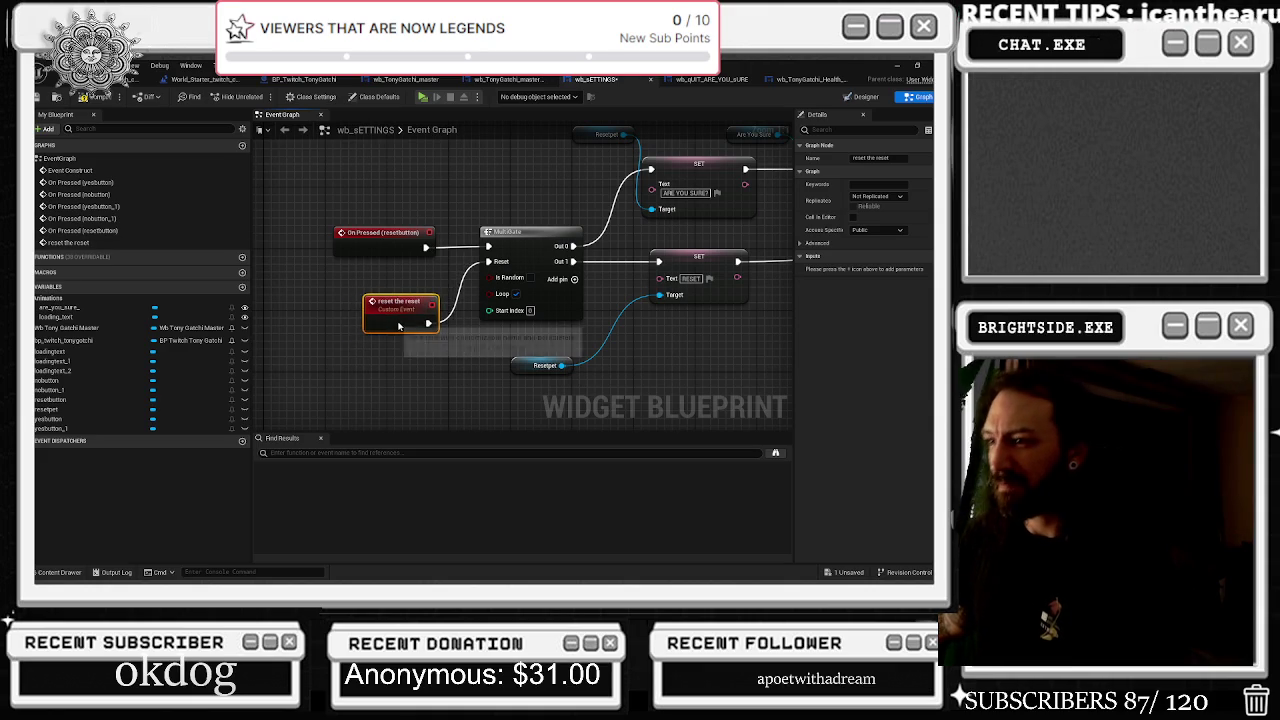
Tidy the On Pressed, MultiGate, SET and Resetpet nodes in the wb_sETTINGS graph
left_click_drag(385, 232, 392, 232)
left_click(520, 222)
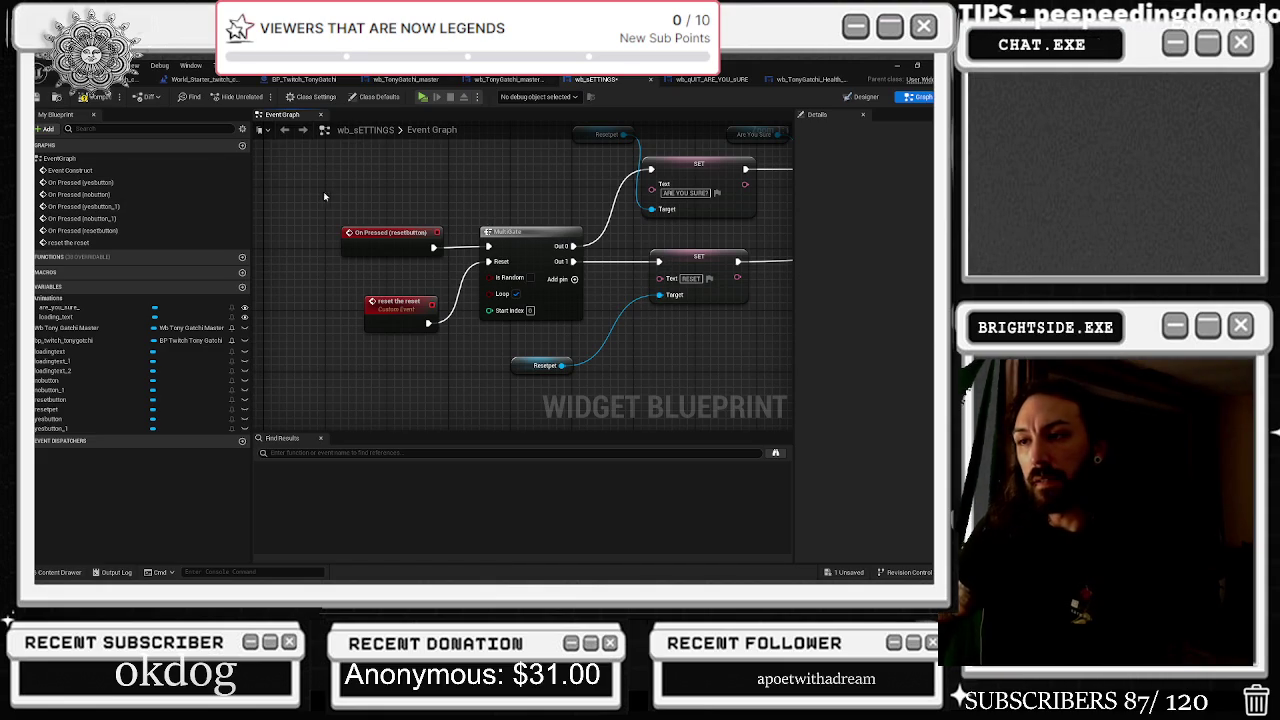
left_click(399, 299)
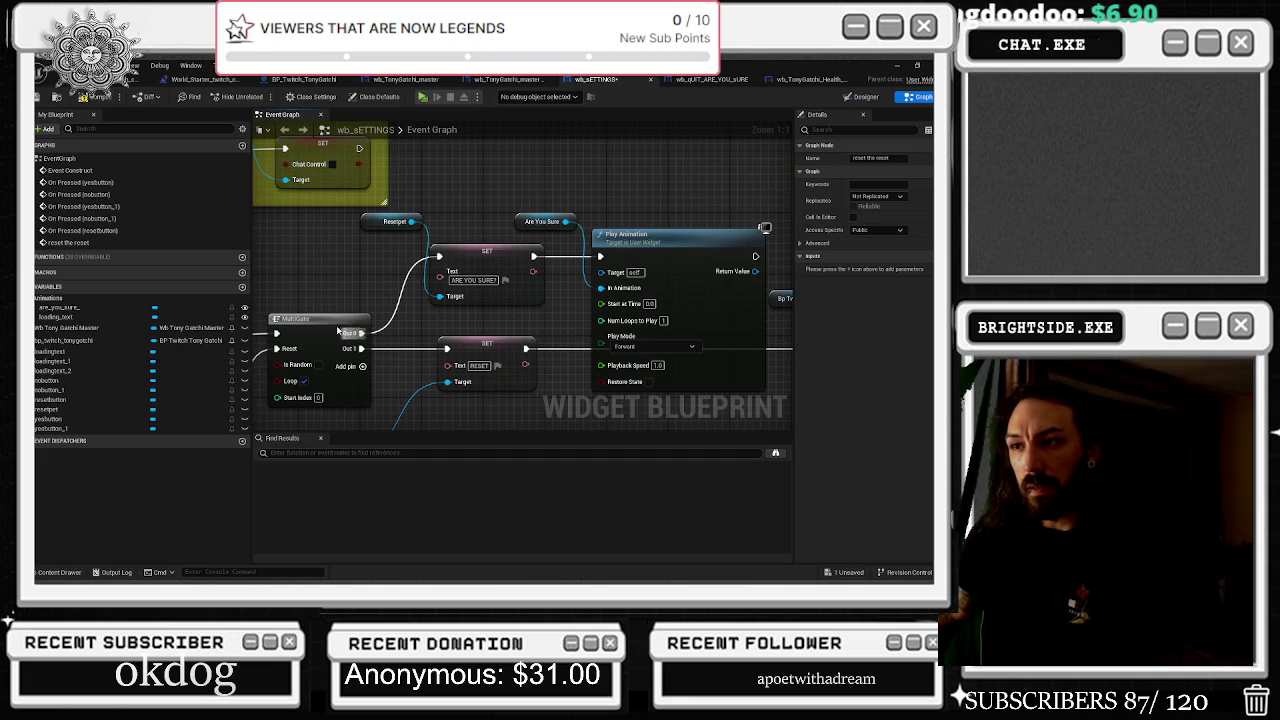
left_click(324, 320)
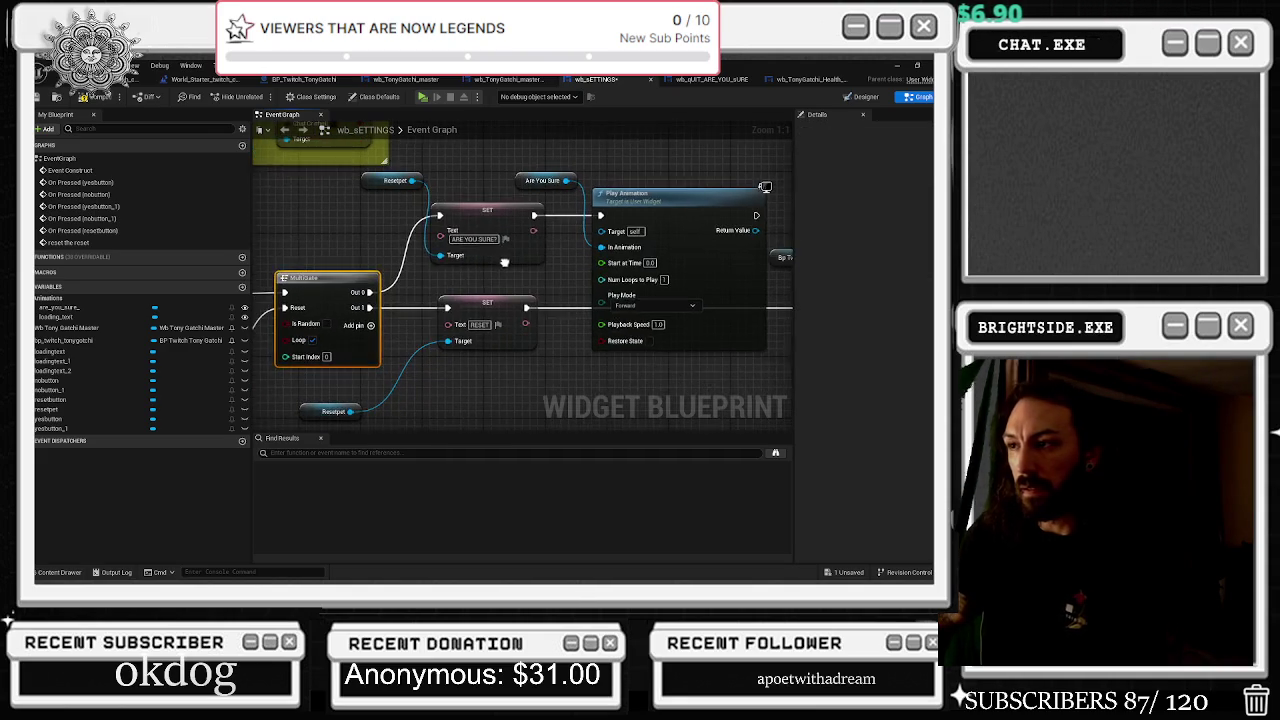
left_click(462, 214)
left_click_drag(386, 184, 376, 192)
left_click_drag(310, 385, 335, 385)
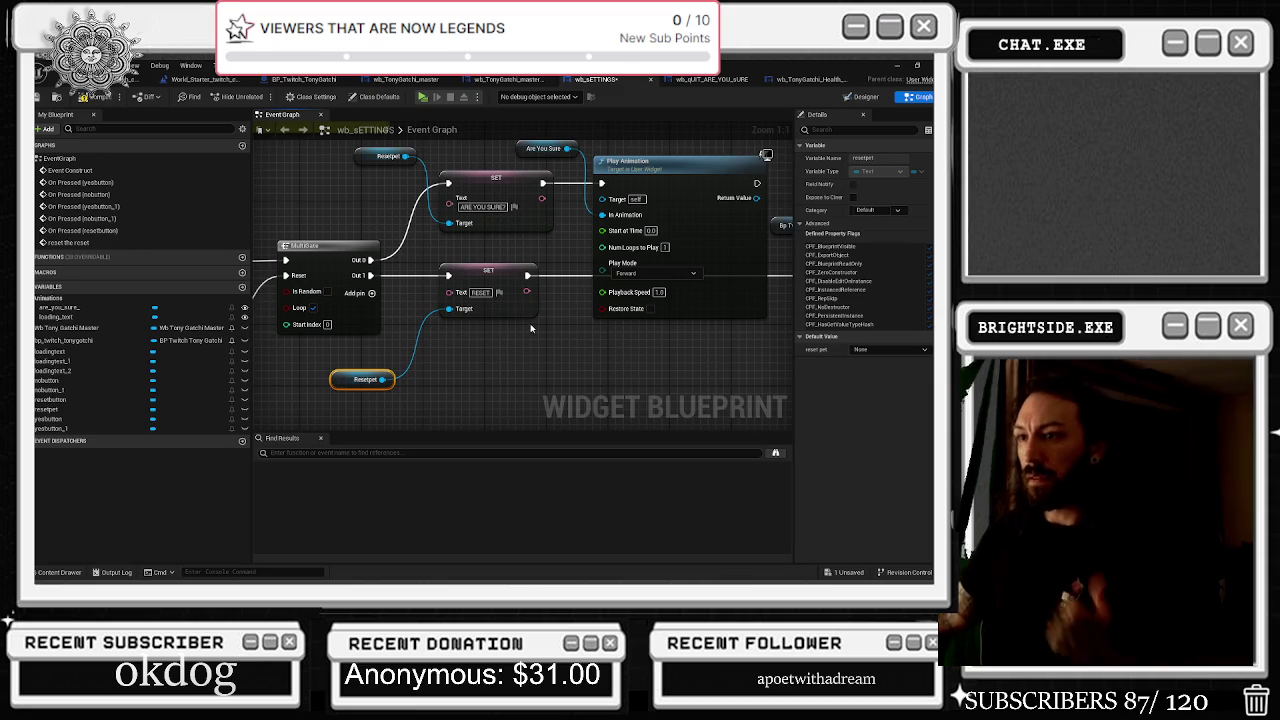
scroll(595, 205, "down", 2)
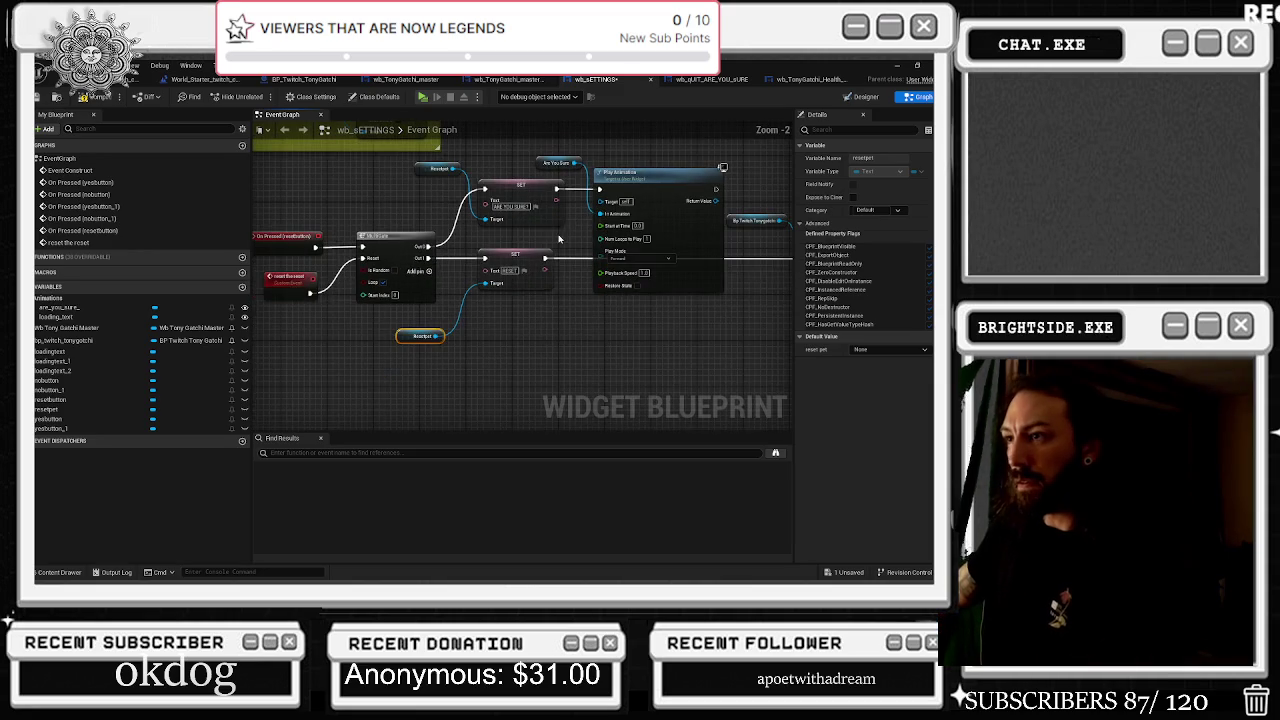
mouse_move(560, 293)
left_mouse_down()
mouse_move(230, 305)
mouse_move(270, 305)
left_mouse_up()
left_click_drag(486, 324, 390, 281)
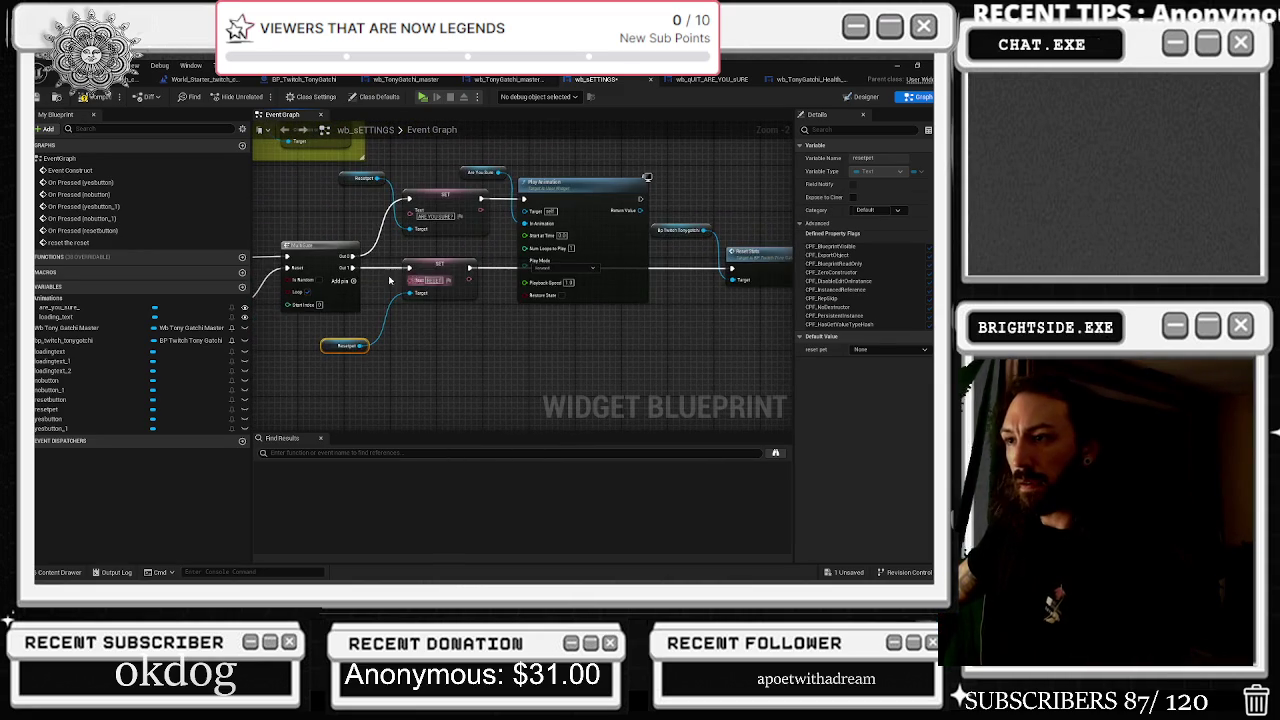
Copy the RESET-text SET and Resetpet nodes after the Delay, wiring Completed into the copy
left_click(438, 266)
left_click(345, 345, "ctrl")
key("ctrl+c")
left_click_drag(535, 300, 145, 300)
key("ctrl+v")
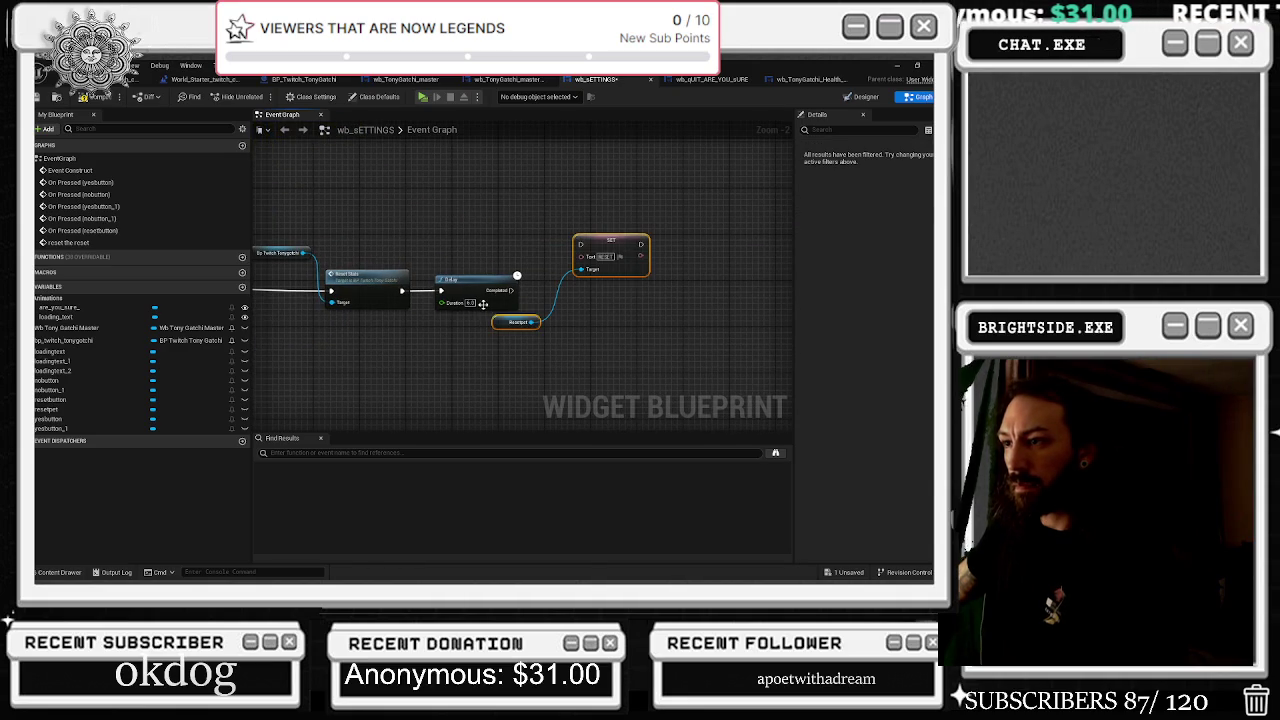
left_click(525, 285)
scroll(520, 281, "up", 2)
left_click_drag(507, 295, 602, 234)
left_click(602, 234)
left_click(515, 338)
left_click_drag(515, 340, 515, 368)
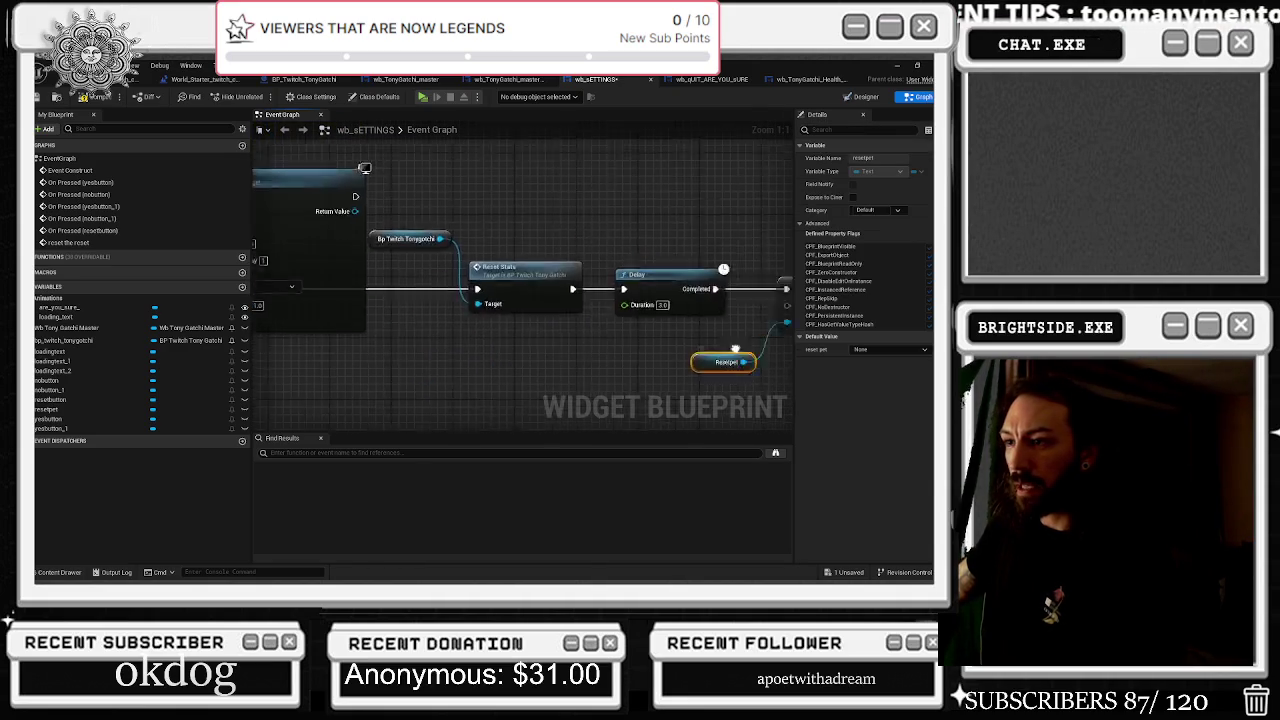
Set MultiGate's second SET text to 'SAVING', then compile and save wb_sETTINGS
left_click_drag(320, 300, 725, 295)
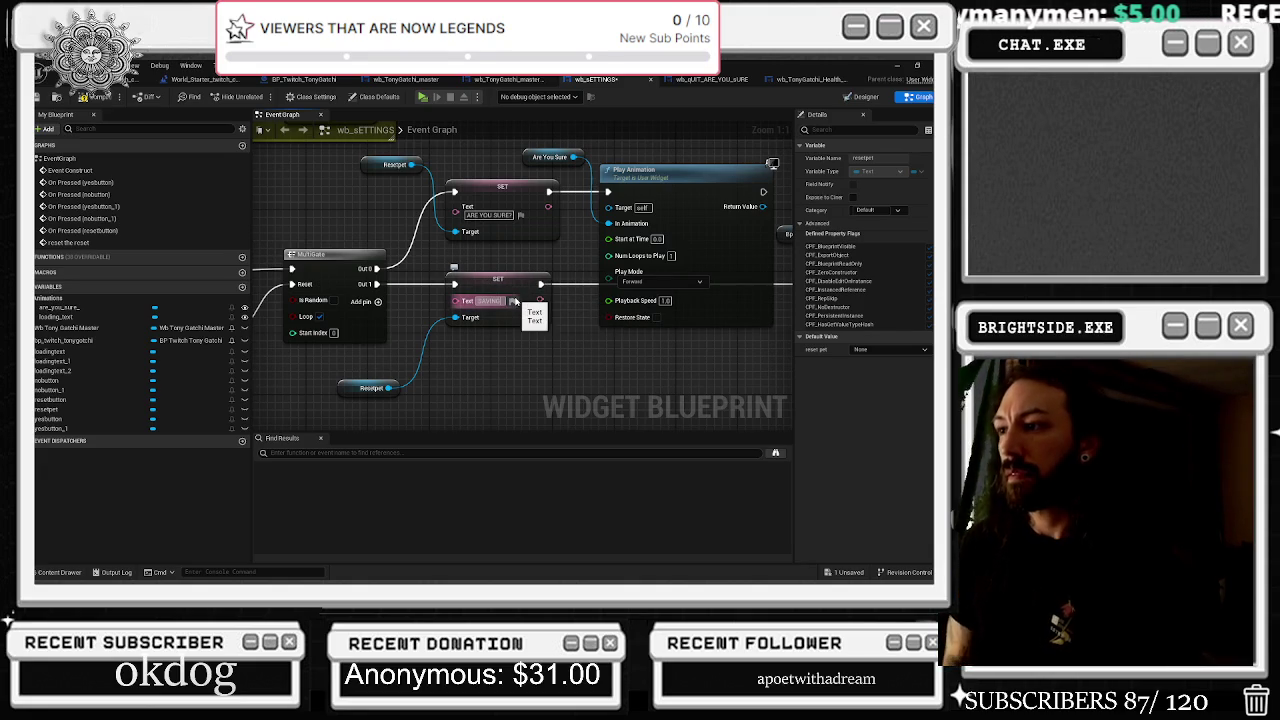
left_click(507, 262)
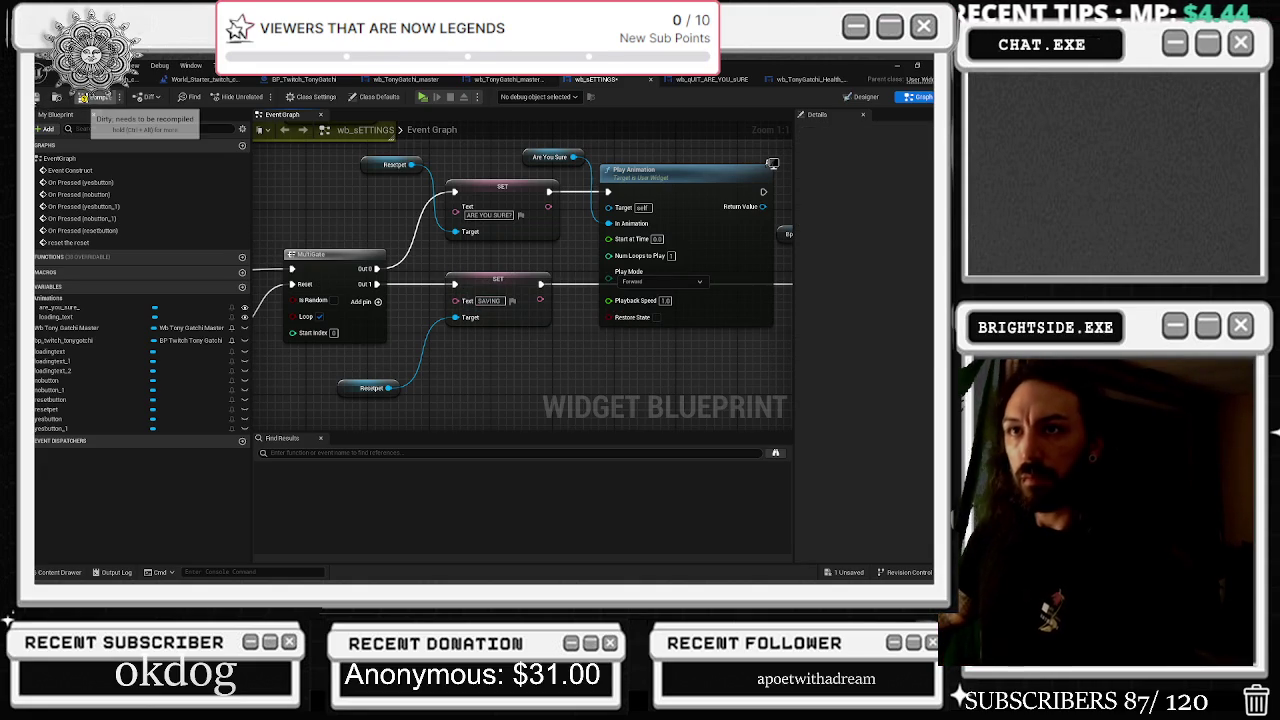
left_click(92, 97)
left_click(38, 97)
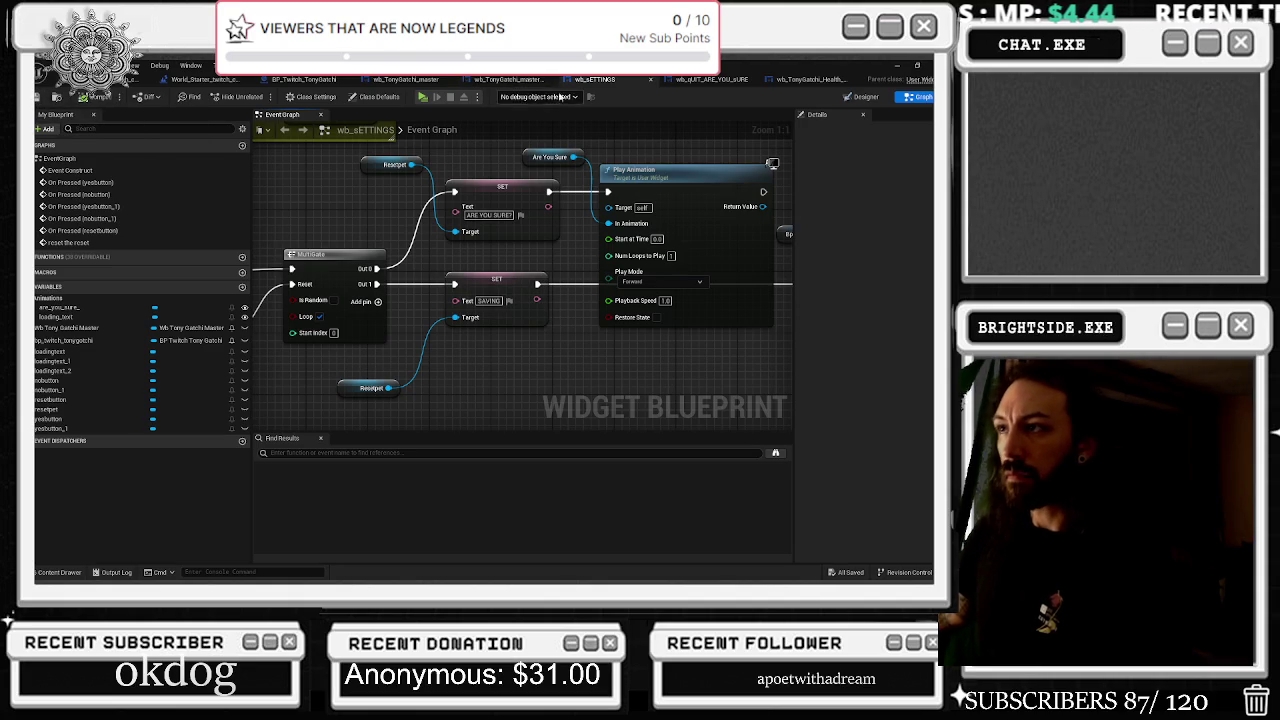
Enlarge the SETTING WIDGET VISIBILITY comment and shift the Set Visibility and Select nodes right
left_click(510, 79)
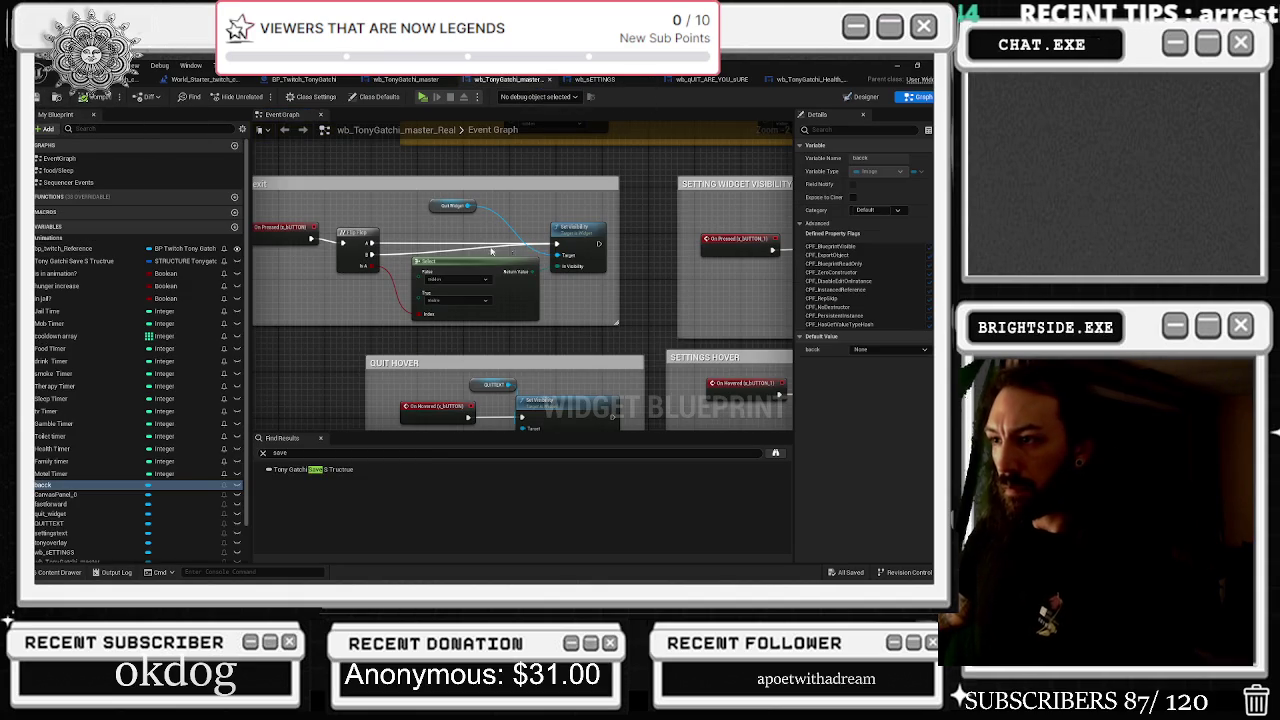
mouse_move(491, 251)
left_mouse_down()
mouse_move(523, 255)
mouse_move(124, 253)
mouse_move(455, 246)
left_mouse_up()
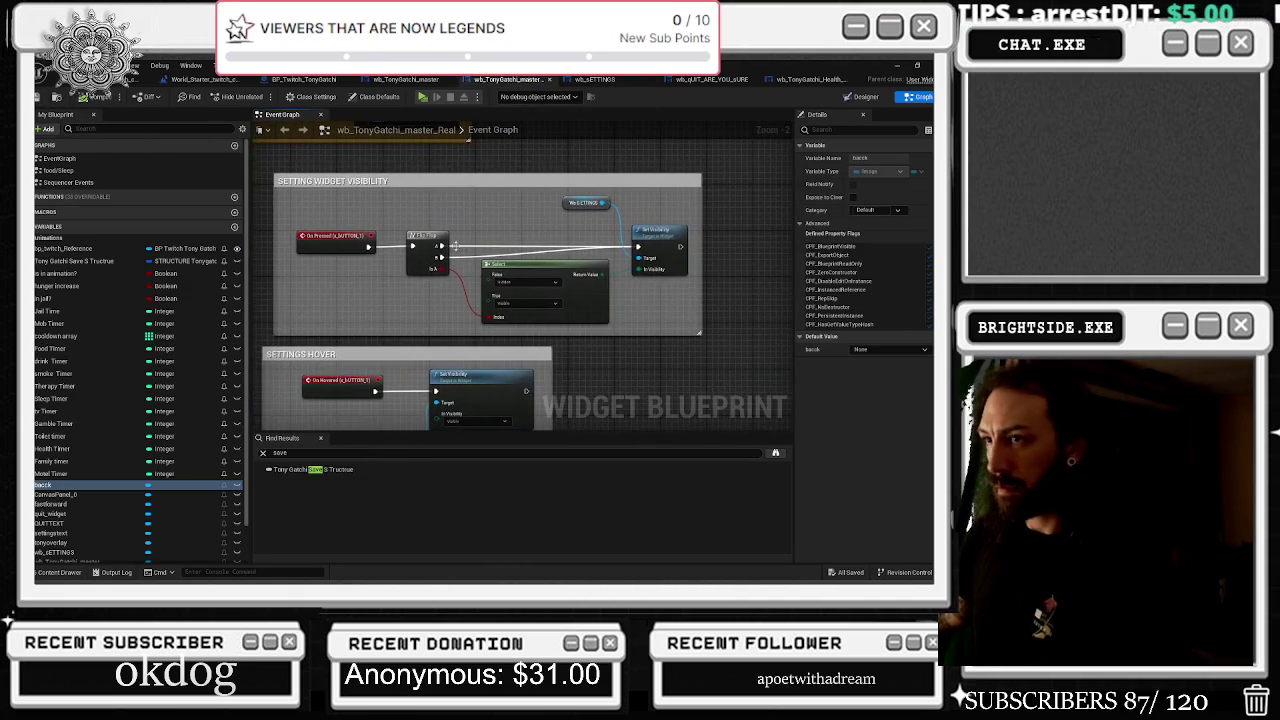
left_click(672, 252)
left_click_drag(558, 262, 586, 277)
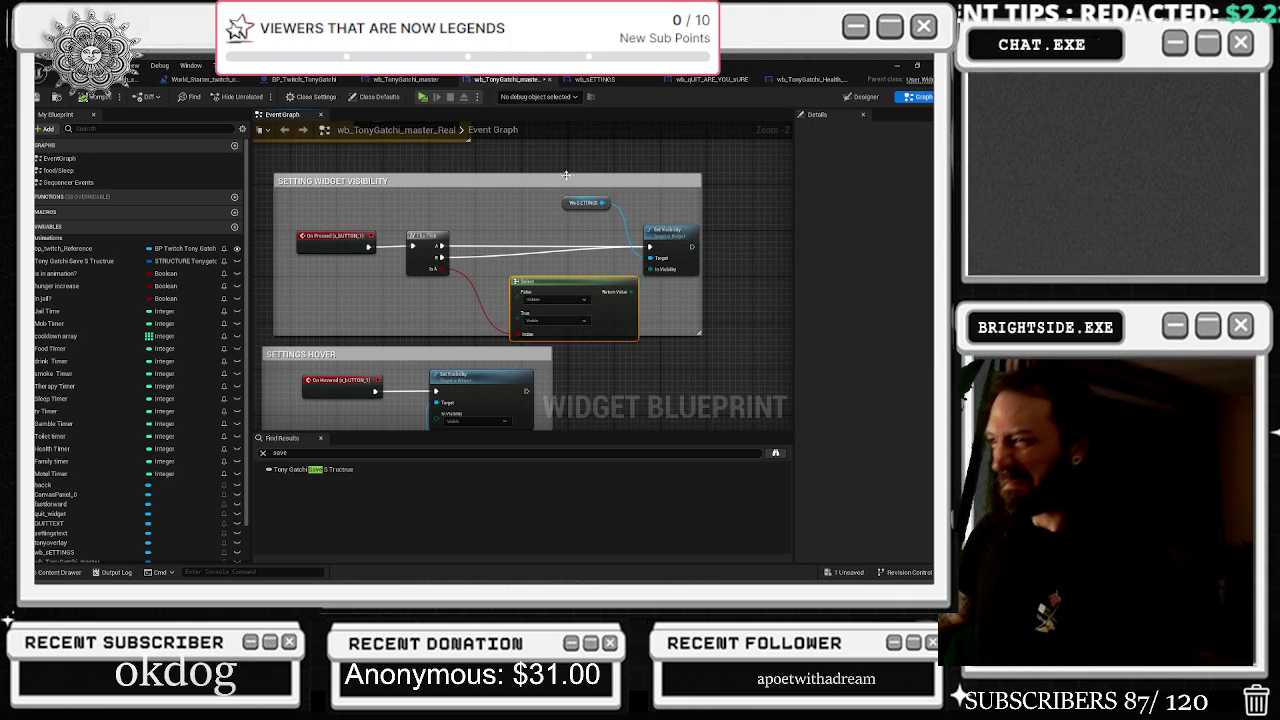
left_click_drag(566, 175, 566, 158)
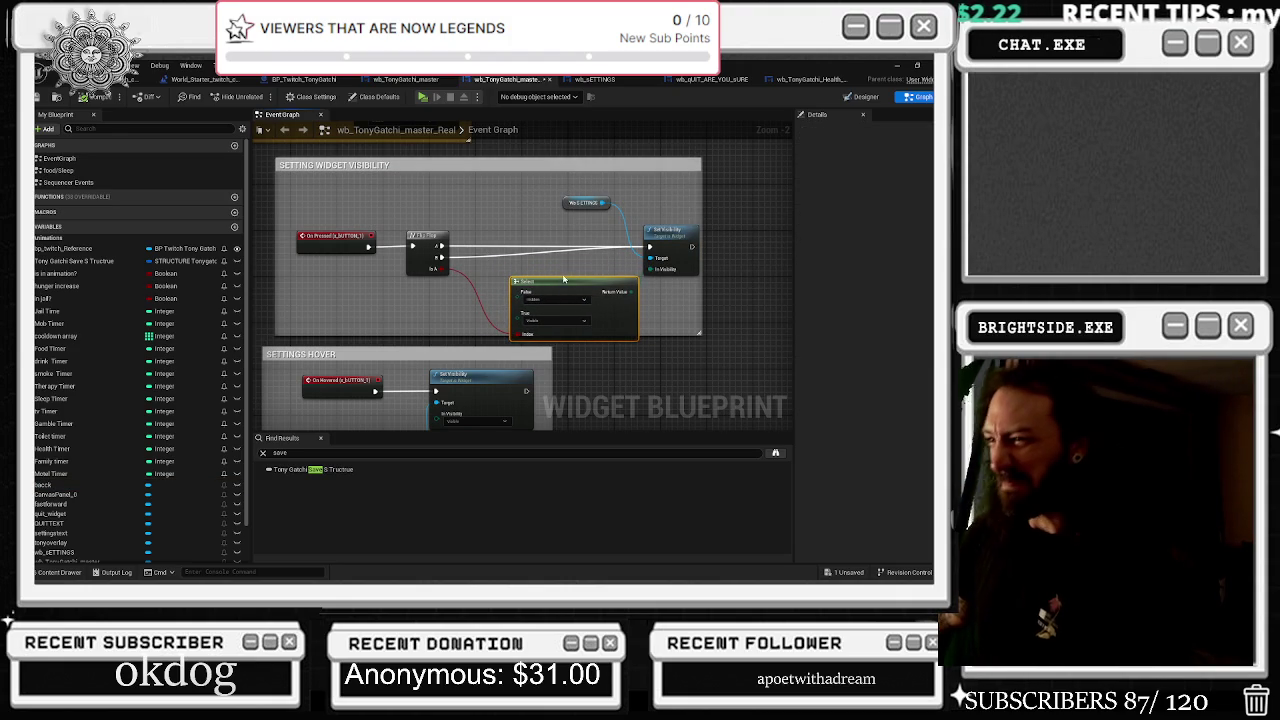
left_click_drag(699, 211, 849, 229)
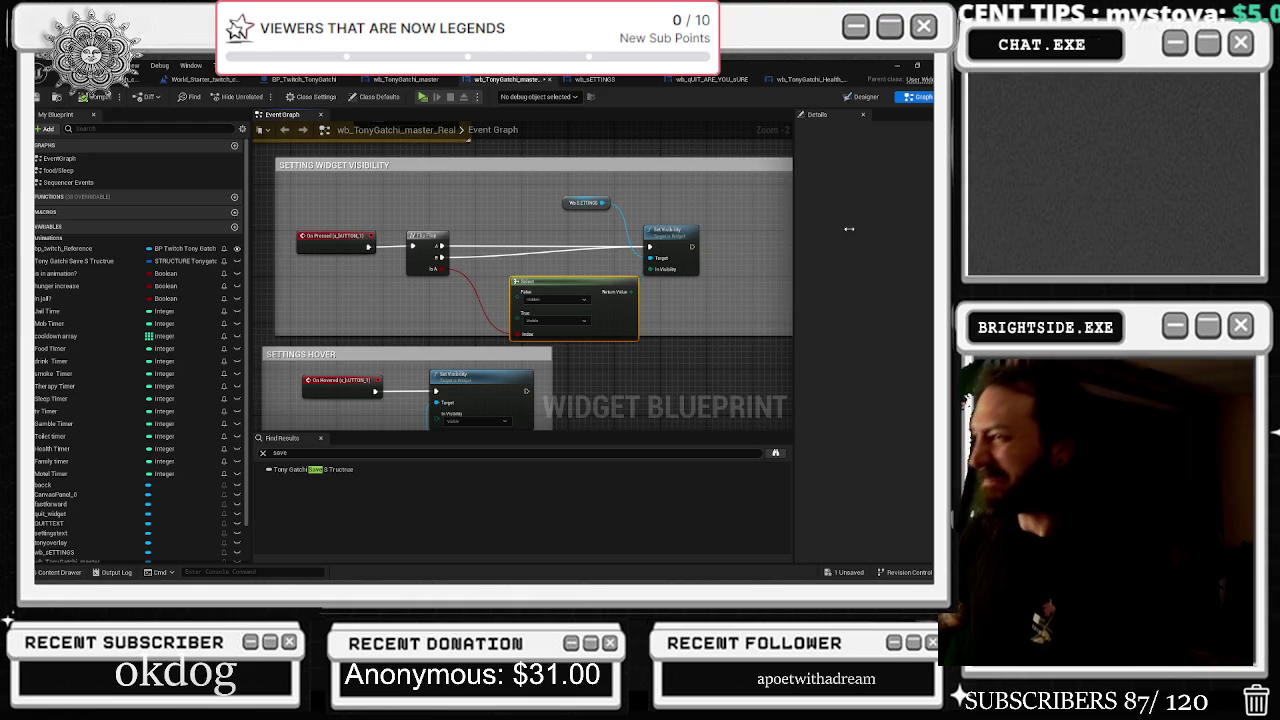
mouse_move(755, 228)
left_mouse_down()
mouse_move(625, 228)
mouse_move(684, 246)
left_mouse_up()
mouse_move(465, 288)
left_mouse_down()
mouse_move(585, 288)
mouse_move(524, 285)
left_mouse_up()
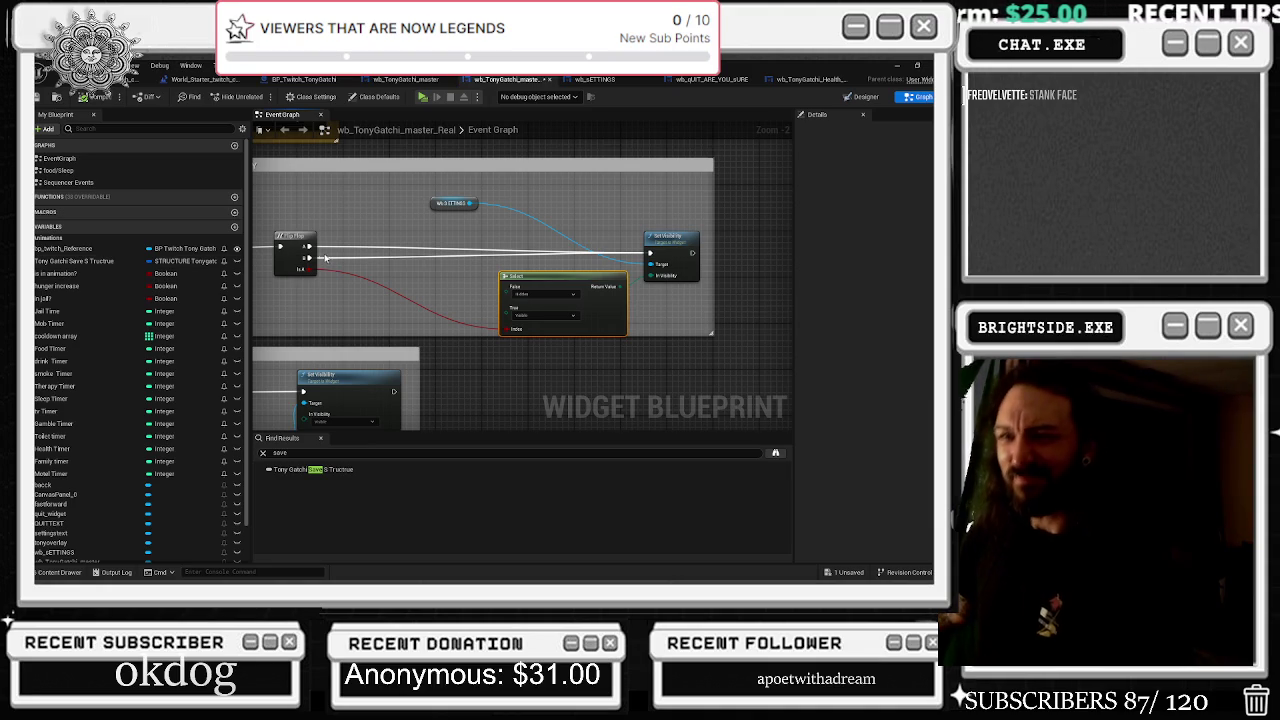
Insert a Reset The Reset call on wb_SETTINGS before Set Visibility, add a reroute, and Play
double_click(445, 206)
mouse_move(470, 335)
left_mouse_down()
mouse_move(641, 345)
mouse_move(641, 305)
left_mouse_up()
left_click(497, 80)
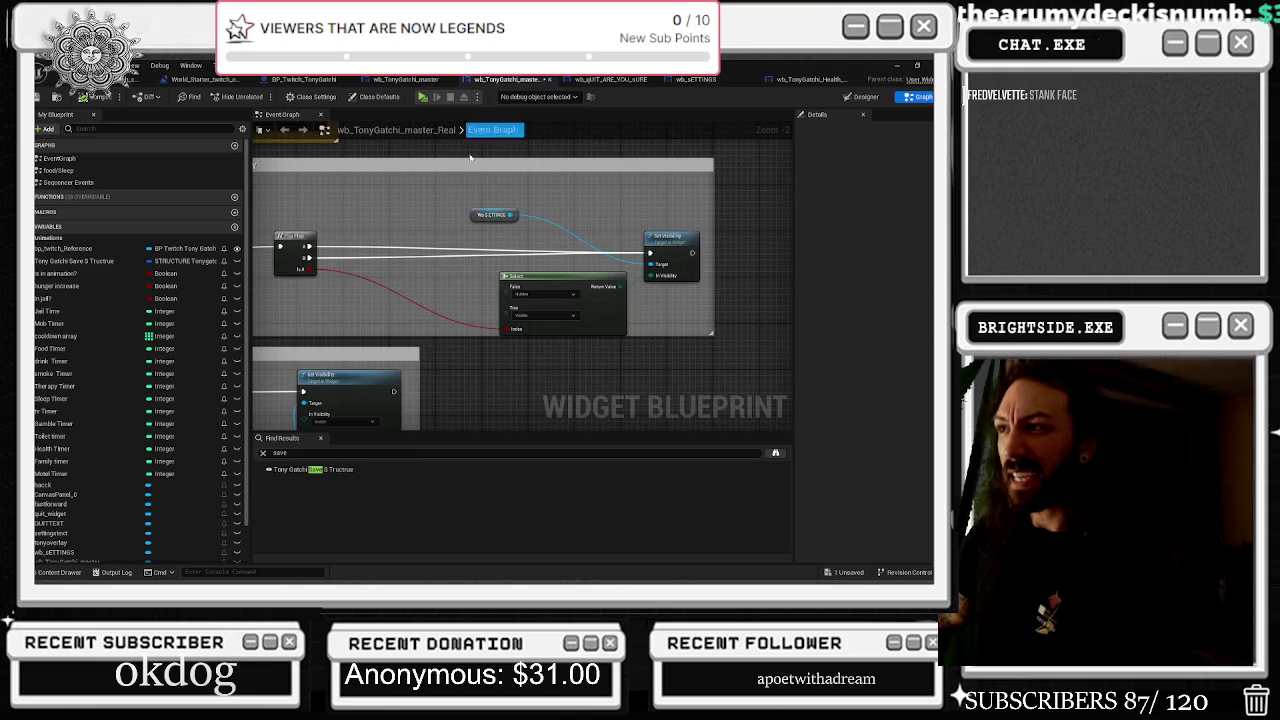
left_click_drag(541, 224, 548, 237)
type("reset")
left_click(605, 295)
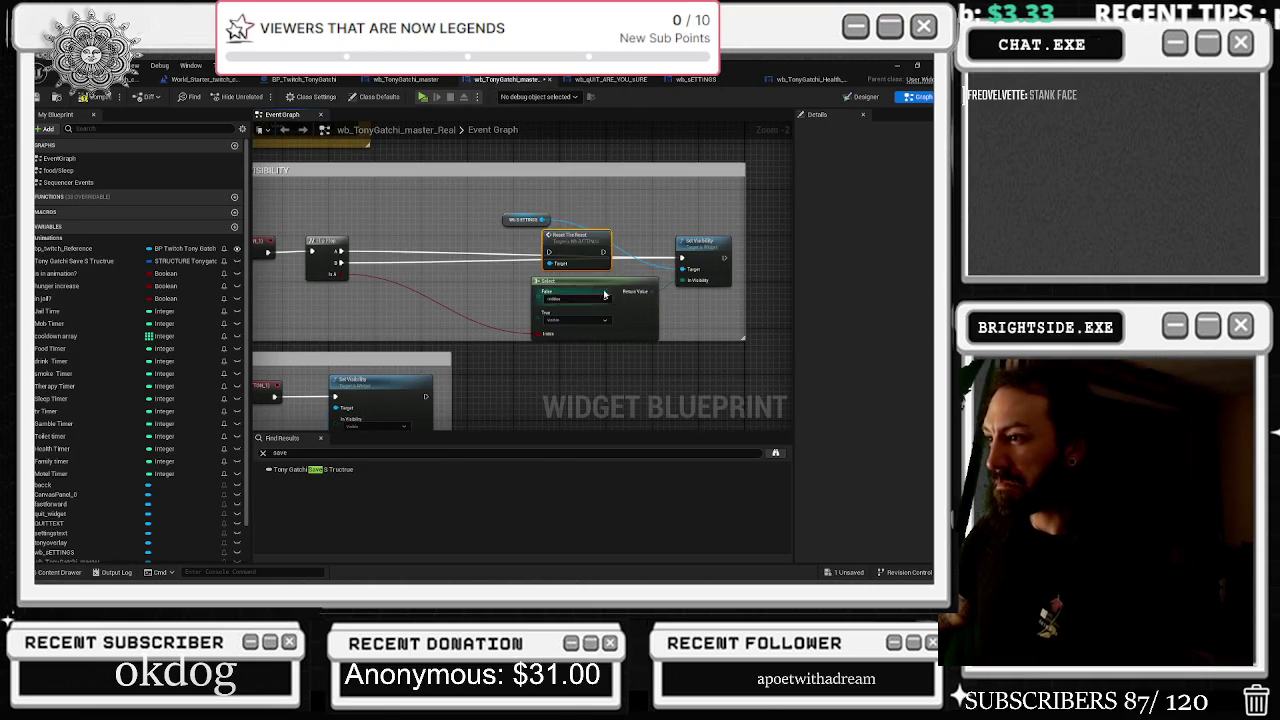
mouse_move(553, 252)
left_mouse_down()
mouse_move(369, 256)
mouse_move(445, 268)
mouse_move(457, 240)
mouse_move(423, 271)
mouse_move(413, 254)
left_mouse_up()
mouse_move(506, 219)
left_mouse_down()
mouse_move(617, 218)
mouse_move(368, 242)
mouse_move(382, 218)
left_mouse_up()
double_click(569, 238)
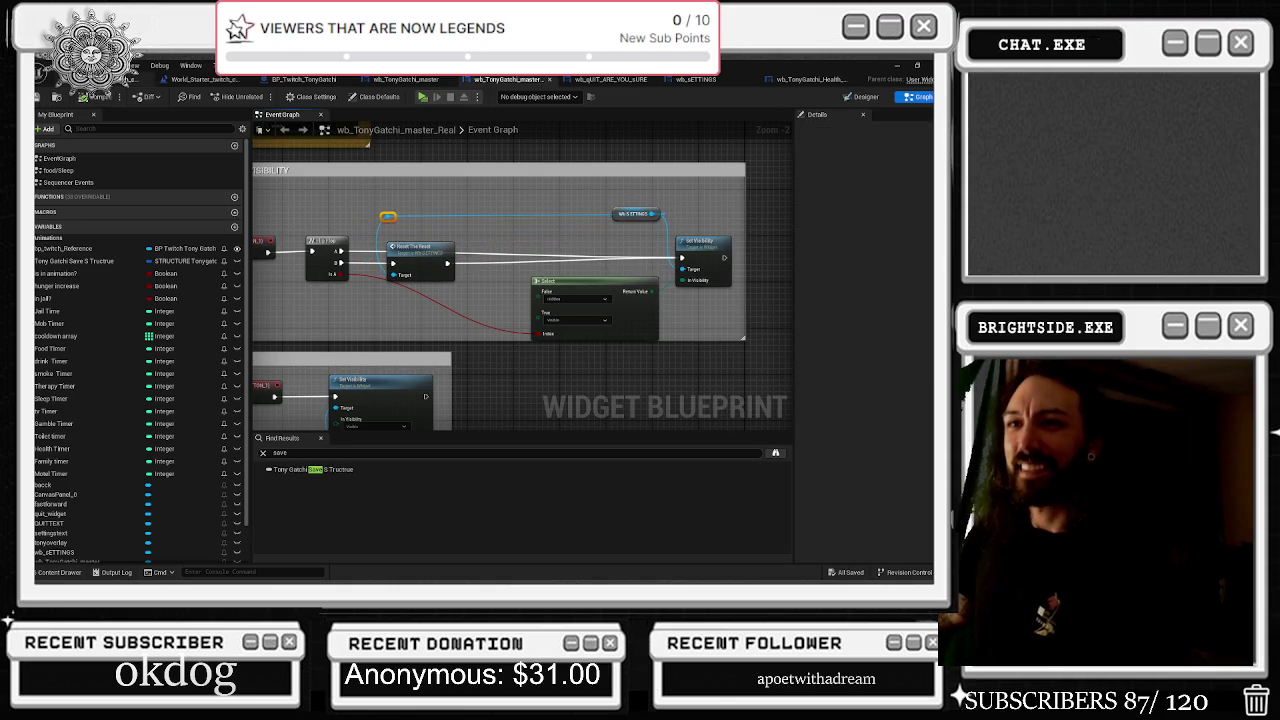
left_click(139, 79)
left_click(259, 97)
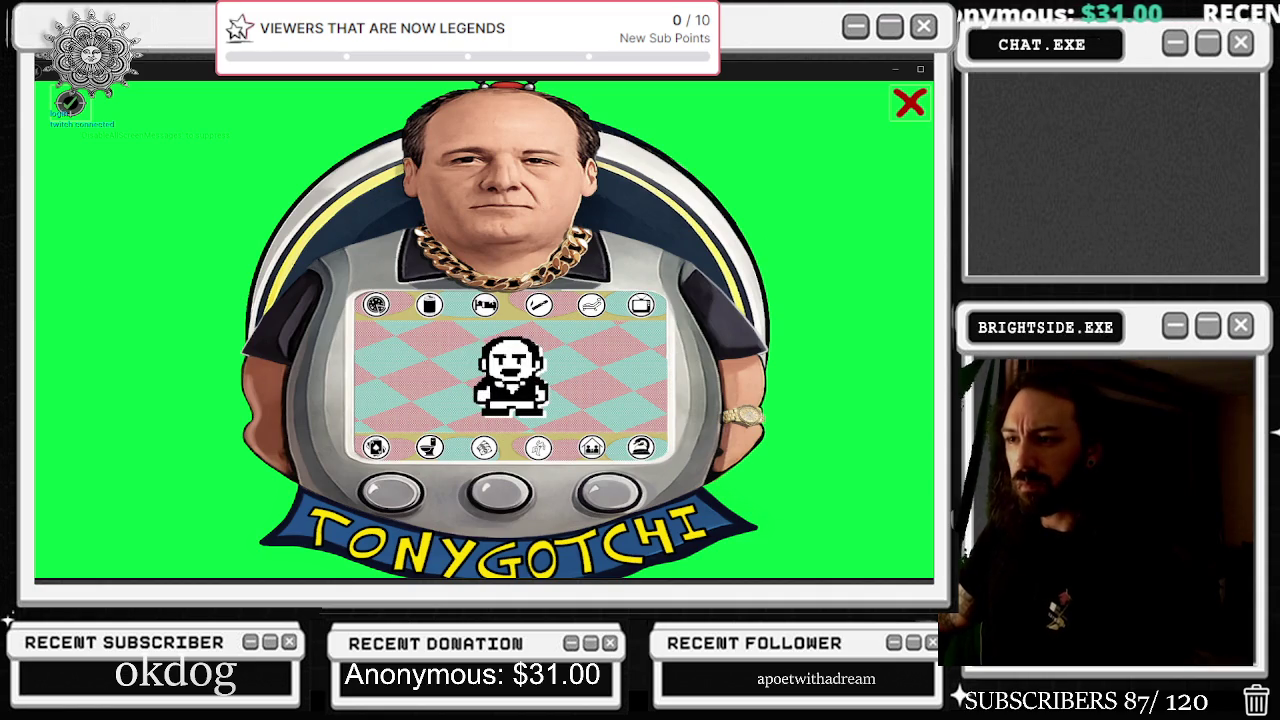
In the running game's settings, switch the Tony overlay and Chat Commands to OFF
left_click(910, 102)
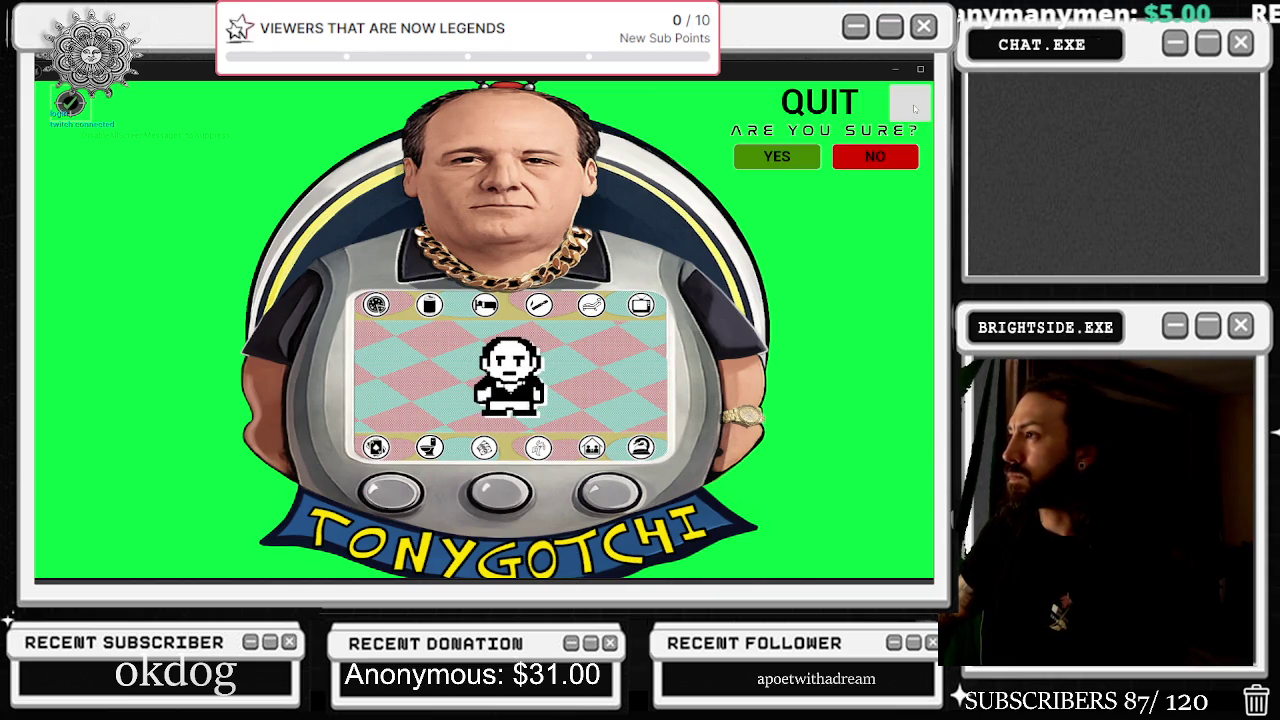
mouse_move(180, 130)
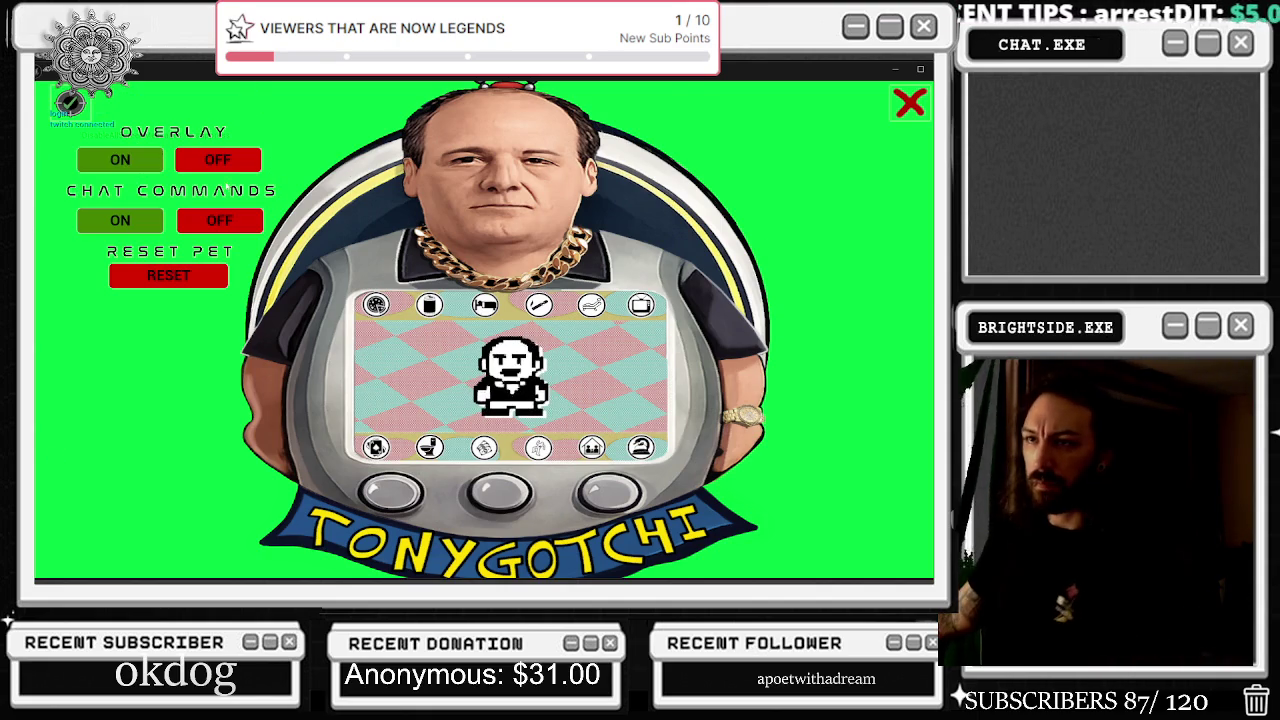
left_click(216, 160)
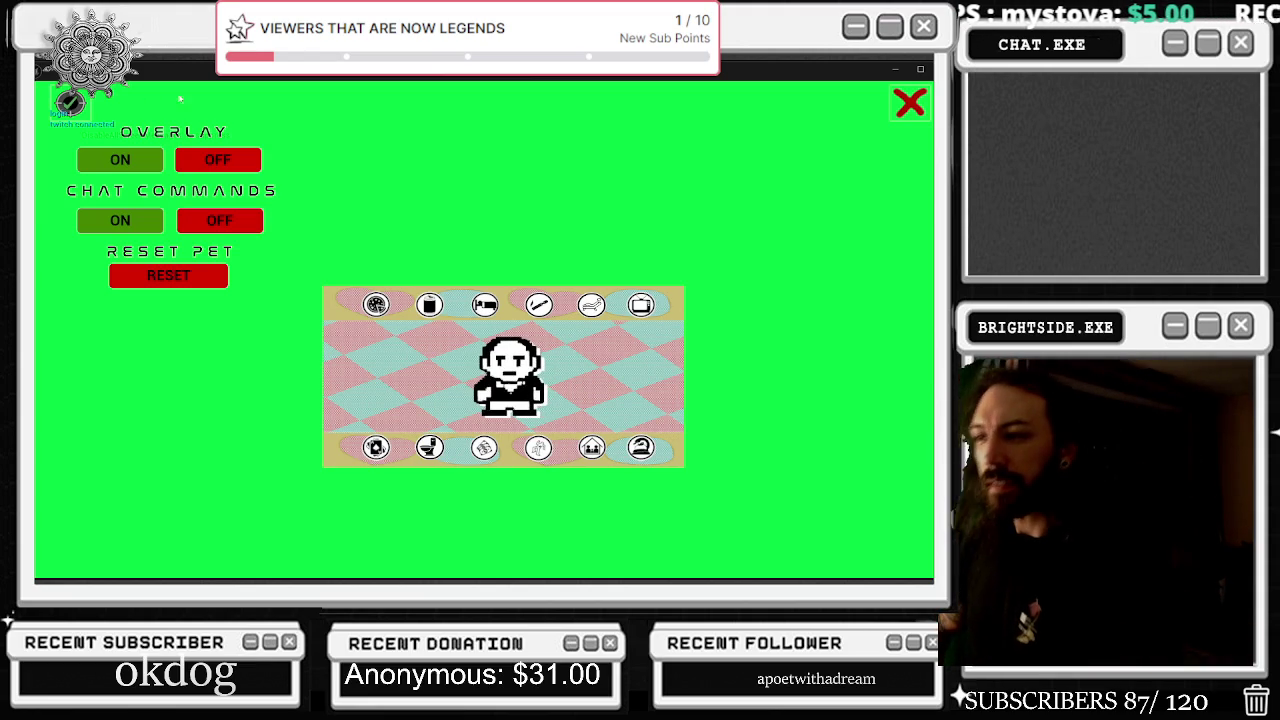
left_click(199, 229)
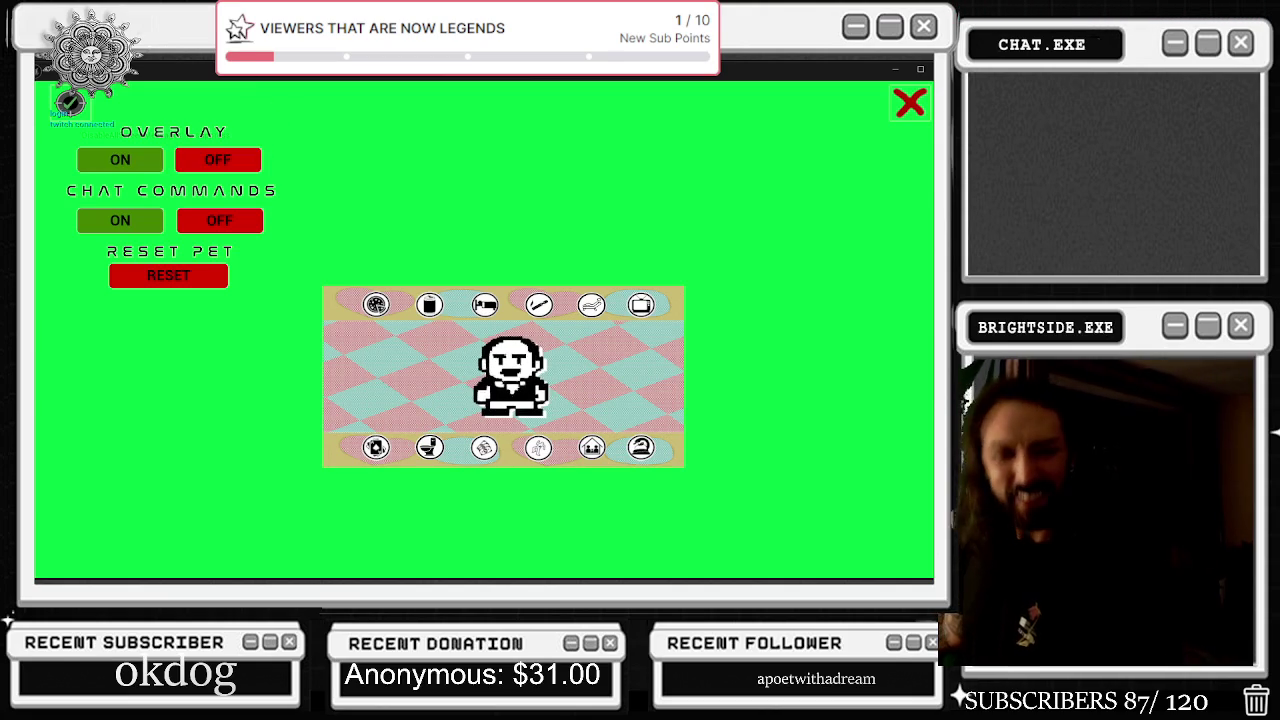
key("alt+Tab")
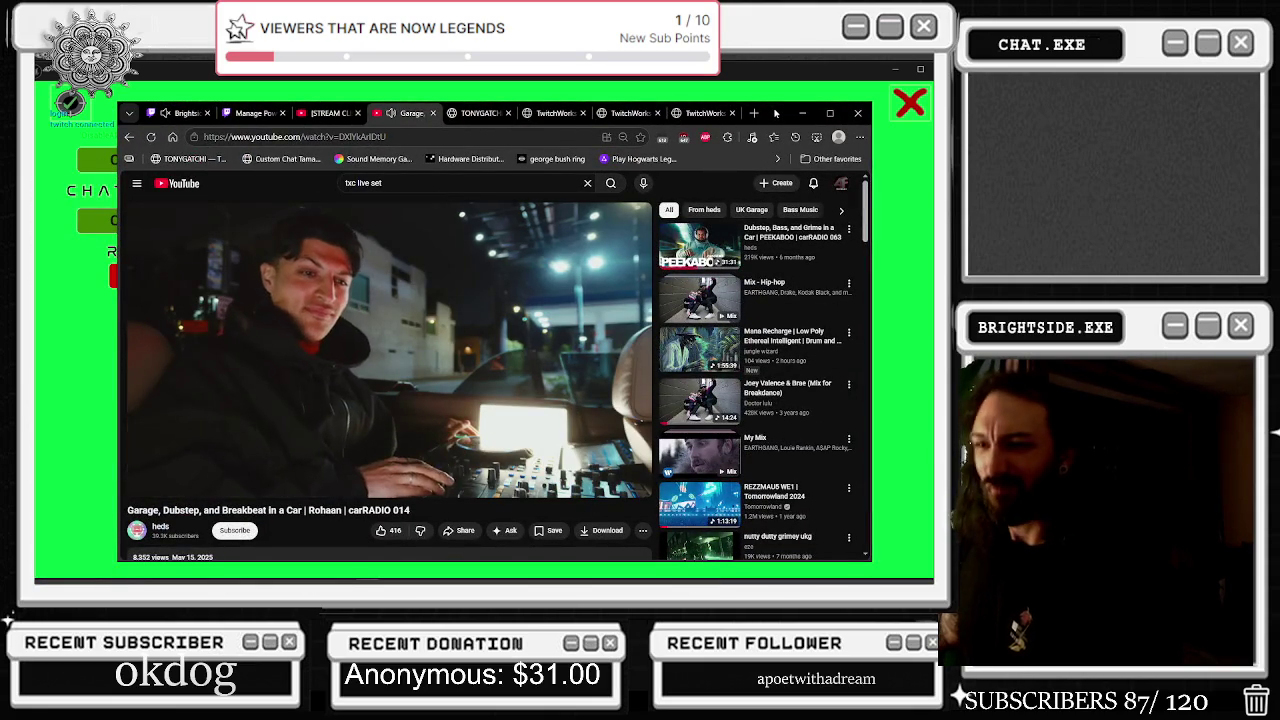
left_click_drag(776, 113, 784, 114)
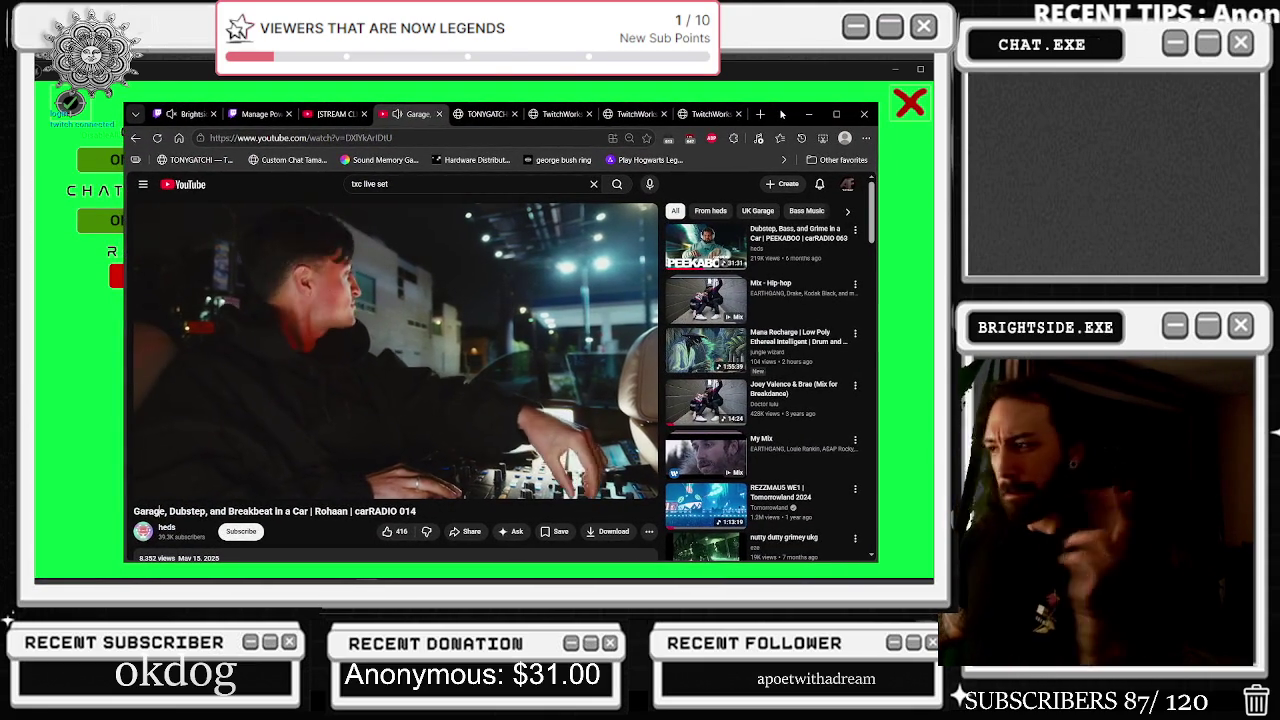
left_click(810, 114)
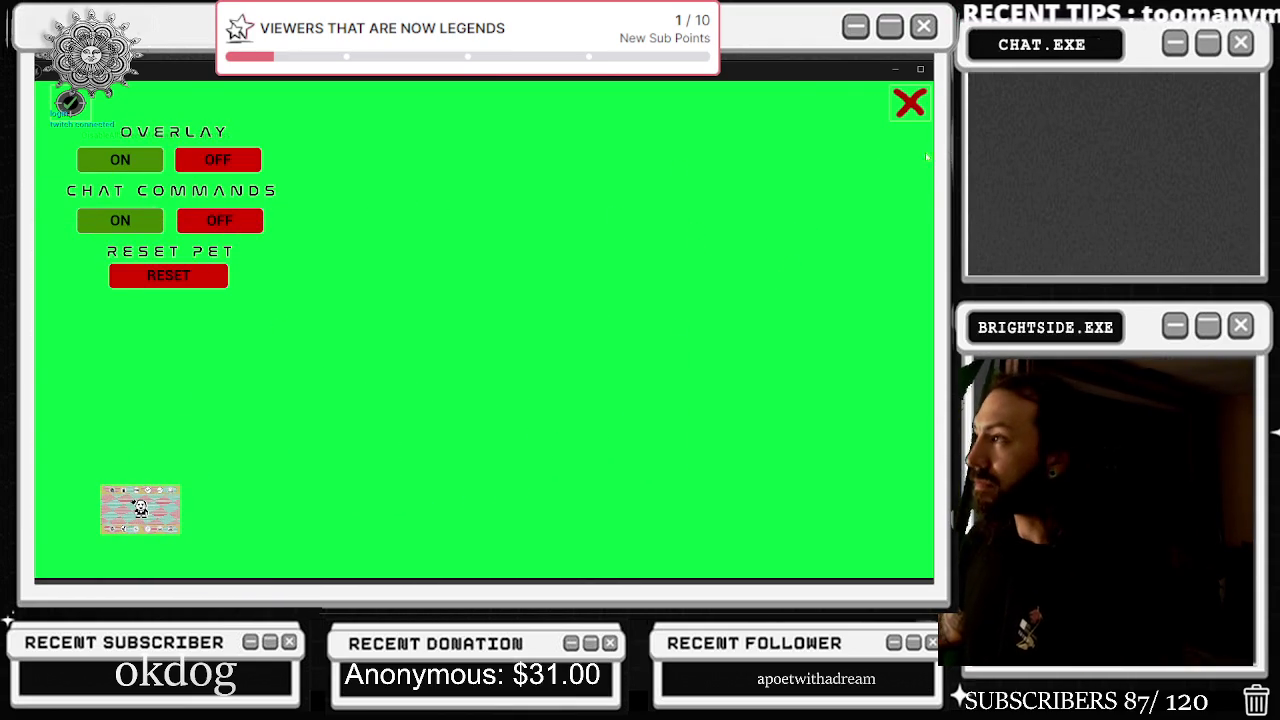
Answer NO to the quit prompt, stop Play-In-Editor with Esc, and open BP_Twitch_TonyGatchi's graph
left_click(910, 103)
left_click(778, 158)
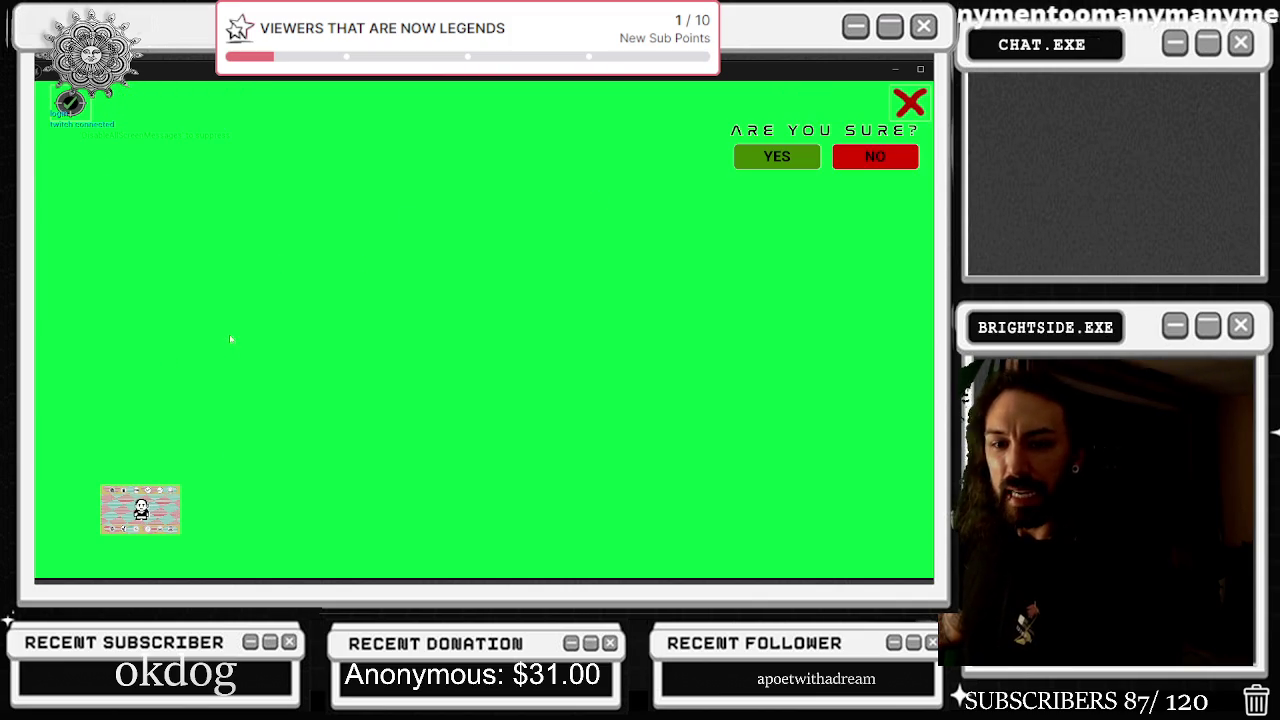
mouse_move(179, 212)
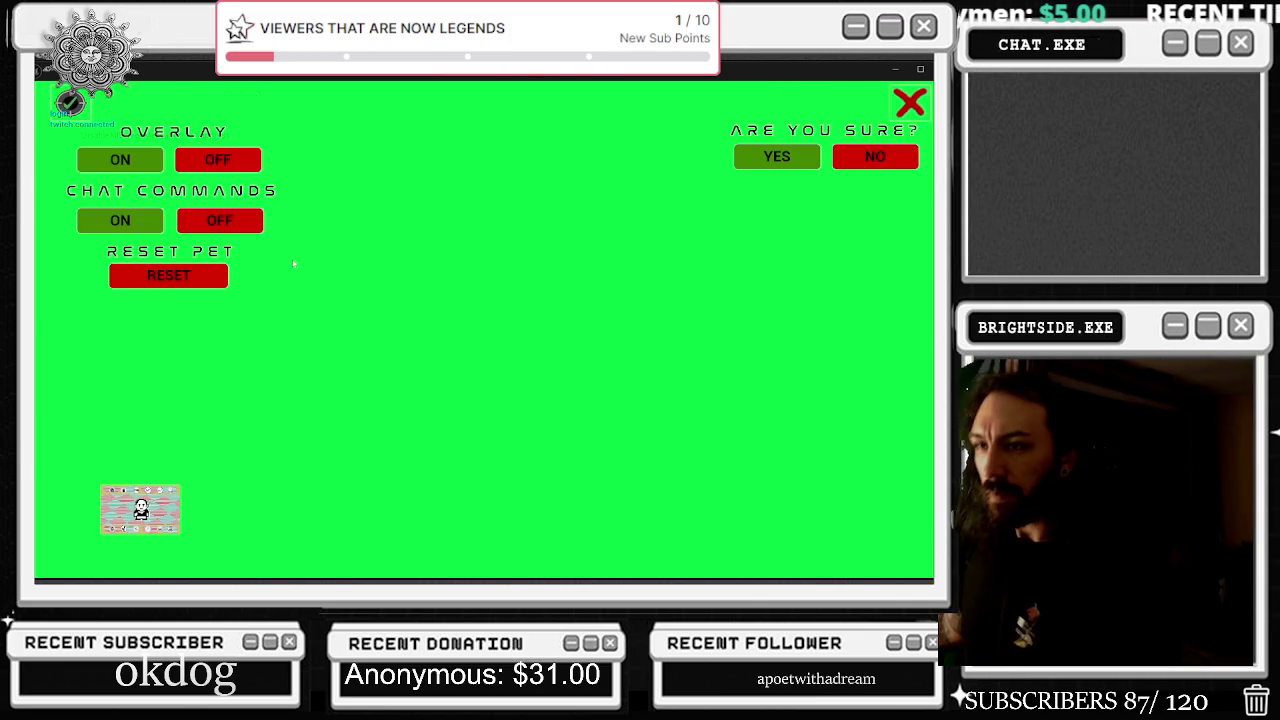
key("Escape")
left_click(296, 86)
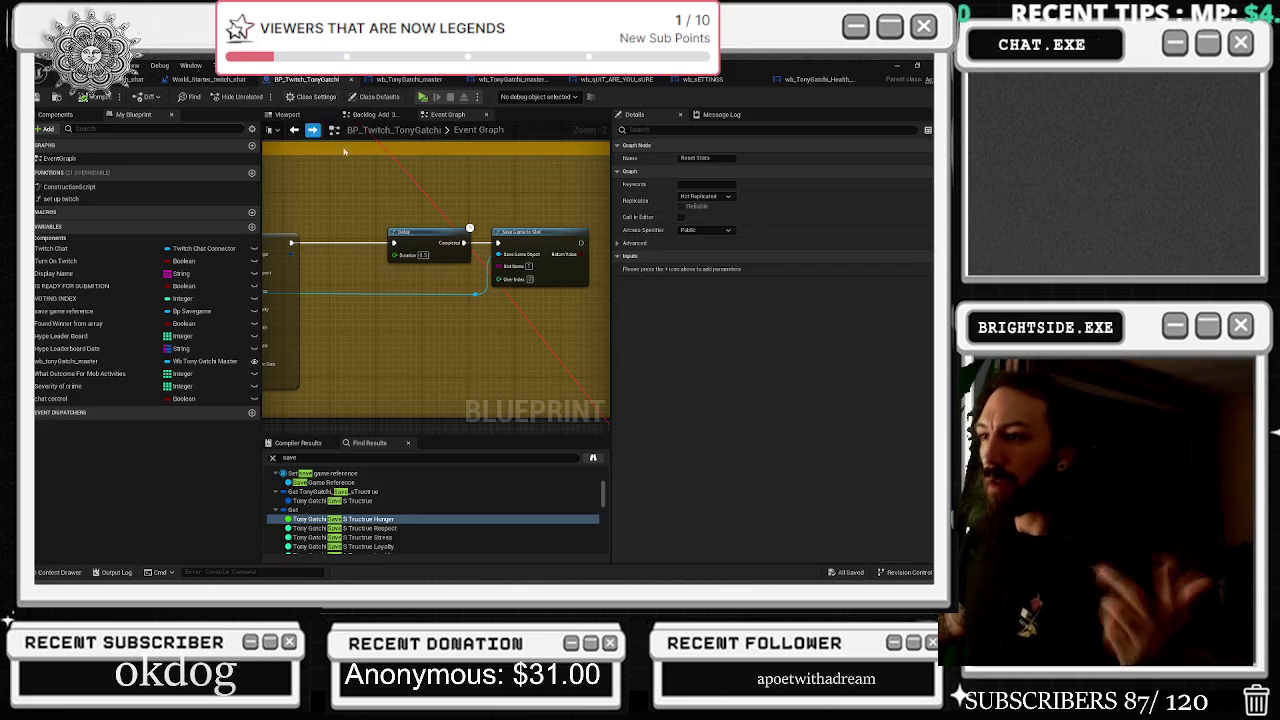
Zoom the BP_Twitch_TonyGatchi event graph in on the Reset Stats event
scroll(371, 330, "up", 1)
scroll(368, 240, "up", 3)
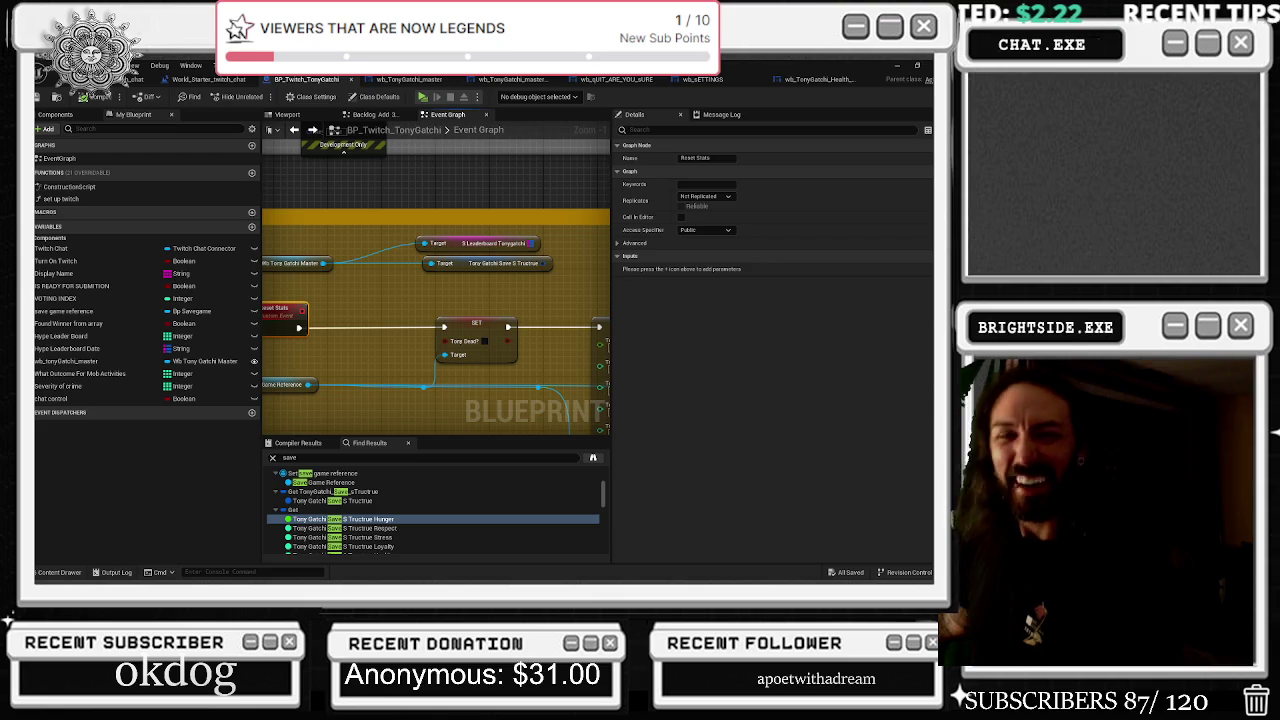
Add a Set Tony Gatchi Save S Tructrue node off the Wb Tony Gatchi Master reference
left_click_drag(323, 263, 345, 337)
type("set")
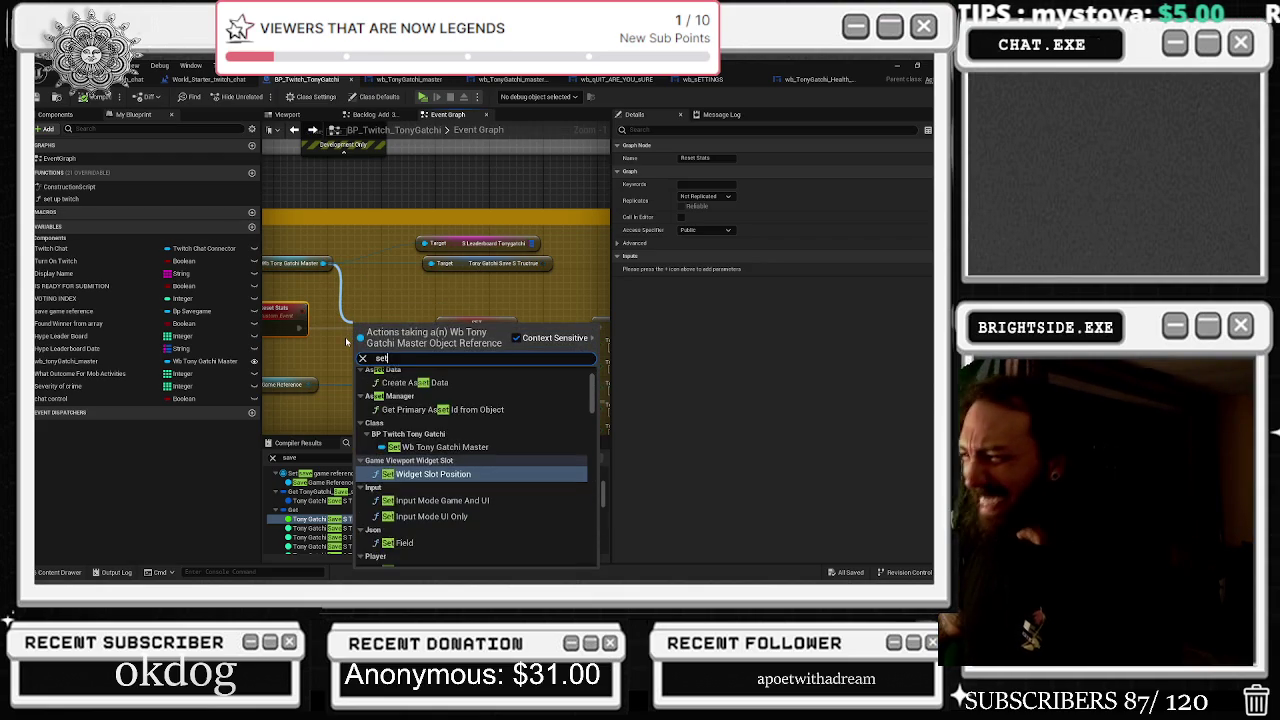
type(" t")
scroll(538, 438, "down", 10)
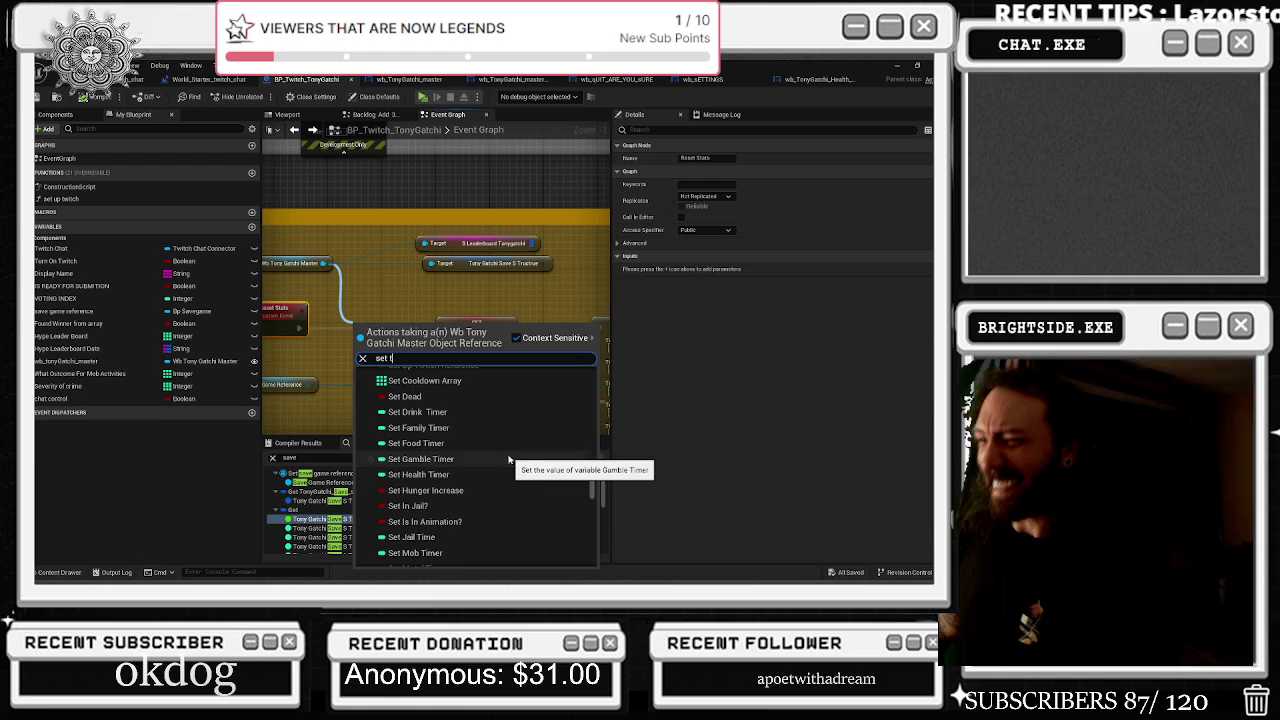
scroll(507, 456, "up", 3)
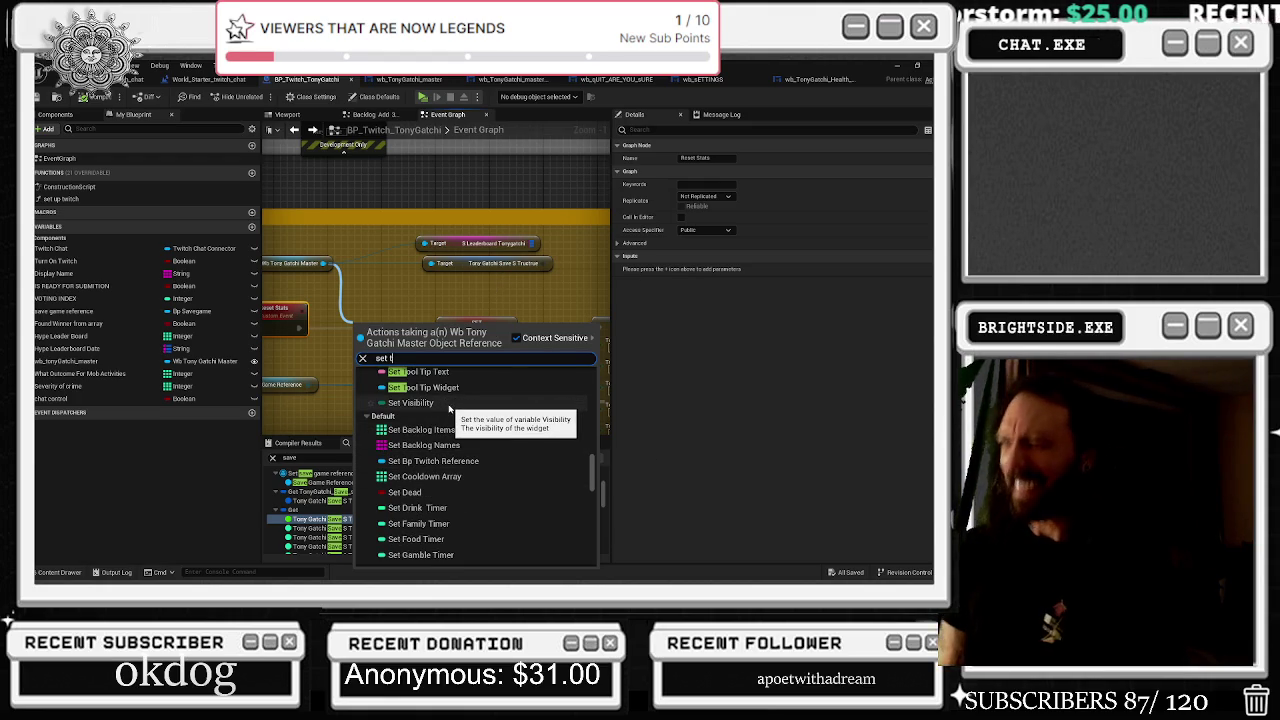
type("ony gatch")
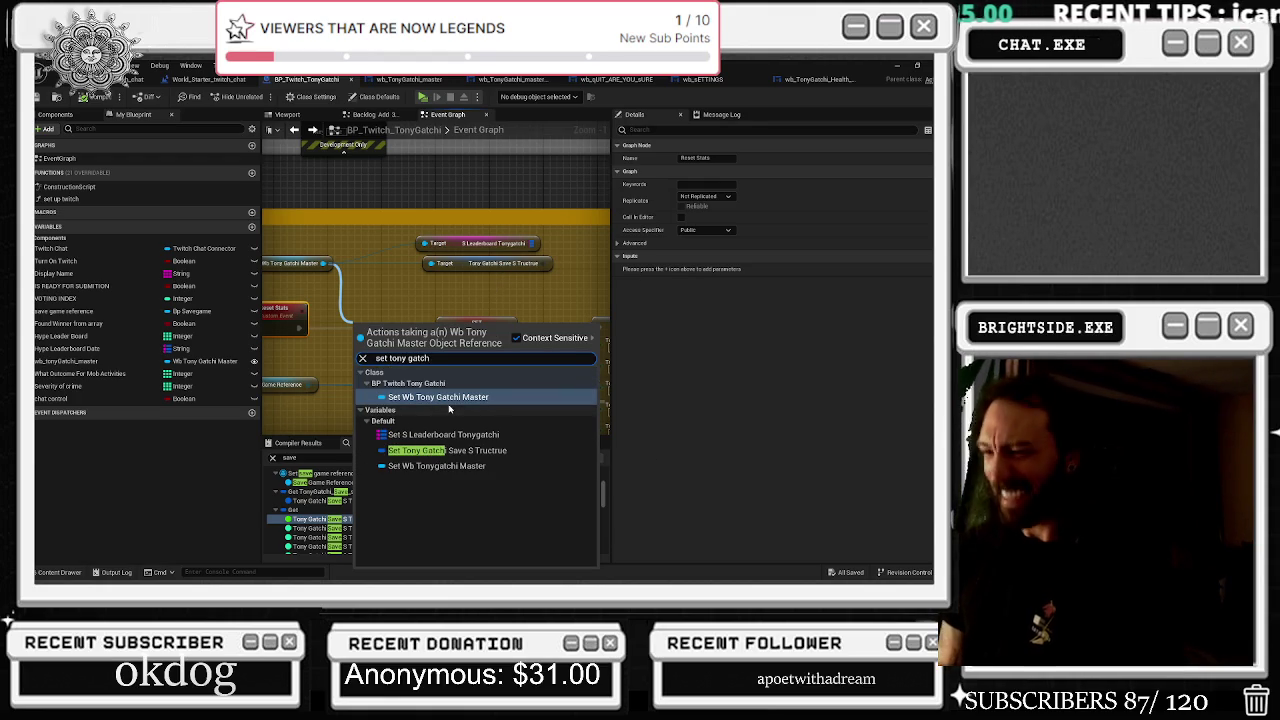
key("Down")
key("Down")
key("Return")
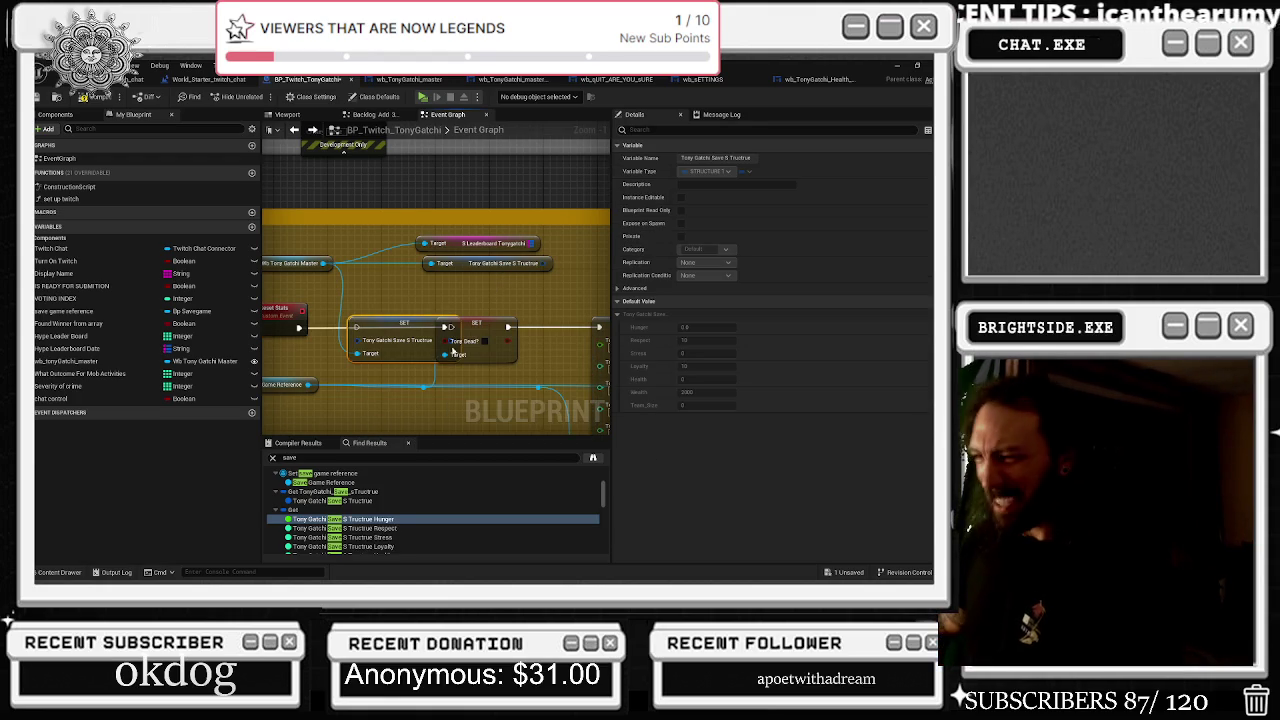
Position the new SET node after the struct-member setter and wire its execution output onward
left_click_drag(454, 351, 279, 302)
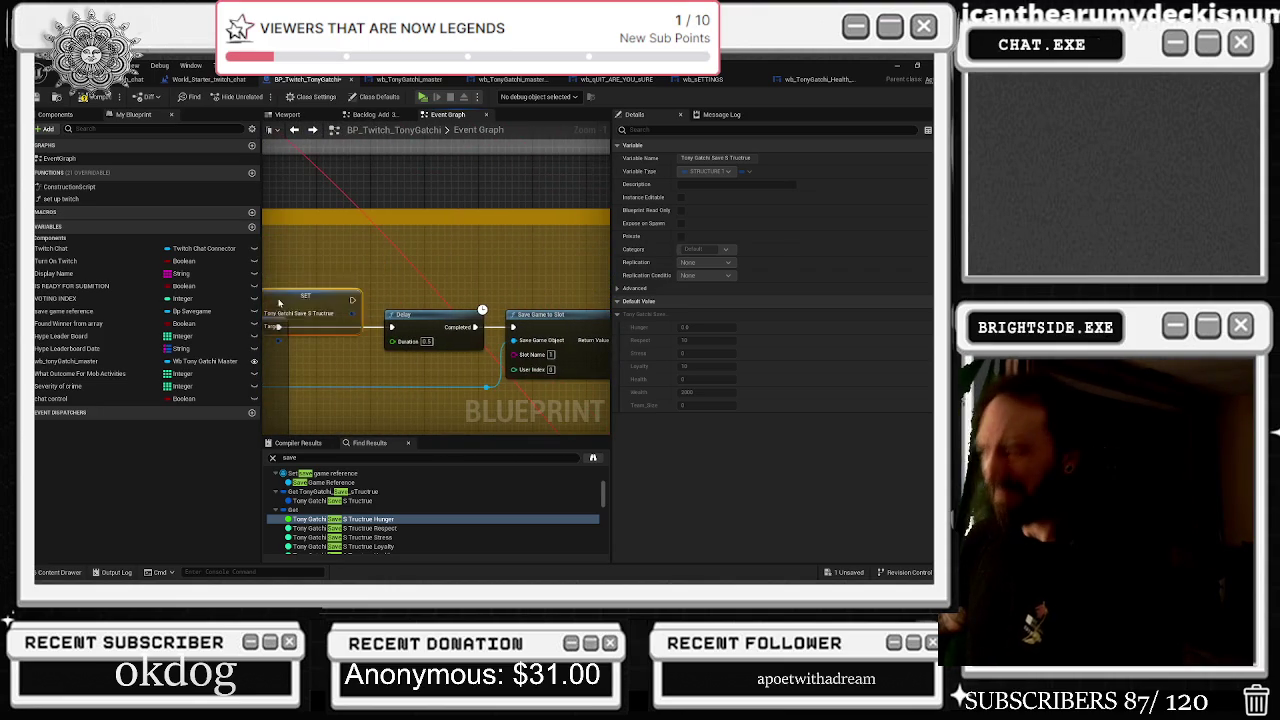
left_click_drag(400, 300, 305, 304)
left_click(494, 330)
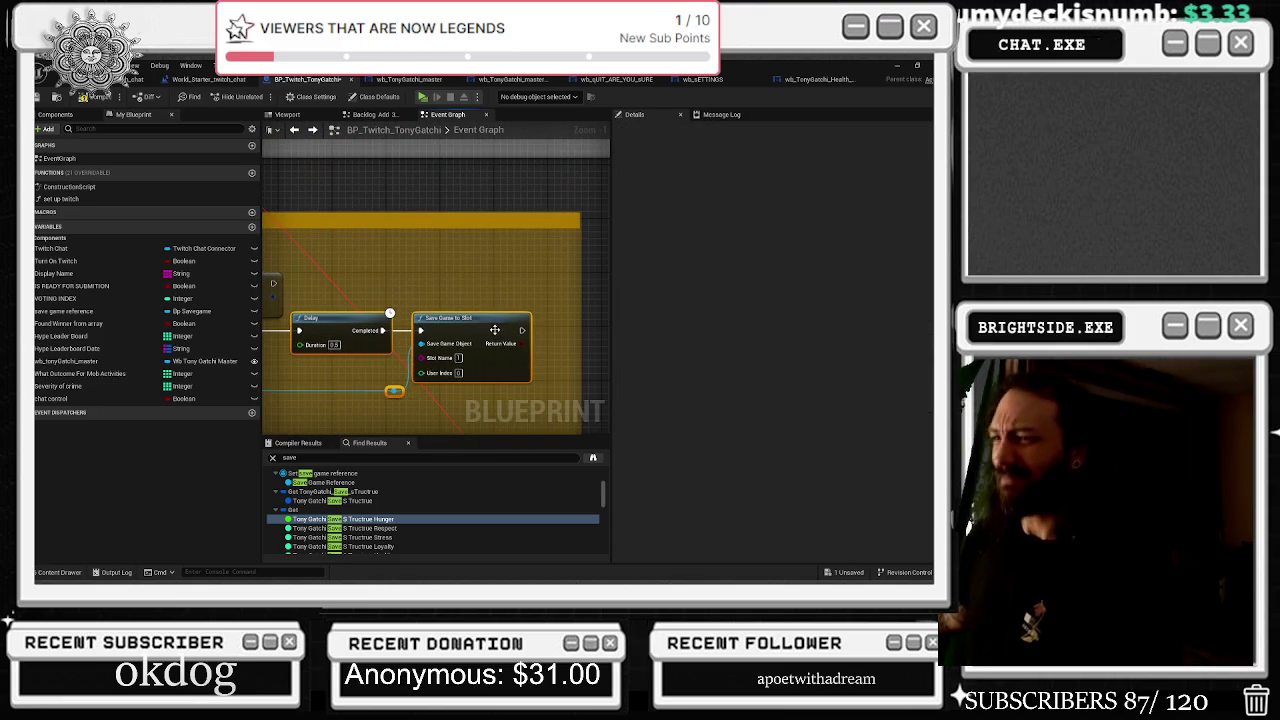
left_click_drag(586, 322, 424, 292)
mouse_move(328, 255)
left_mouse_down()
mouse_move(407, 293)
mouse_move(368, 303)
left_mouse_up()
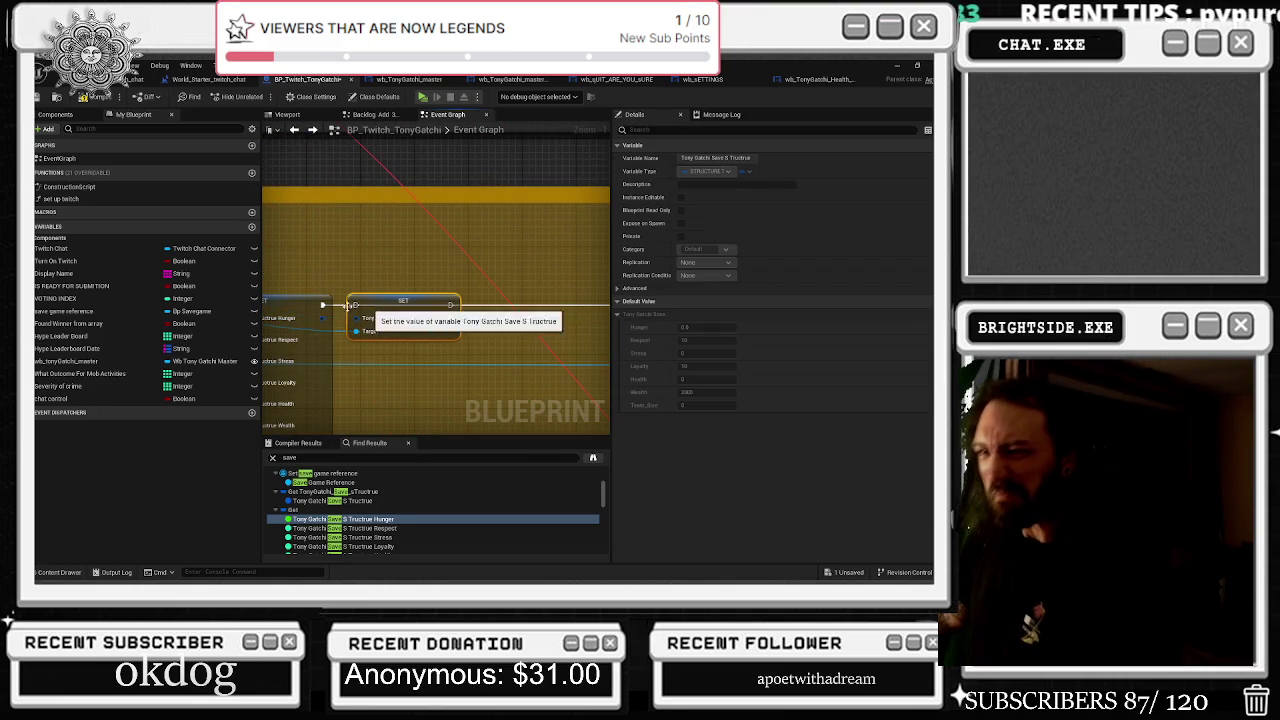
mouse_move(457, 304)
left_mouse_down()
mouse_move(350, 310)
mouse_move(362, 306)
left_mouse_up()
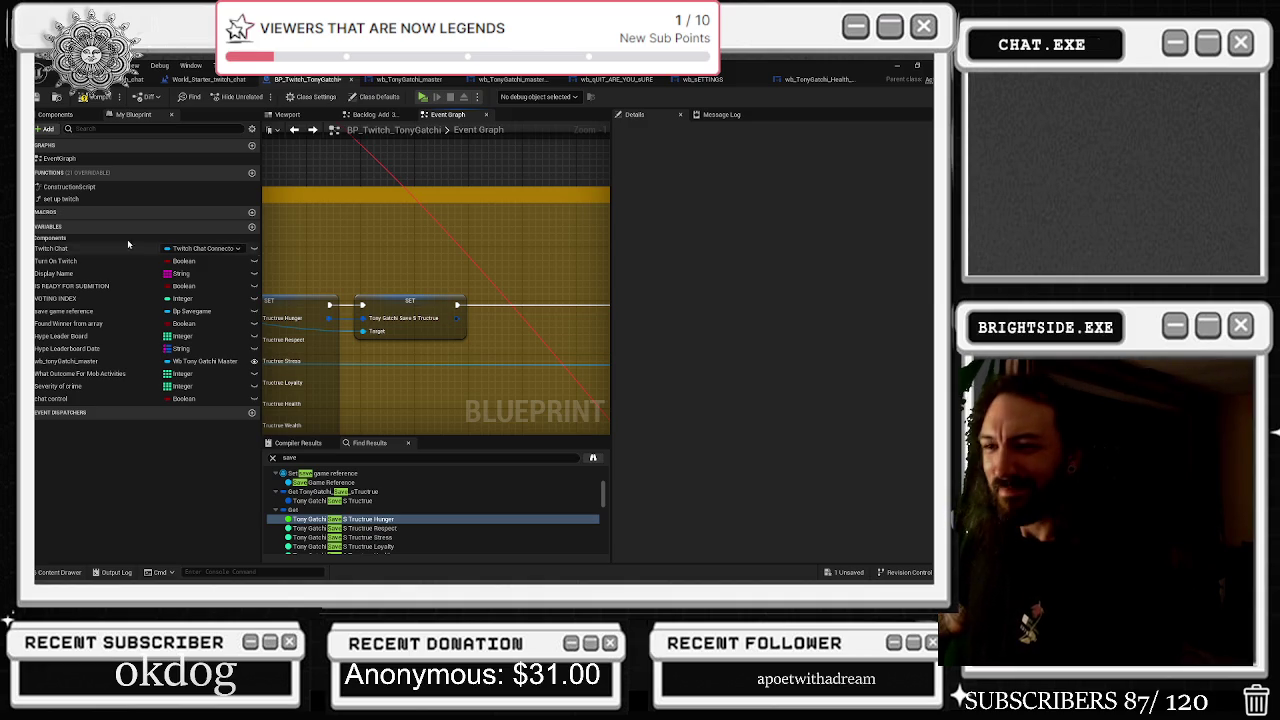
Compile and save BP_Twitch_TonyGatchi, then switch to the YouTube browser window
scroll(549, 282, "down", 4)
left_click(392, 348)
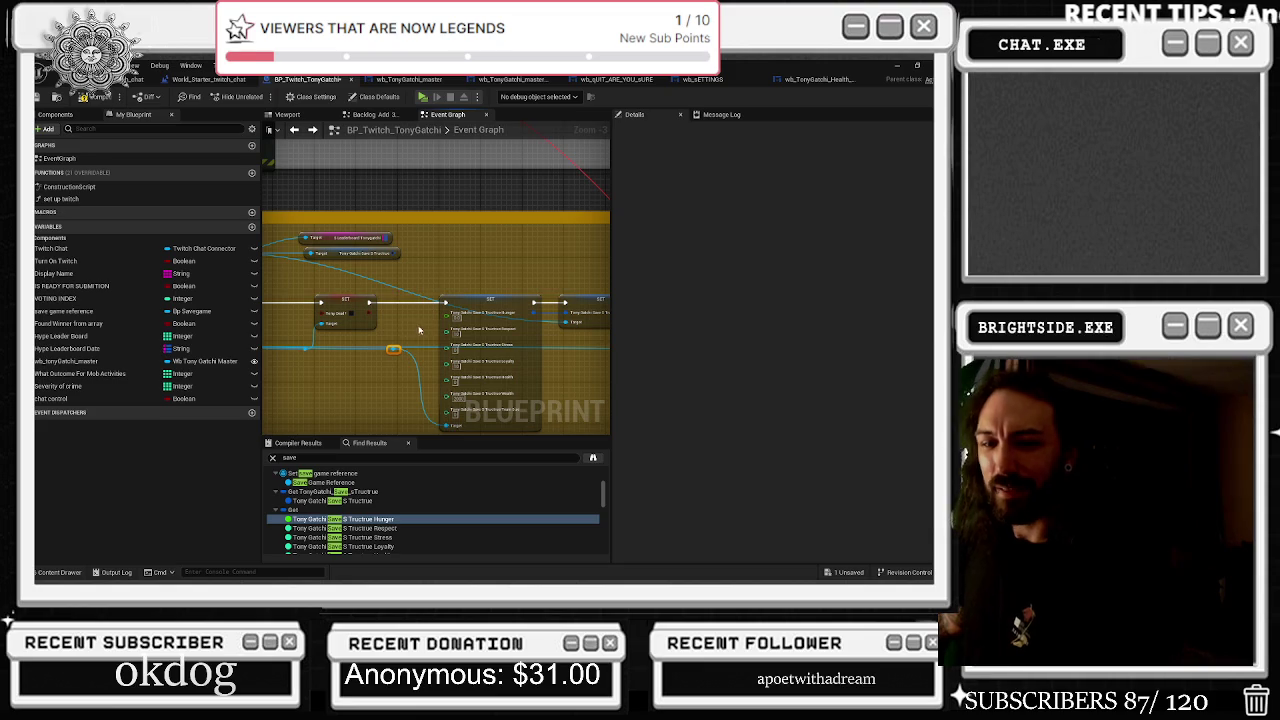
left_click_drag(406, 332, 493, 336)
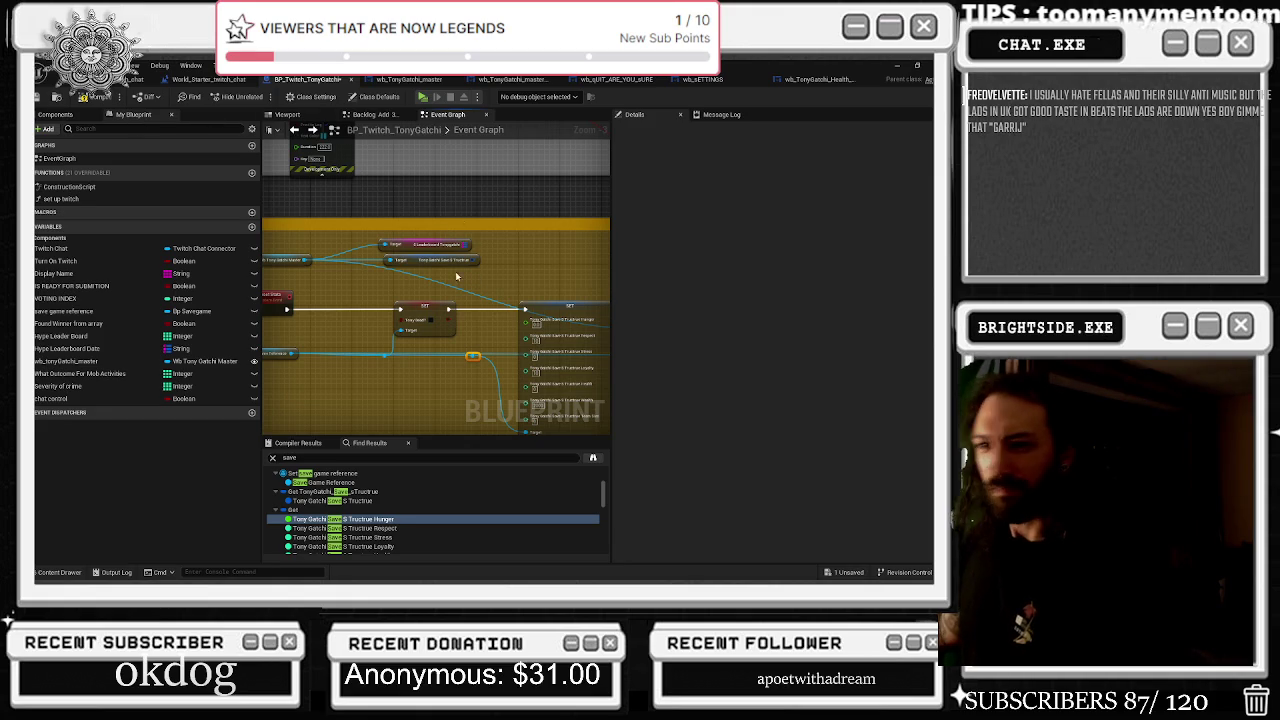
left_click_drag(445, 311, 150, 291)
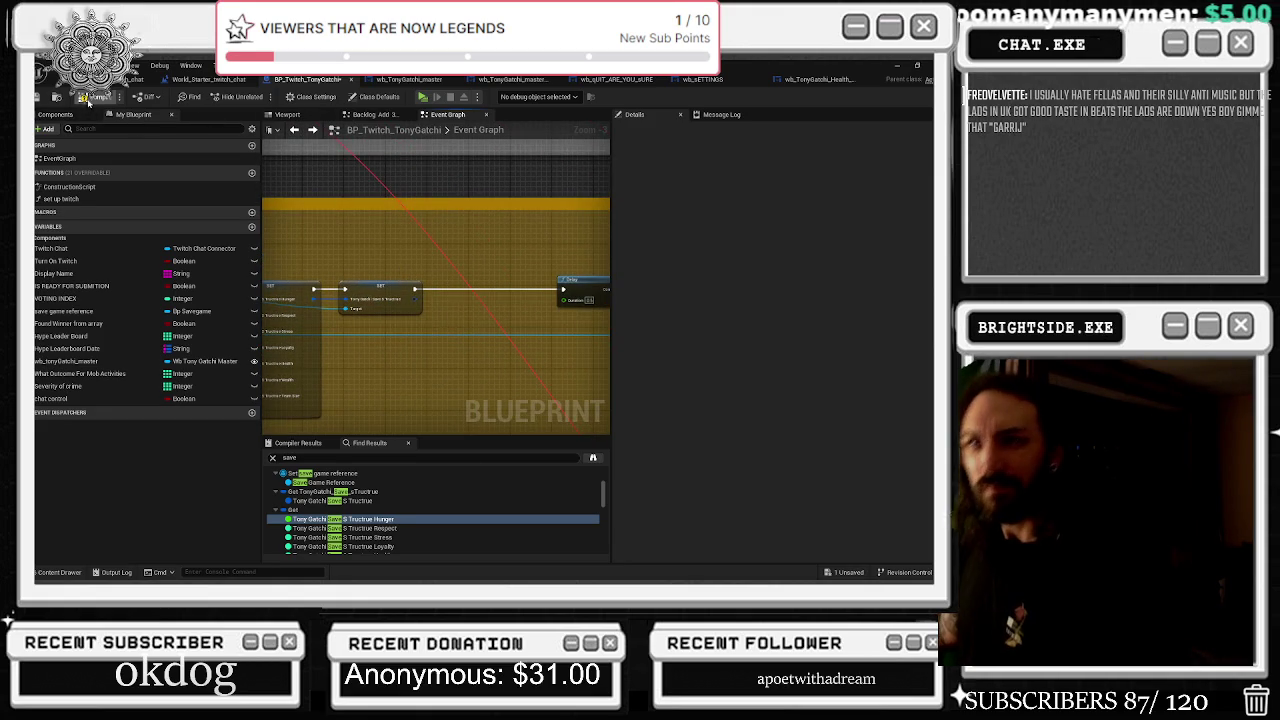
left_click(84, 97)
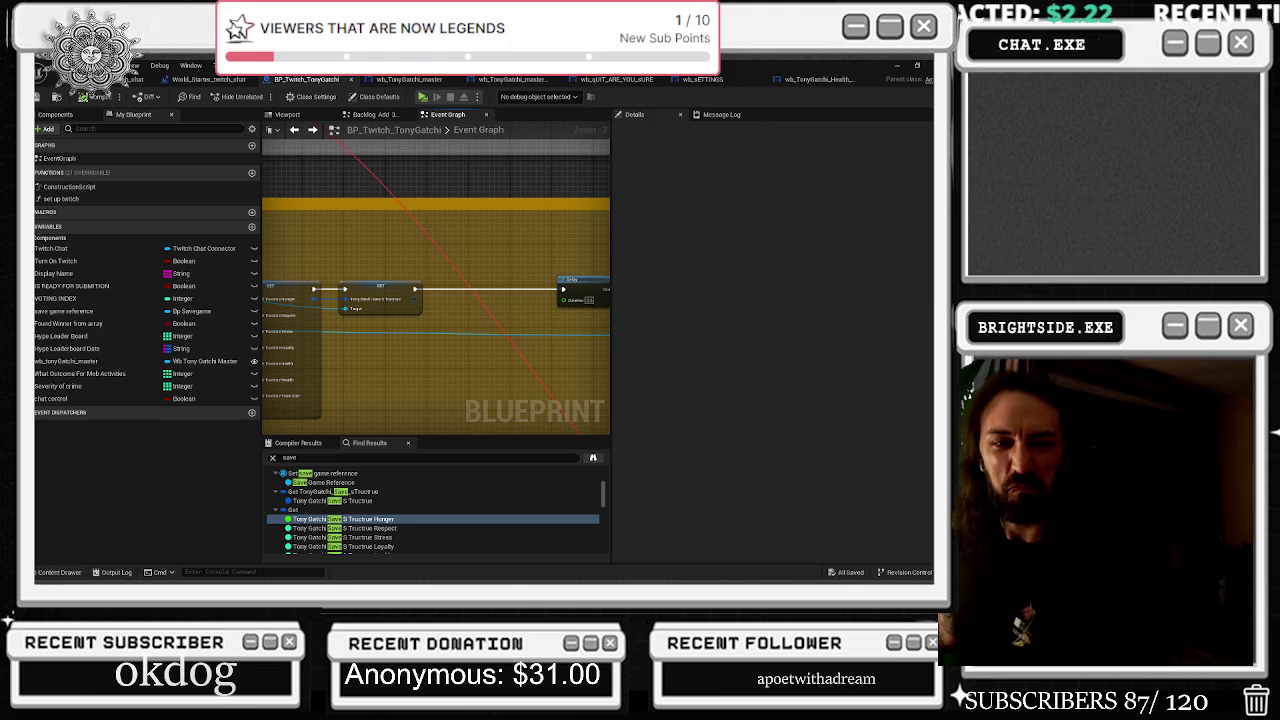
key("alt+Tab")
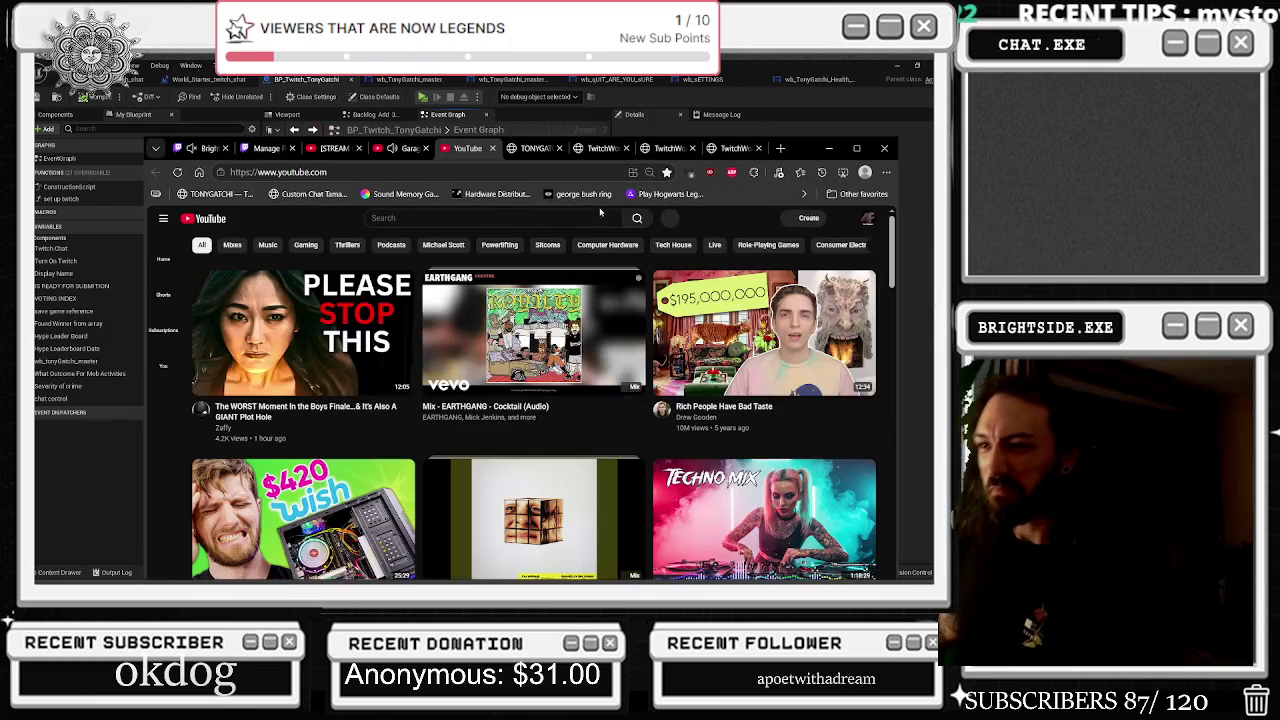
Search YouTube for 'cant gunfingas to house', then return to the carRADIO 014 tab
left_click(393, 218)
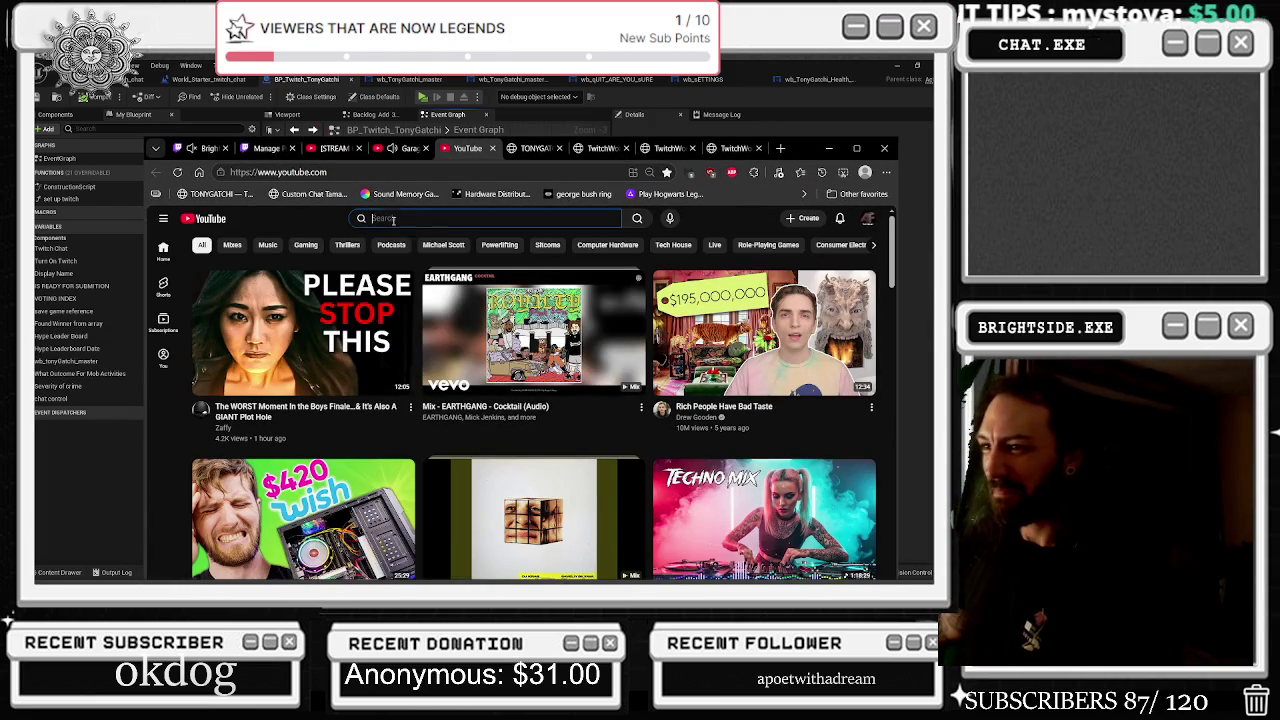
type("cant gunf")
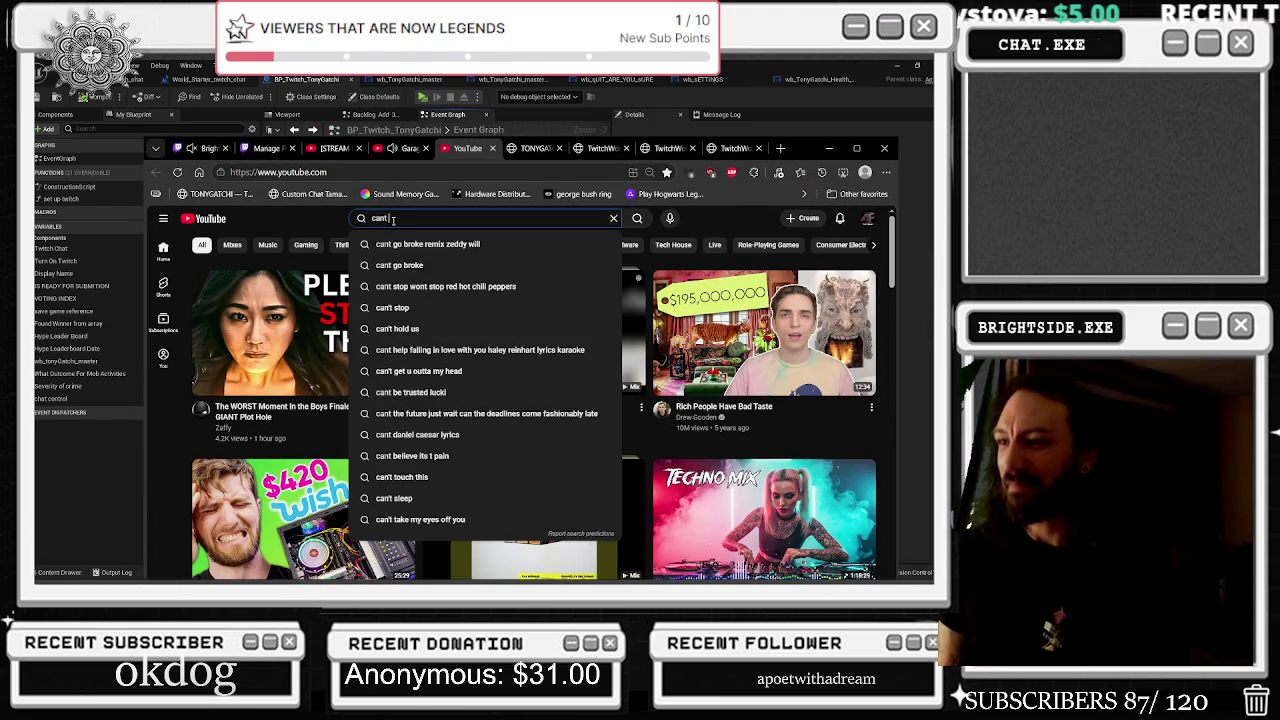
type("inga")
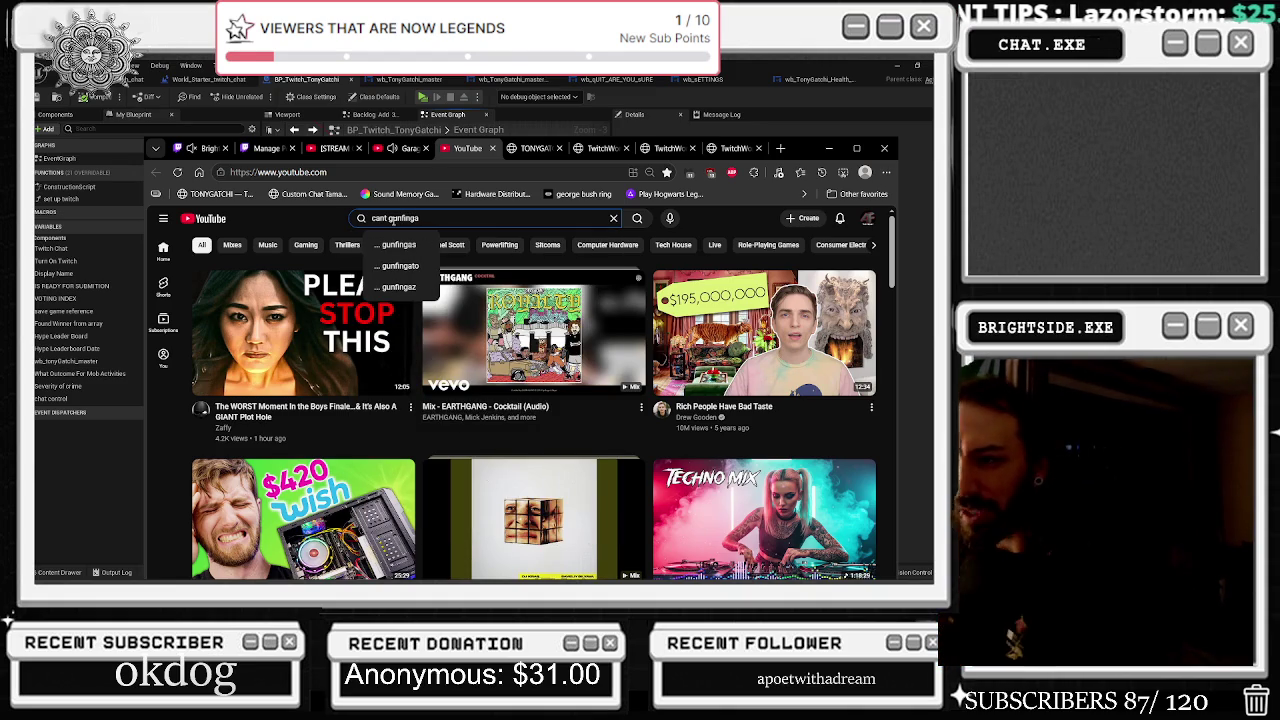
left_click(524, 134)
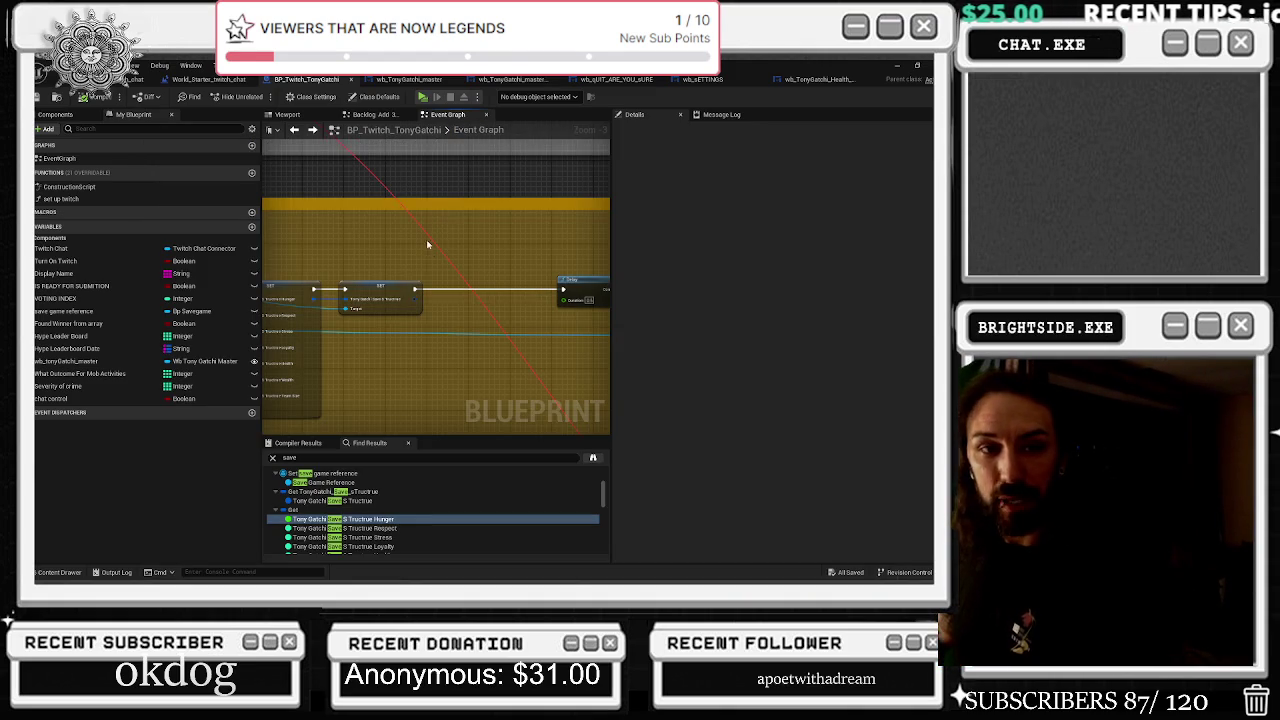
key("alt+Tab")
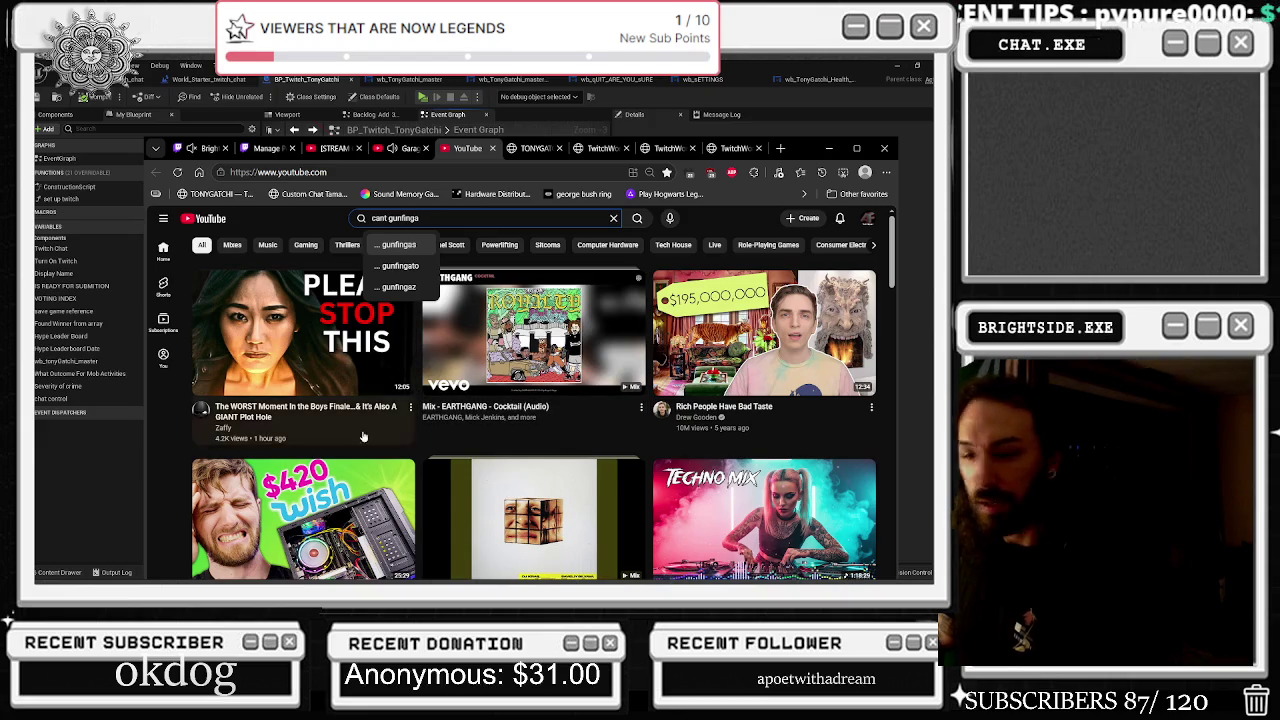
scroll(630, 409, "down", 2)
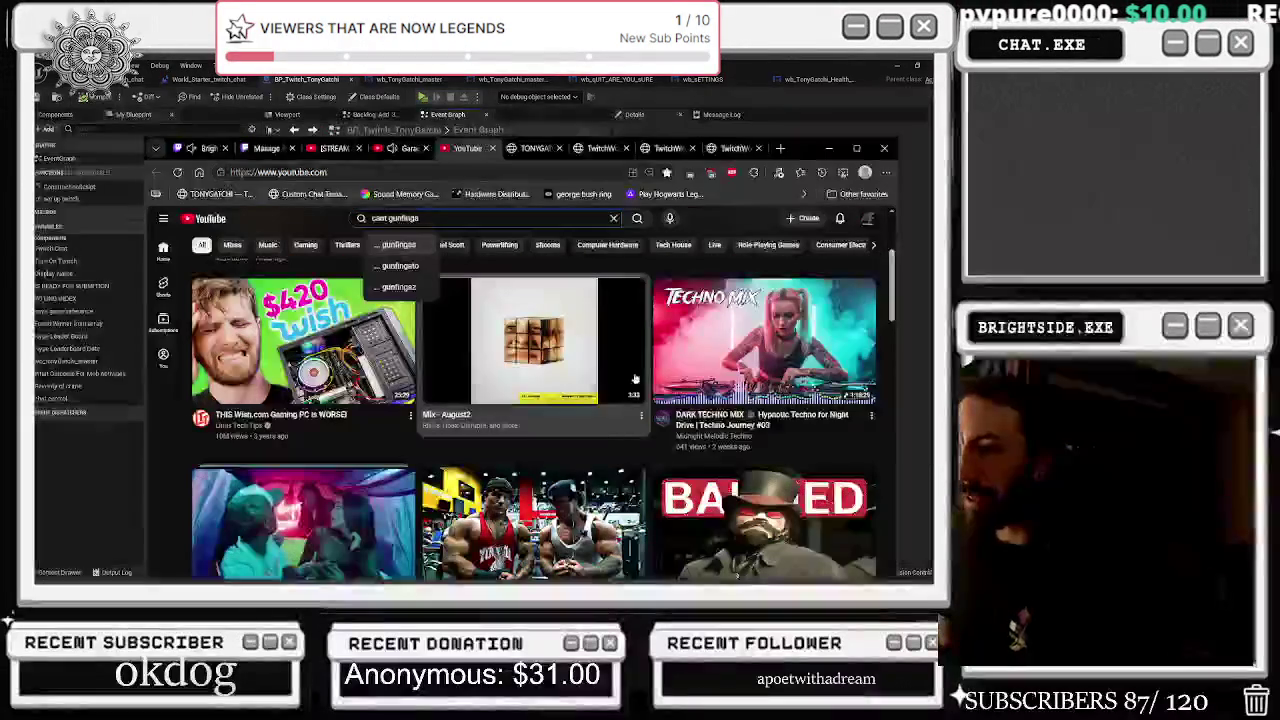
scroll(570, 388, "up", 3)
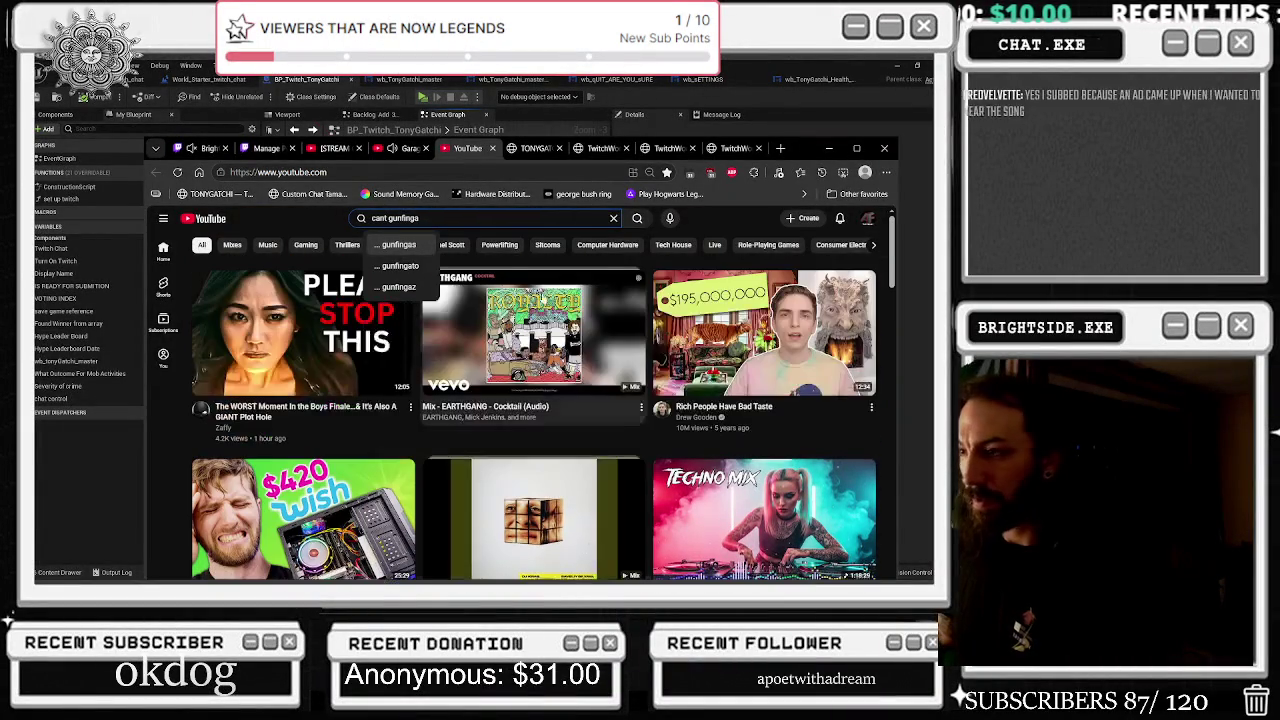
type("s to house")
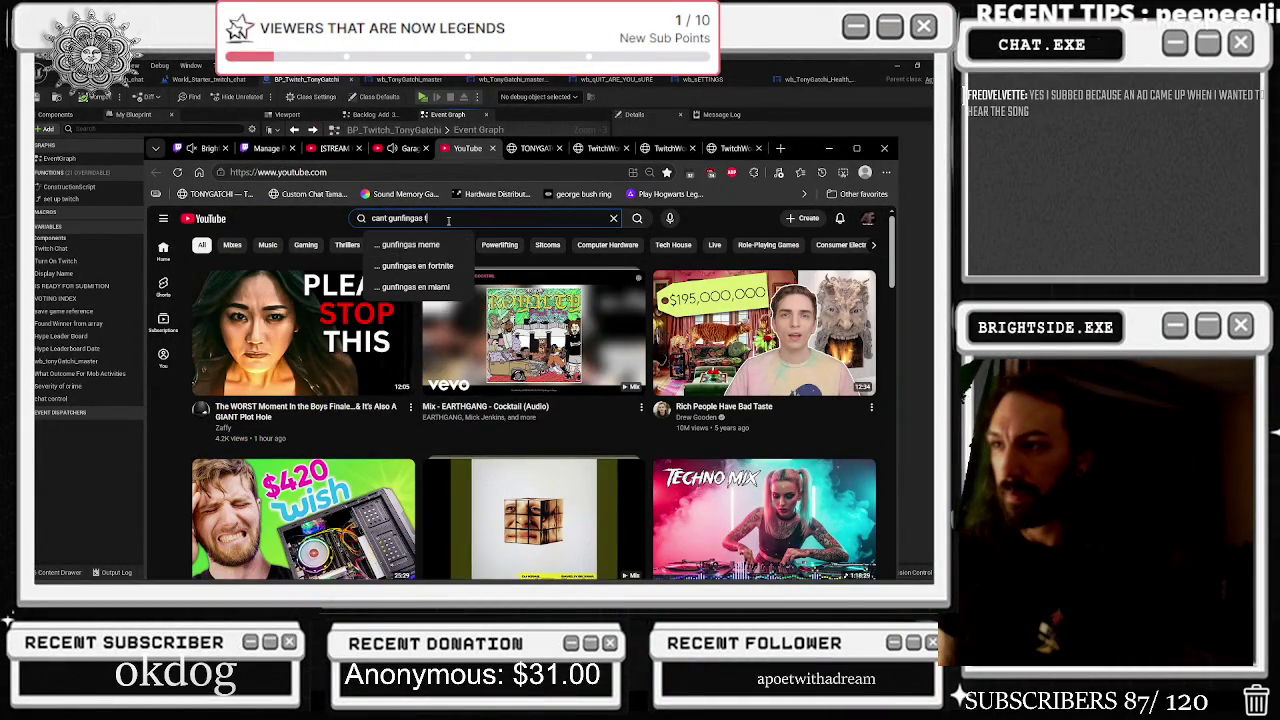
key("Return")
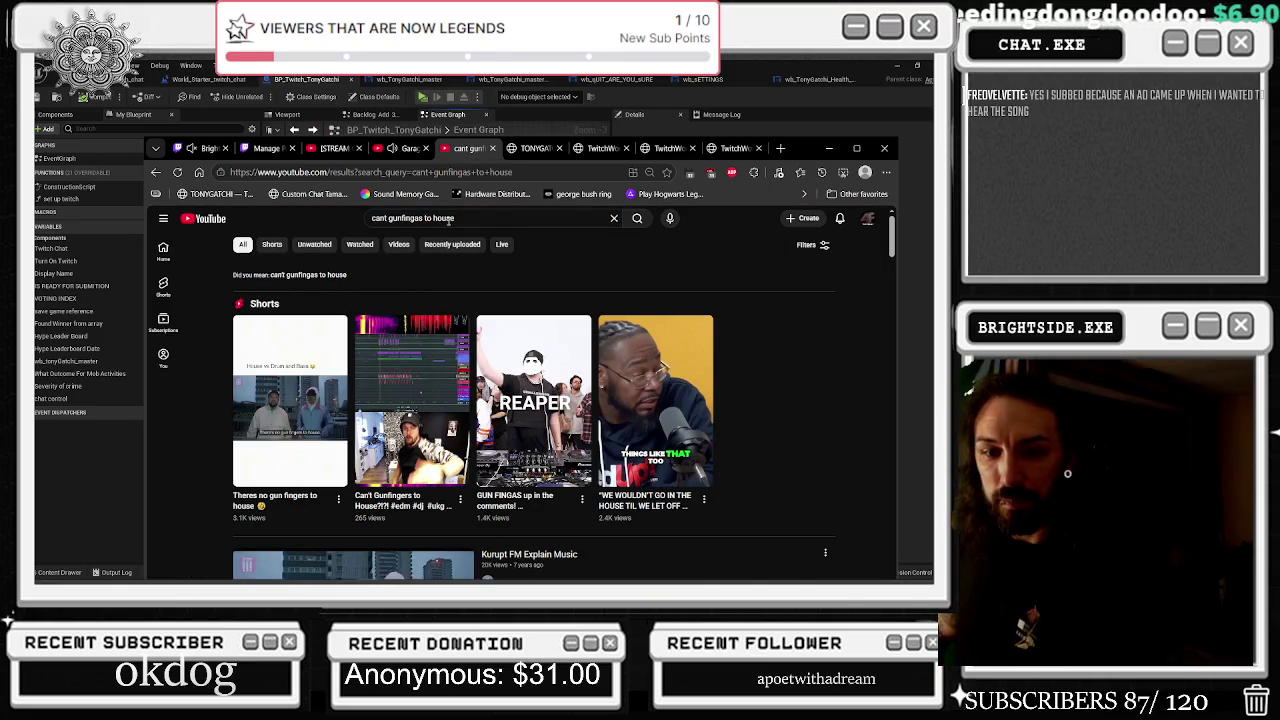
scroll(432, 272, "down", 2)
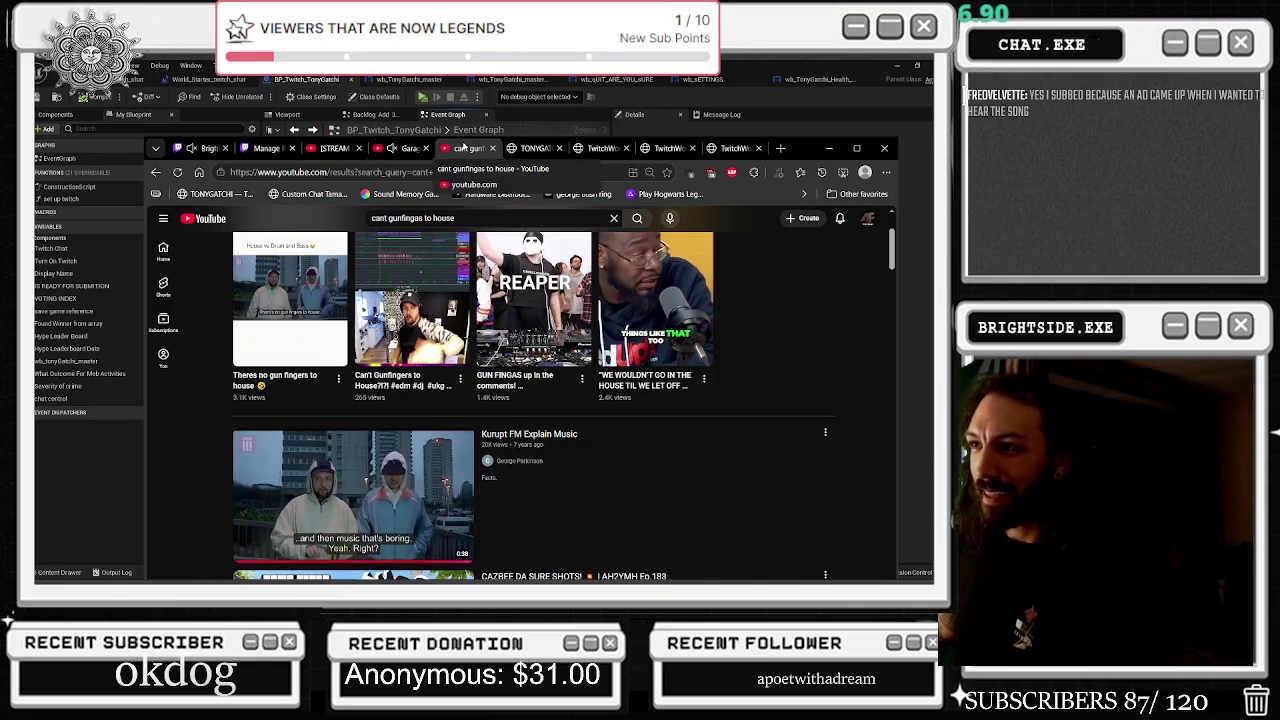
left_click(393, 148)
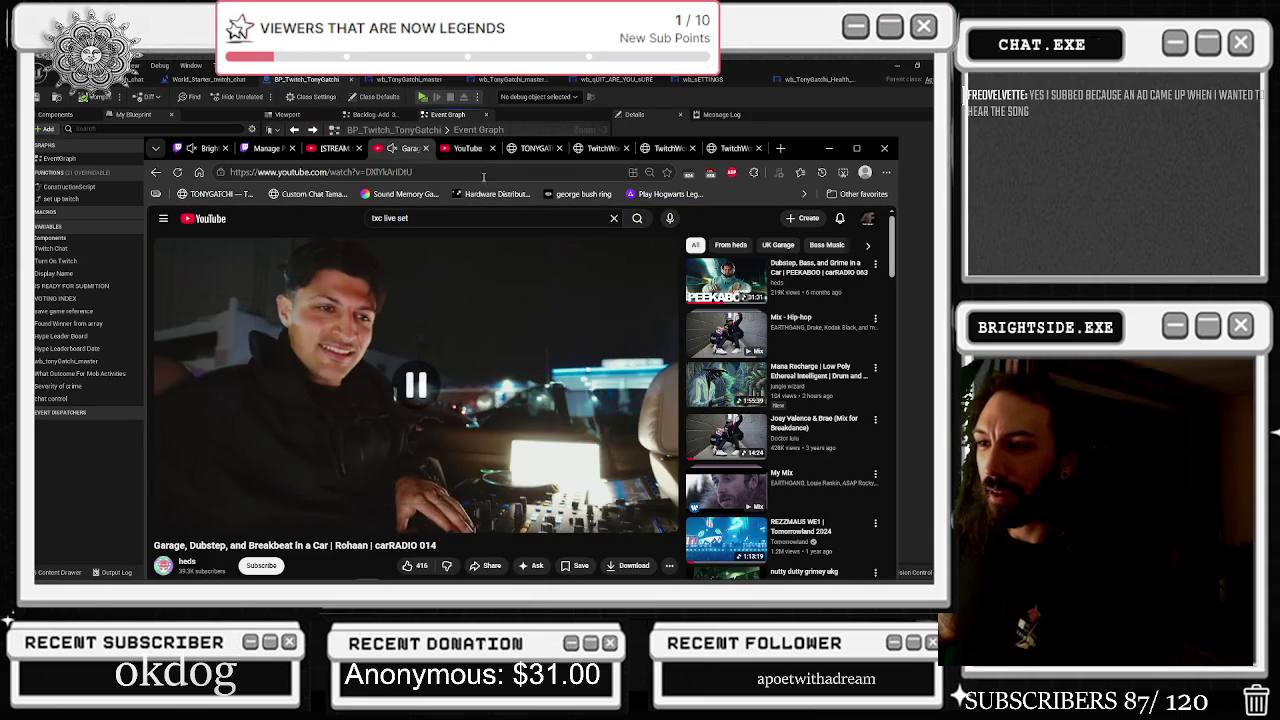
Watch the Kurupt FM Explain Music clip full screen, then close its tab
left_click(468, 150)
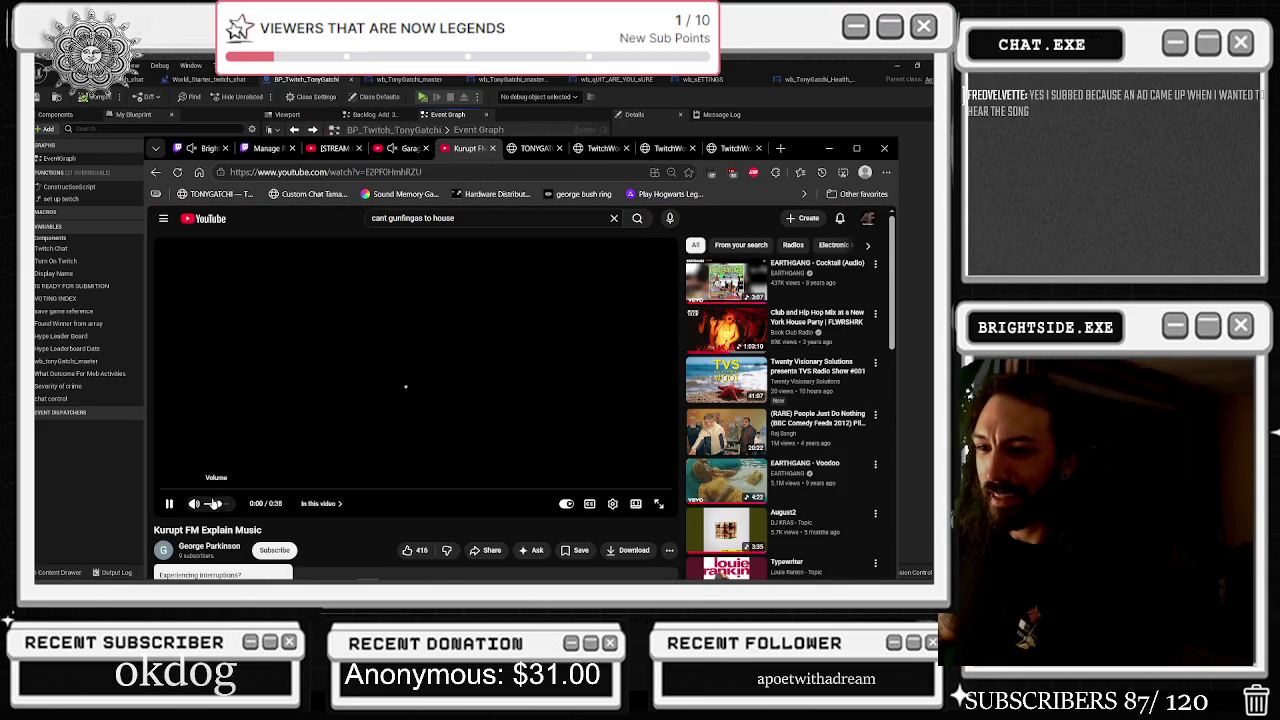
key("f")
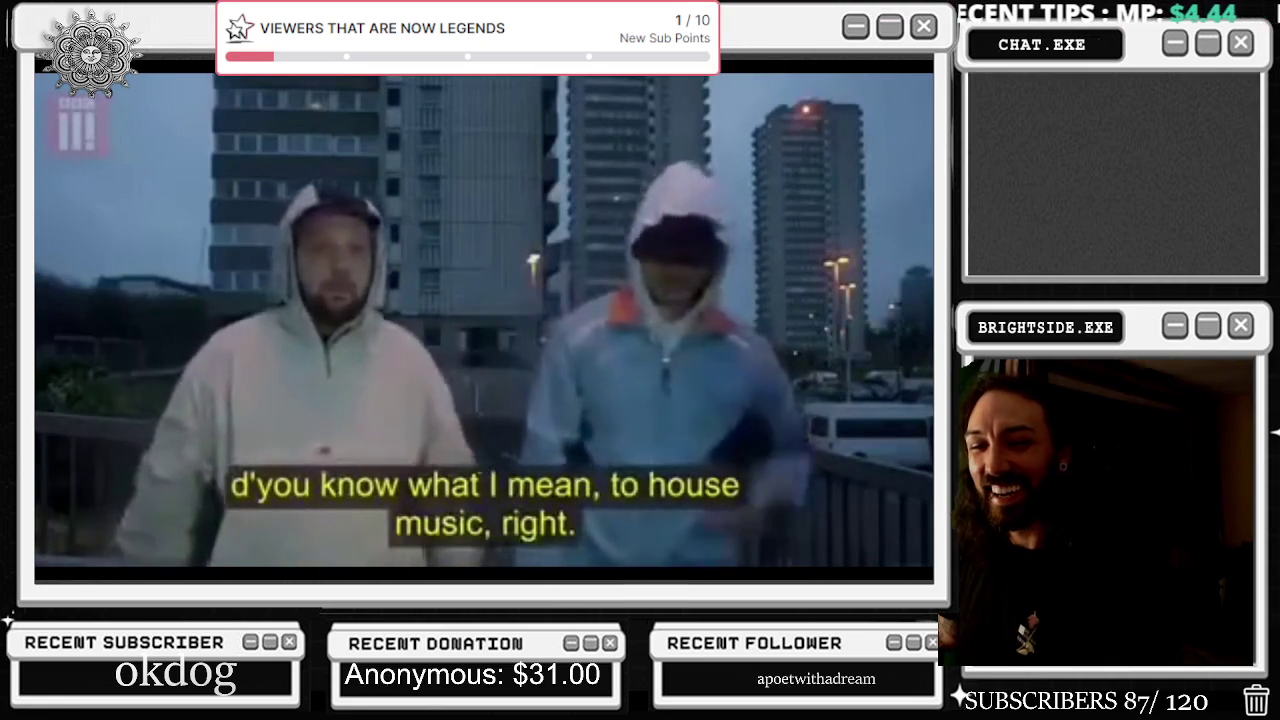
mouse_move(825, 427)
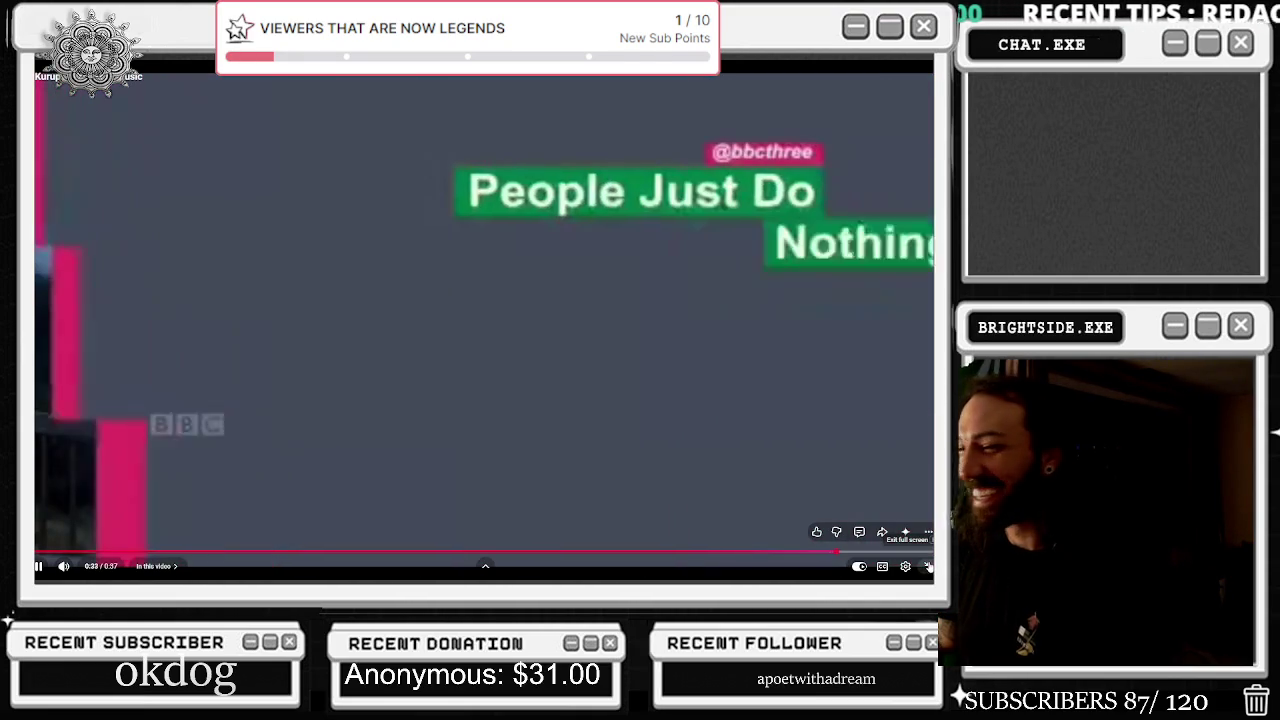
left_click(928, 566)
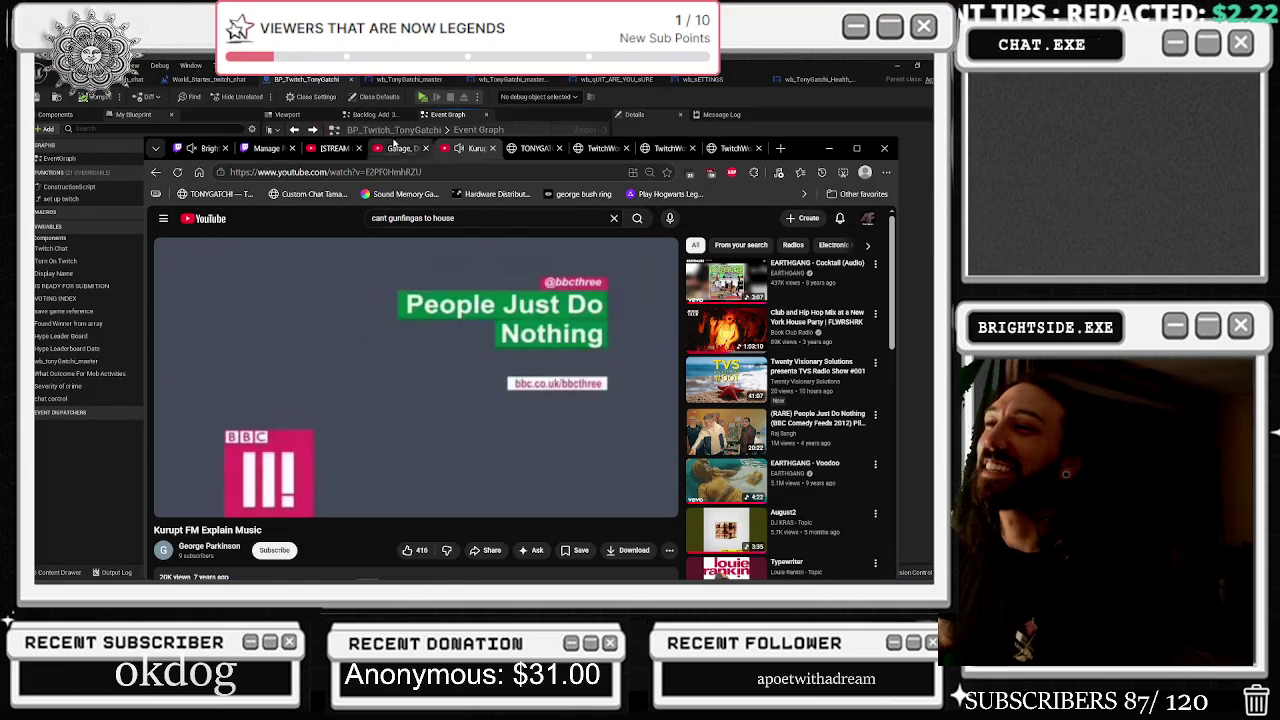
left_click(492, 149)
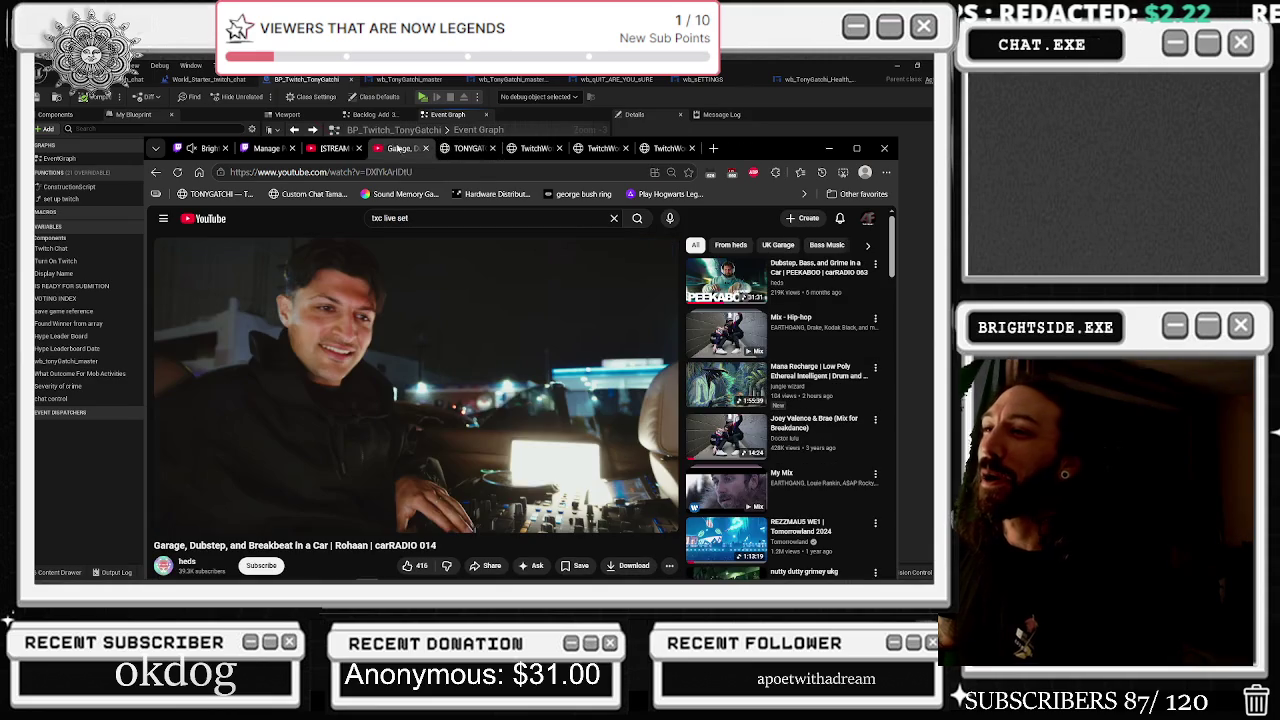
Resume the carRADIO 014 mix, look over its title and view count, then minimize Edge
left_click(426, 365)
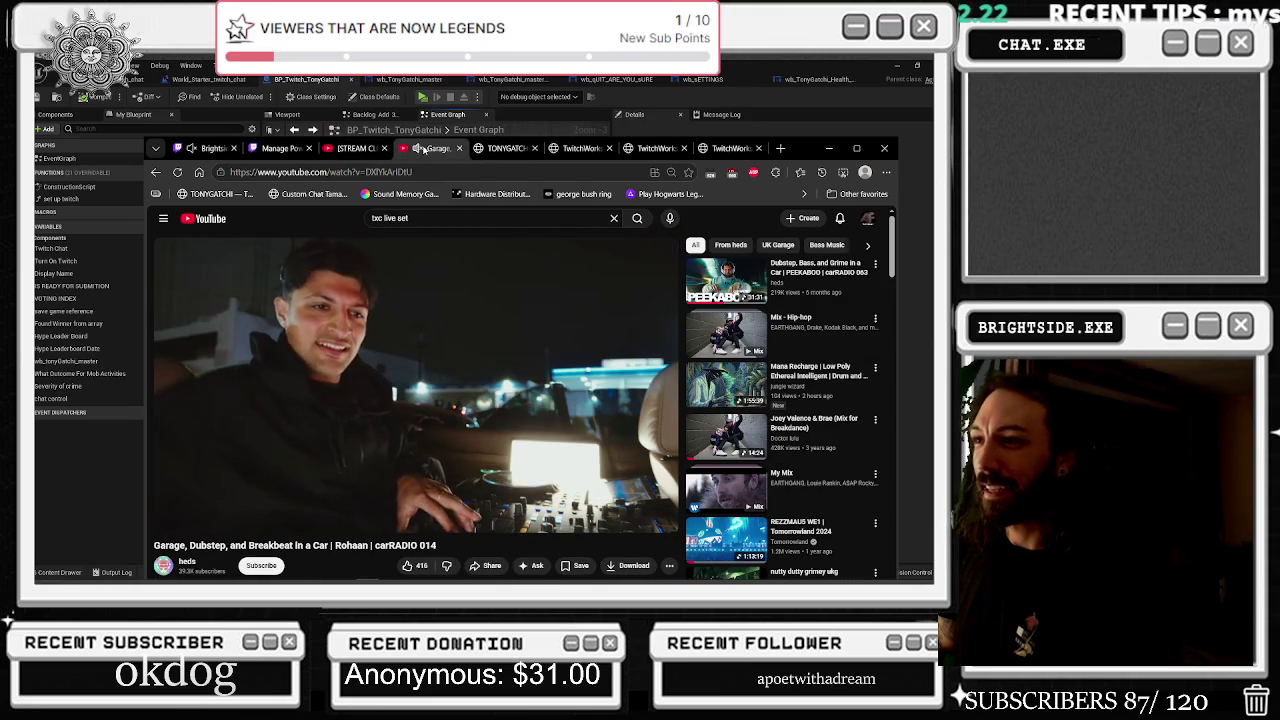
mouse_move(240, 524)
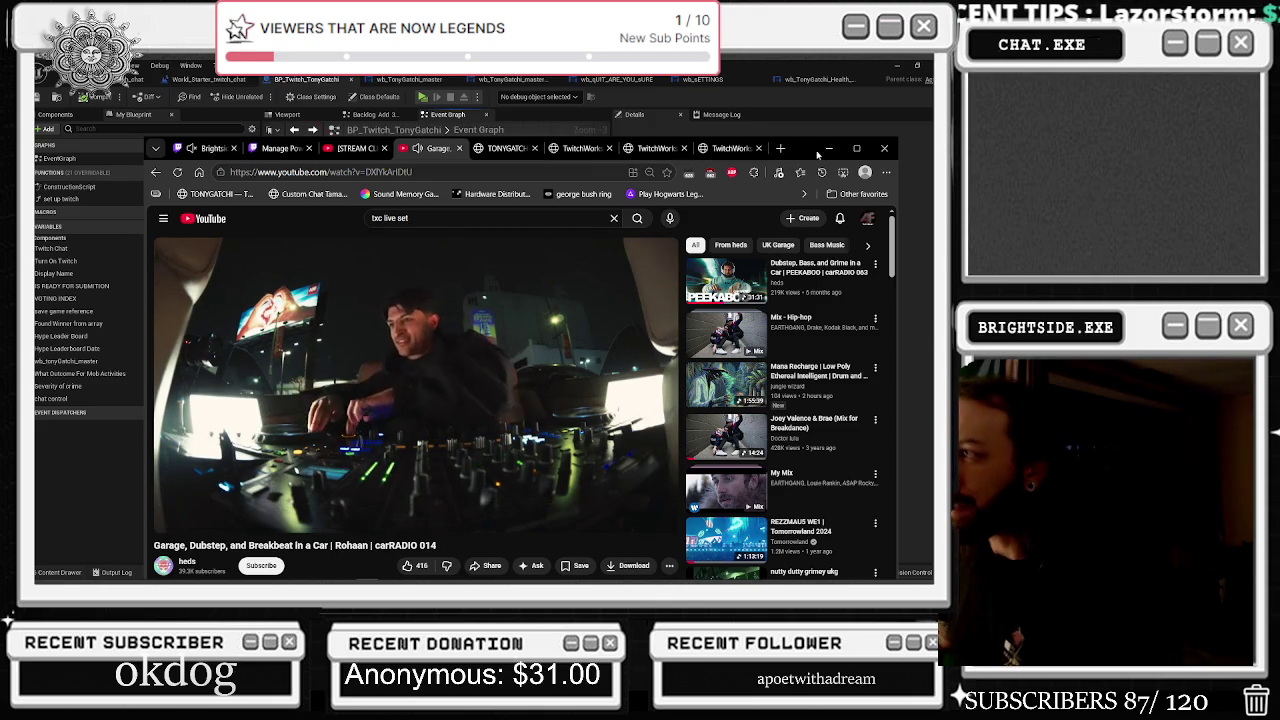
left_click(856, 148)
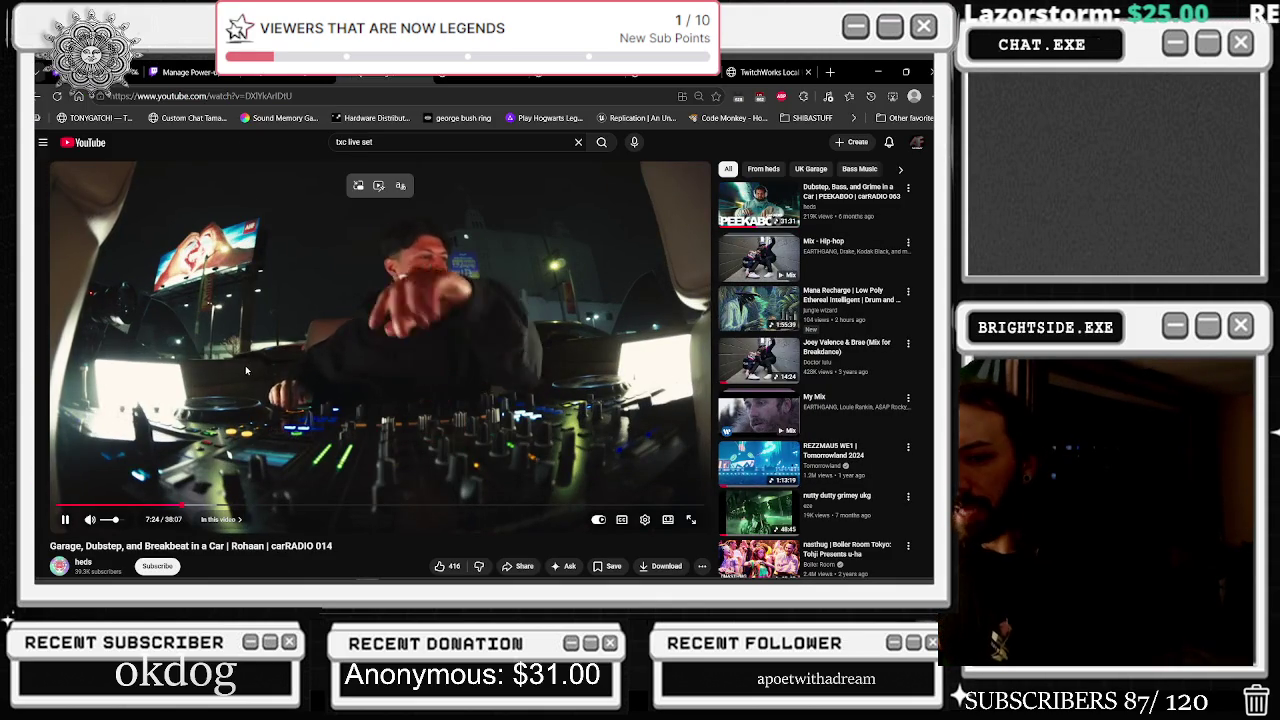
scroll(245, 370, "down", 2)
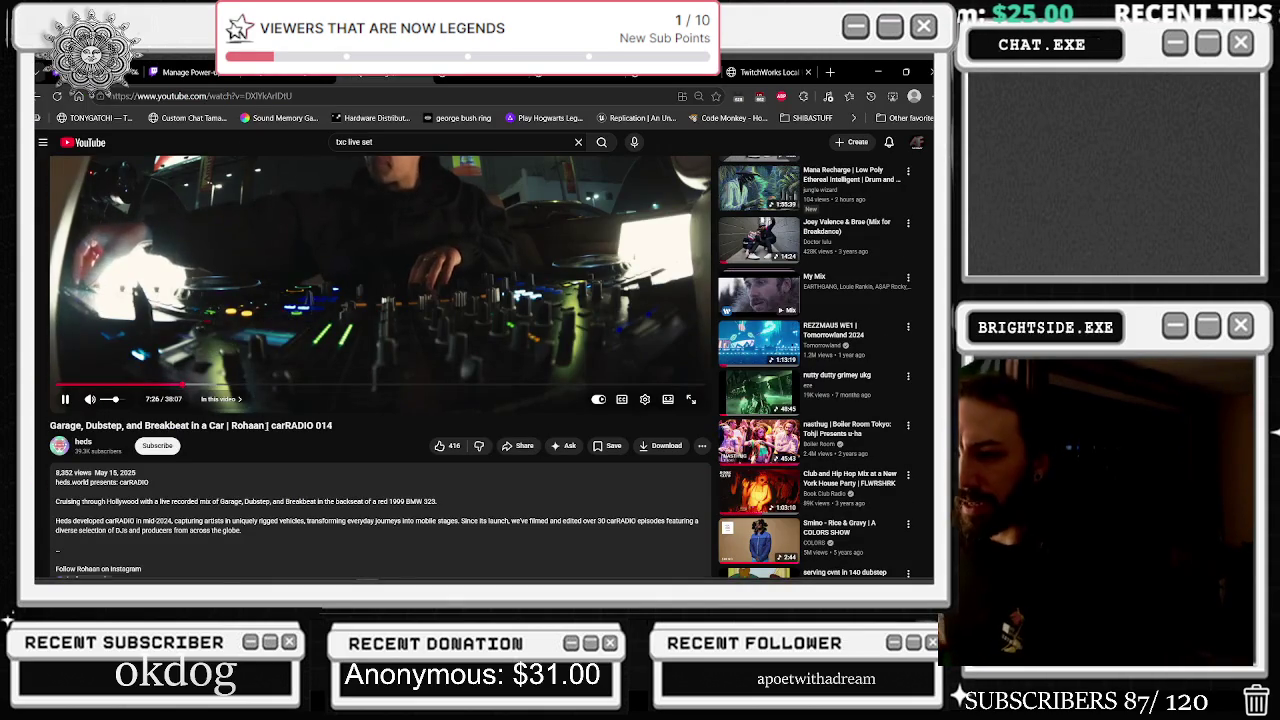
left_click_drag(268, 425, 333, 425)
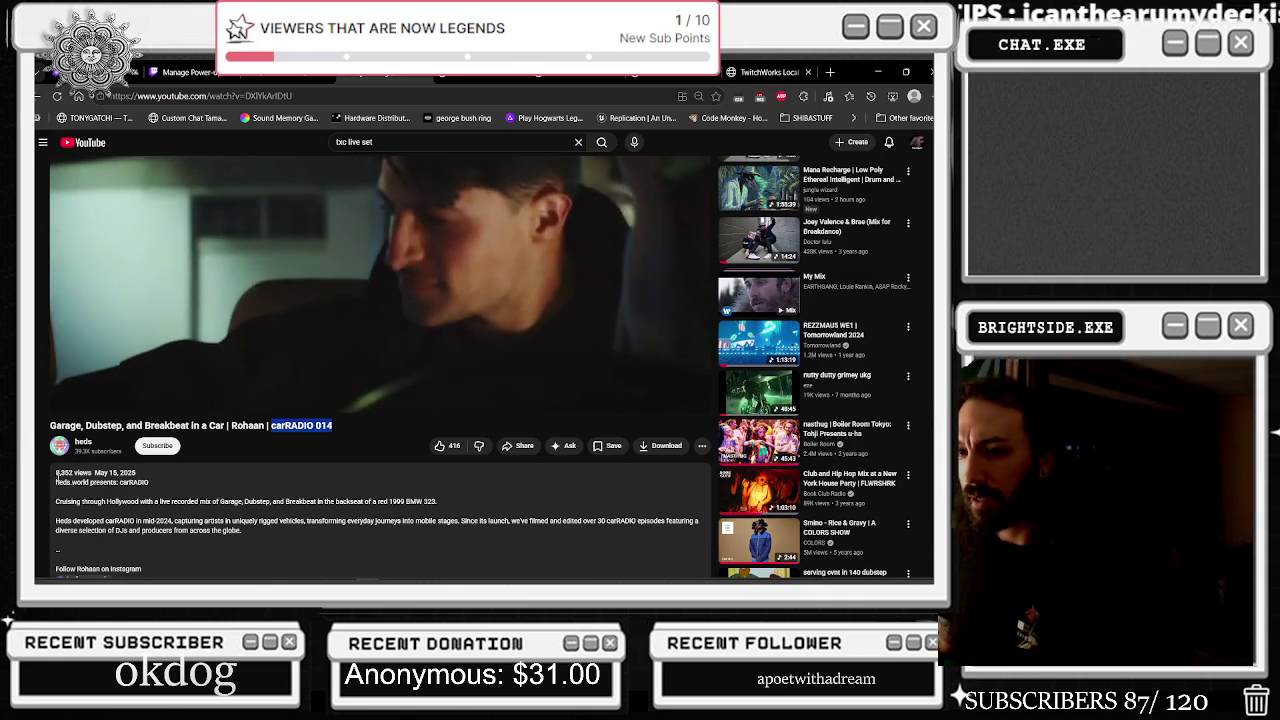
left_click_drag(56, 472, 91, 472)
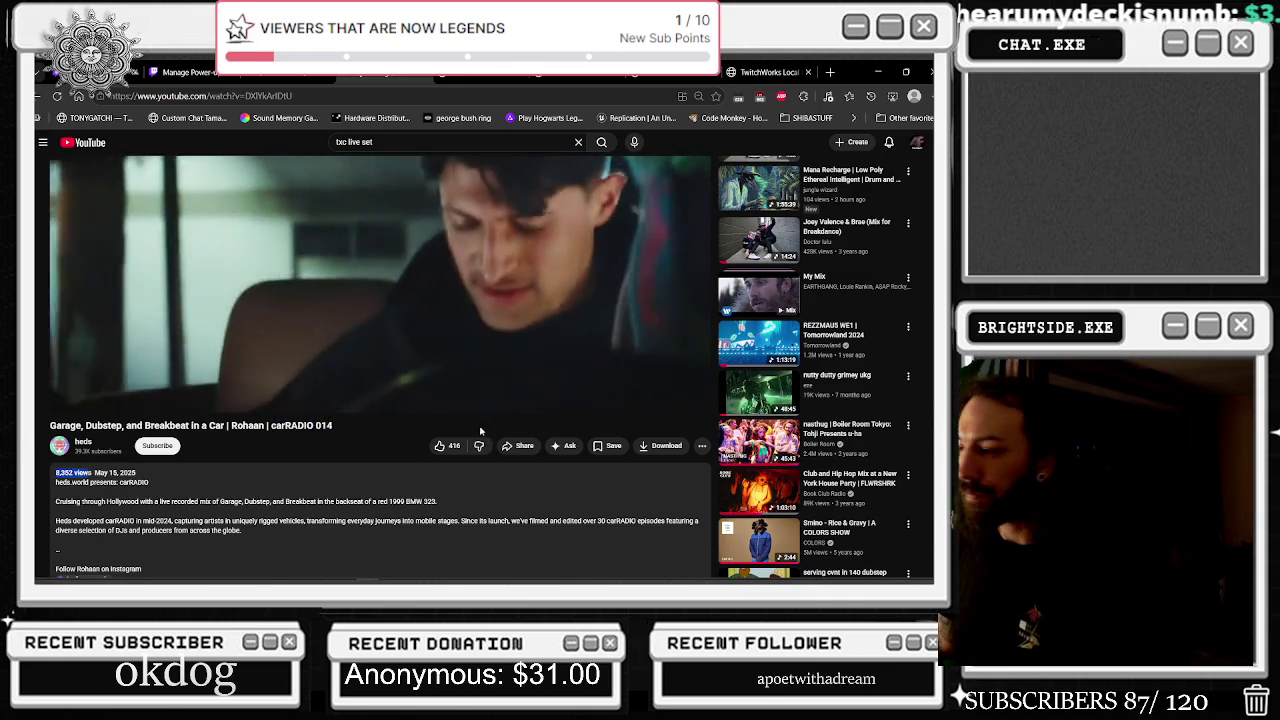
scroll(482, 440, "up", 2)
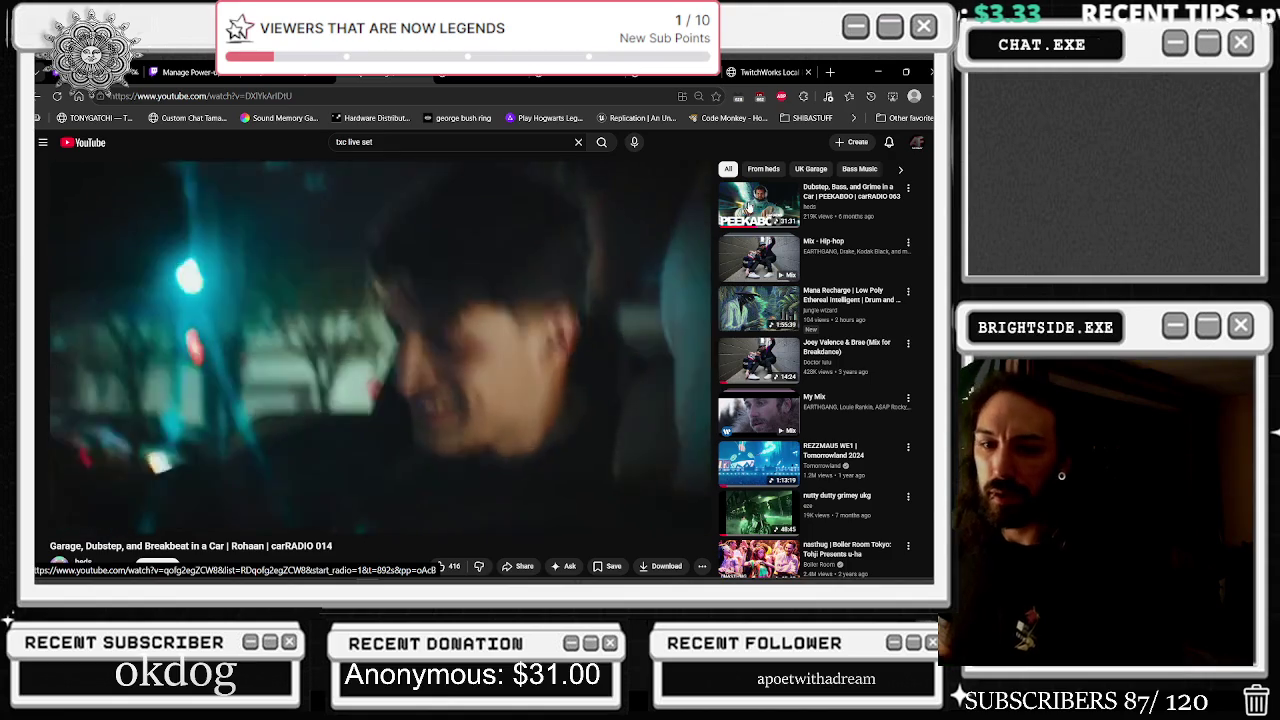
left_click(880, 69)
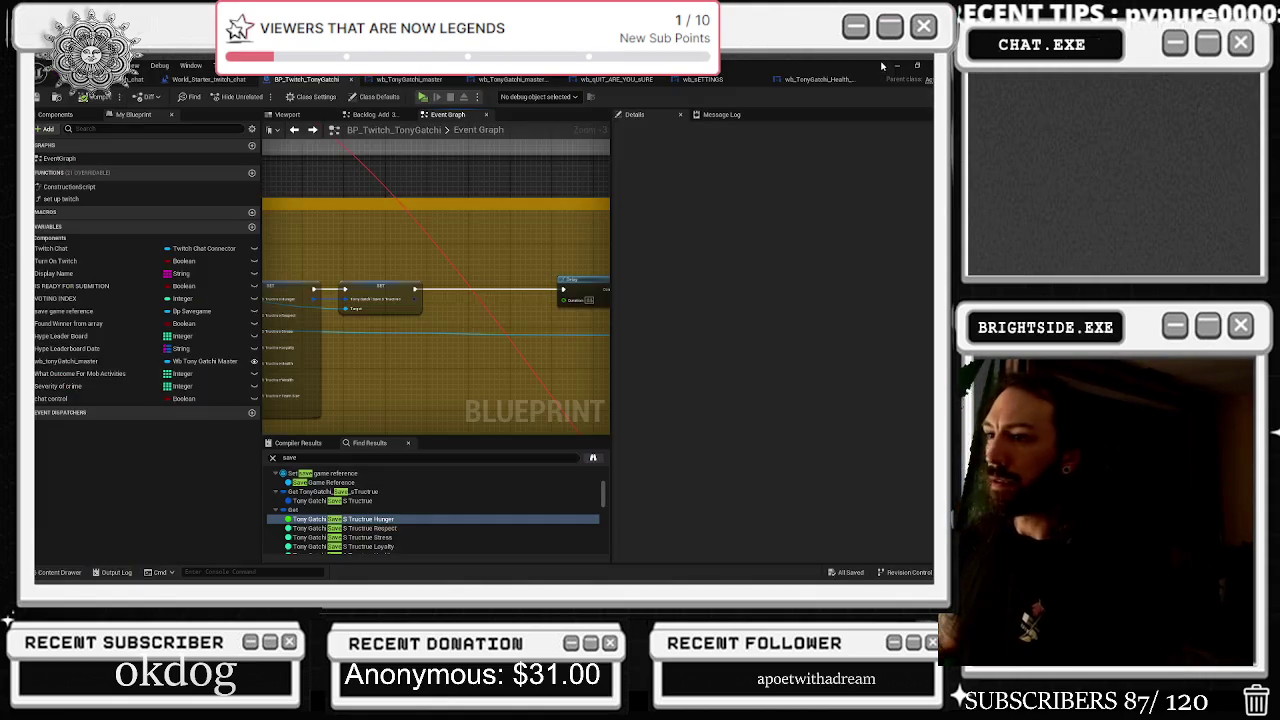
Insert a reroute node on the wire beside the two SET nodes, then switch to YouTube
scroll(435, 244, "down", 2)
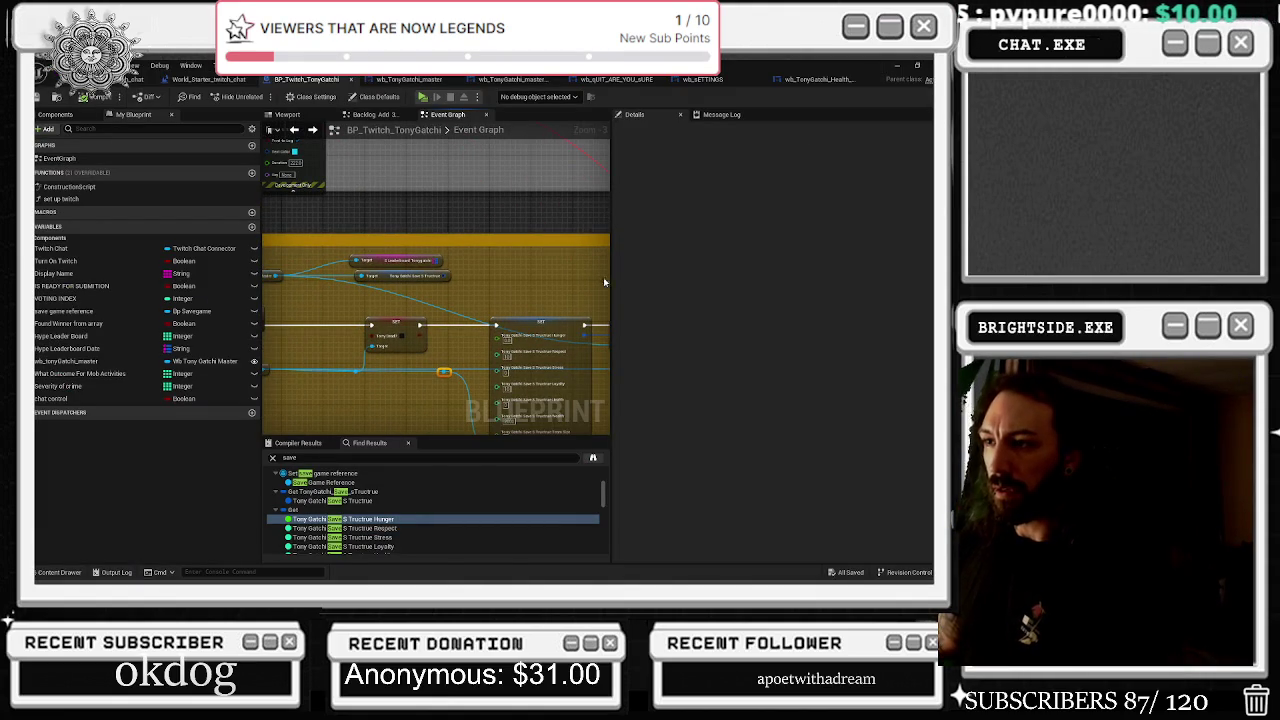
left_click_drag(397, 300, 385, 320)
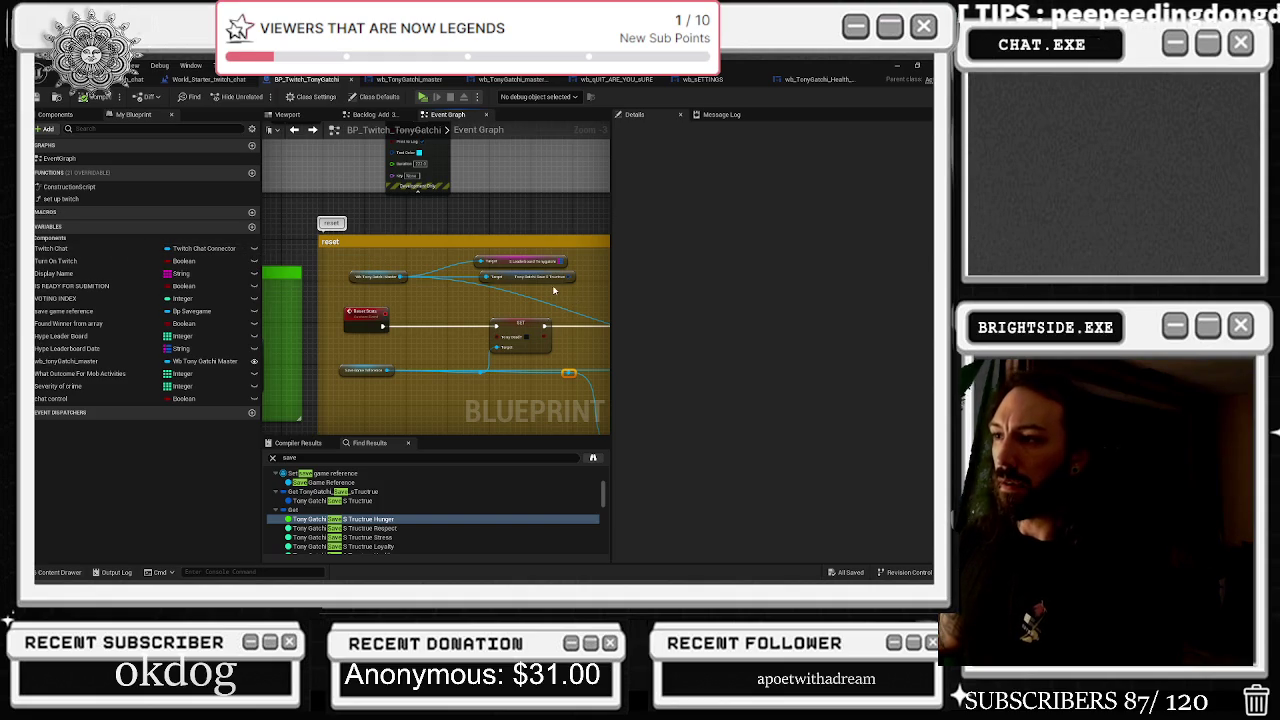
scroll(553, 290, "up", 2)
mouse_move(393, 270)
left_mouse_down()
mouse_move(437, 254)
mouse_move(458, 277)
mouse_move(498, 282)
left_mouse_up()
left_click(510, 277)
double_click(402, 281)
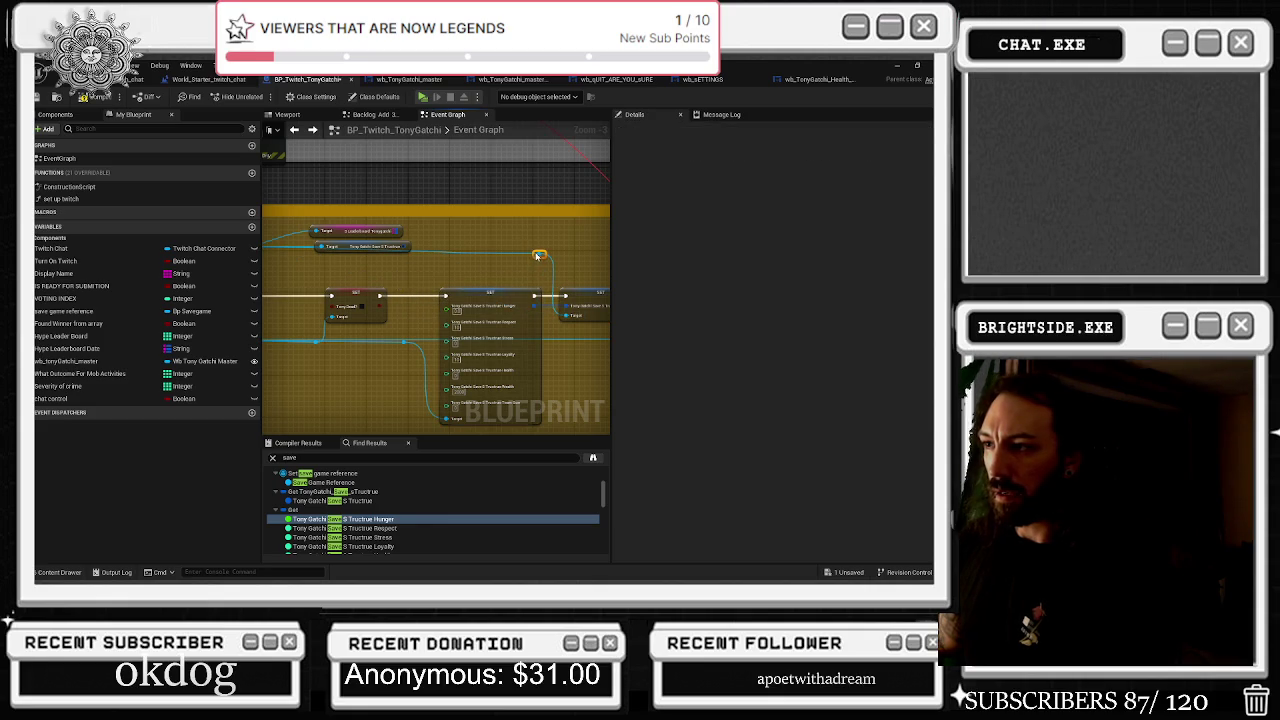
key("alt+Tab")
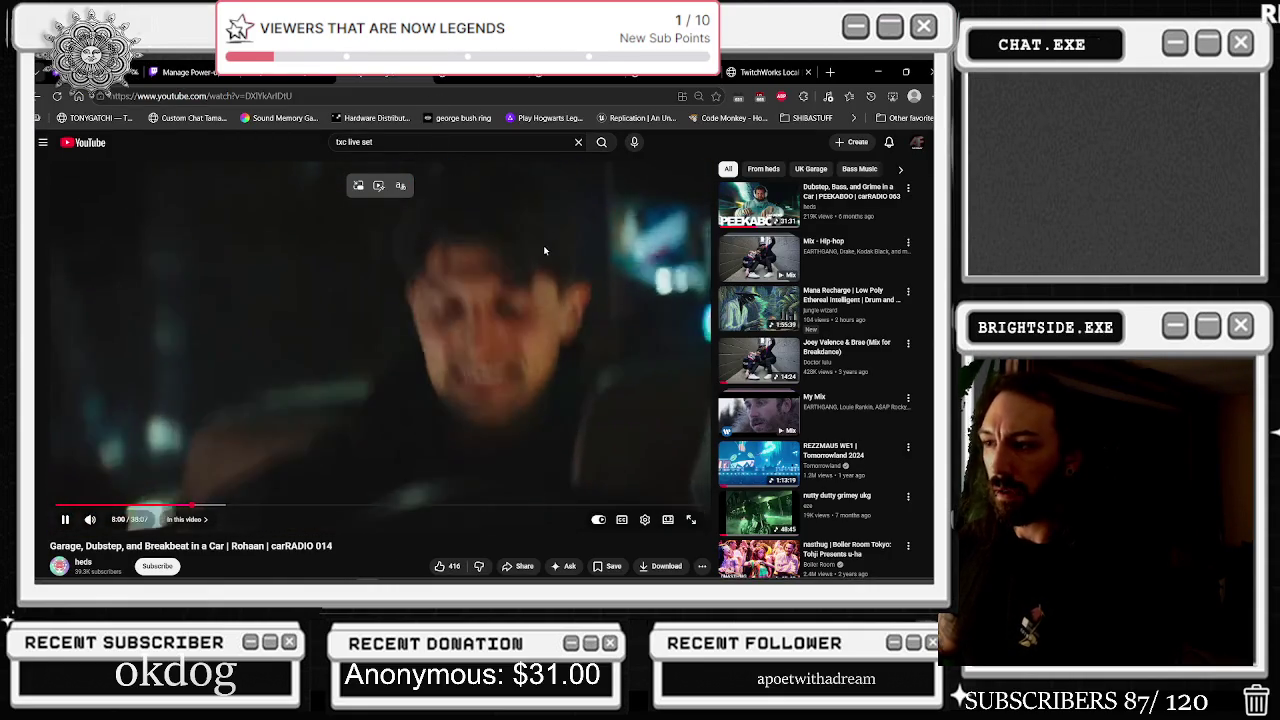
Scroll through the carRADIO 014 description and music list, then return to Unreal Engine
scroll(545, 278, "down", 3)
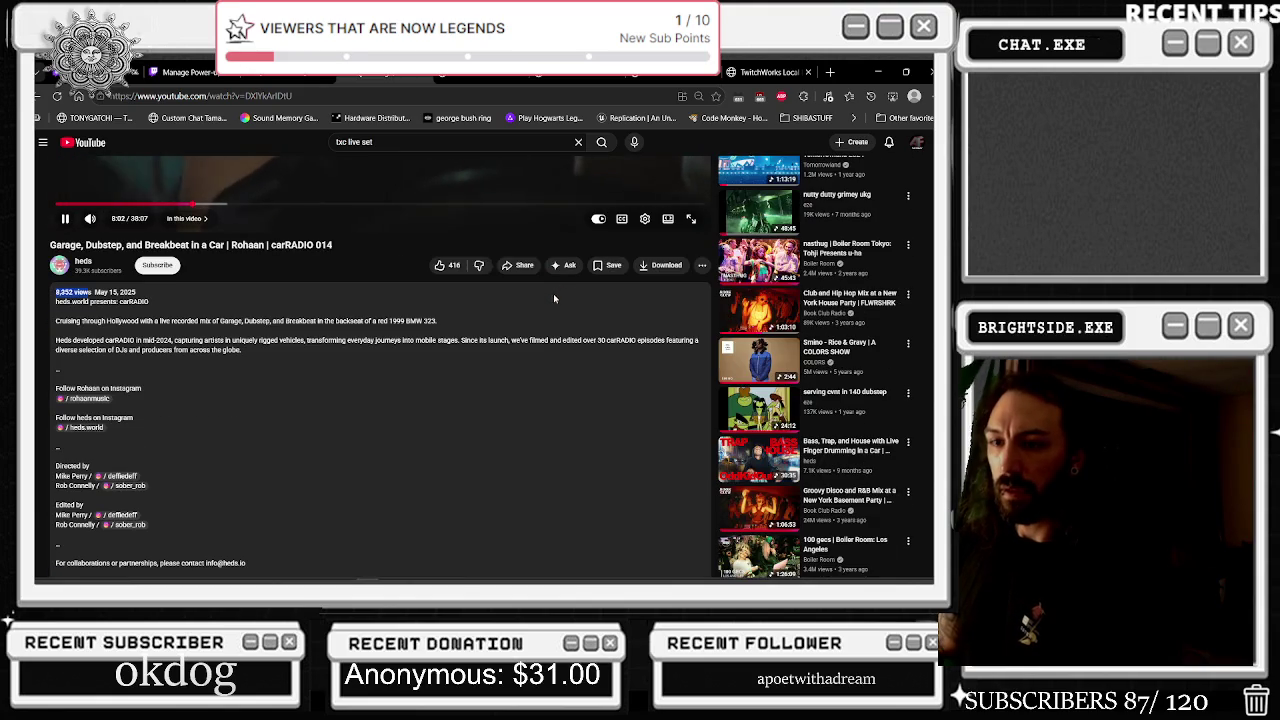
scroll(550, 303, "down", 3)
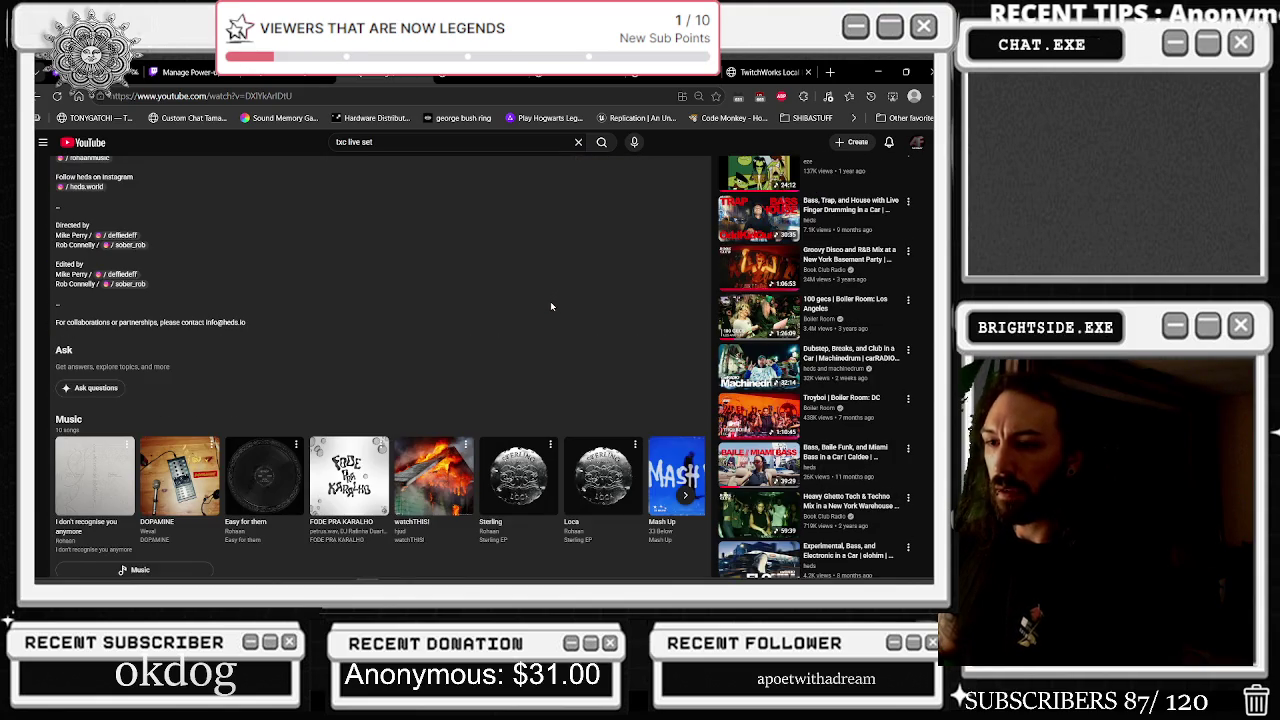
scroll(551, 306, "down", 2)
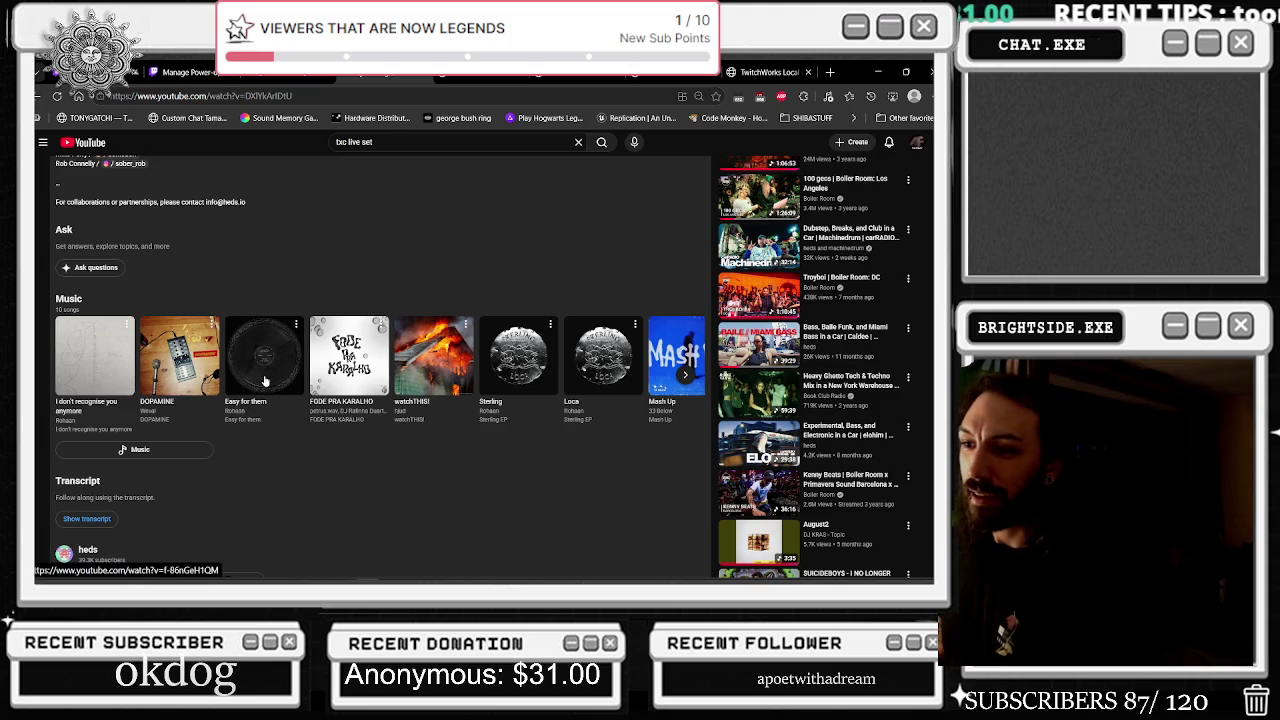
scroll(271, 407, "up", 2)
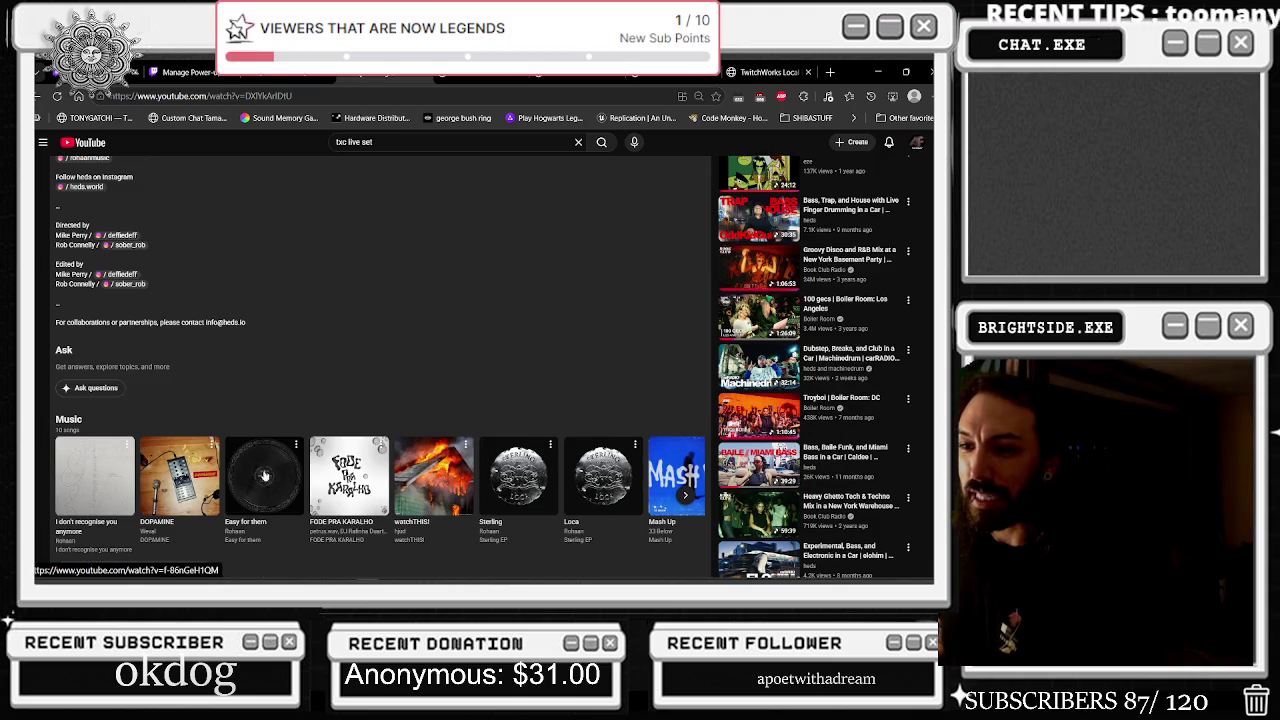
left_click(272, 532)
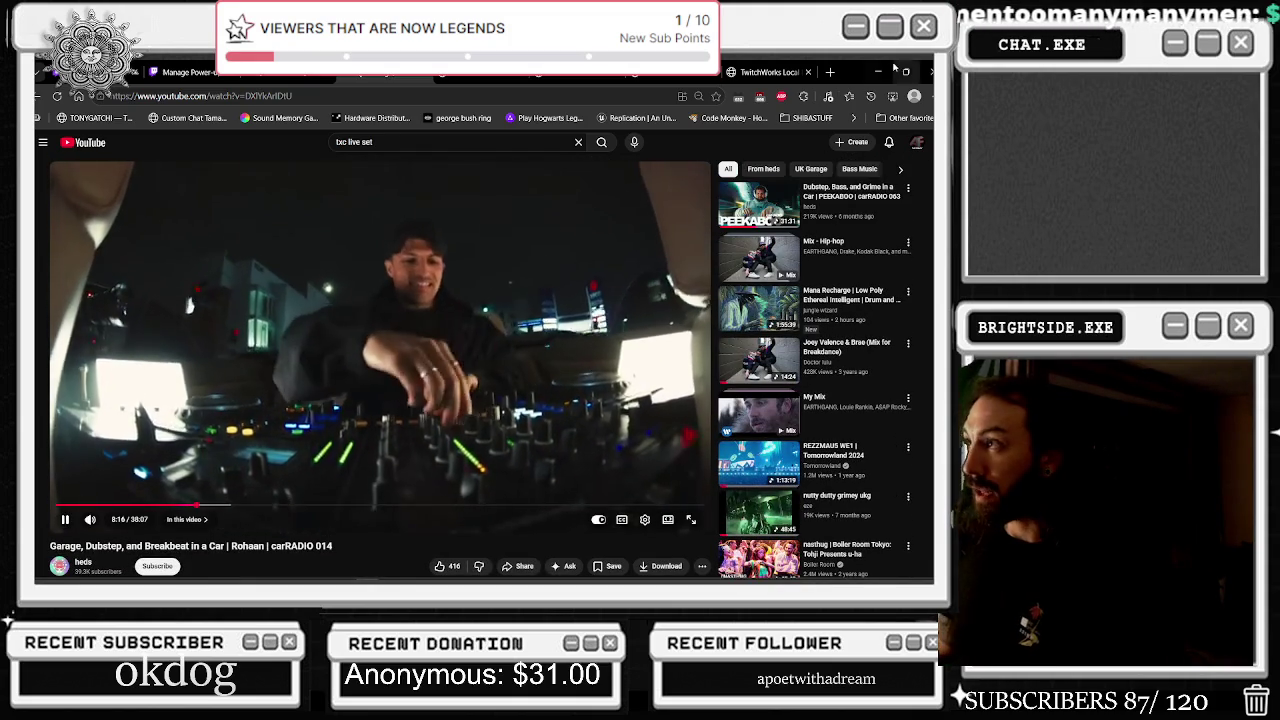
key("alt+Tab")
scroll(500, 300, "up", 4)
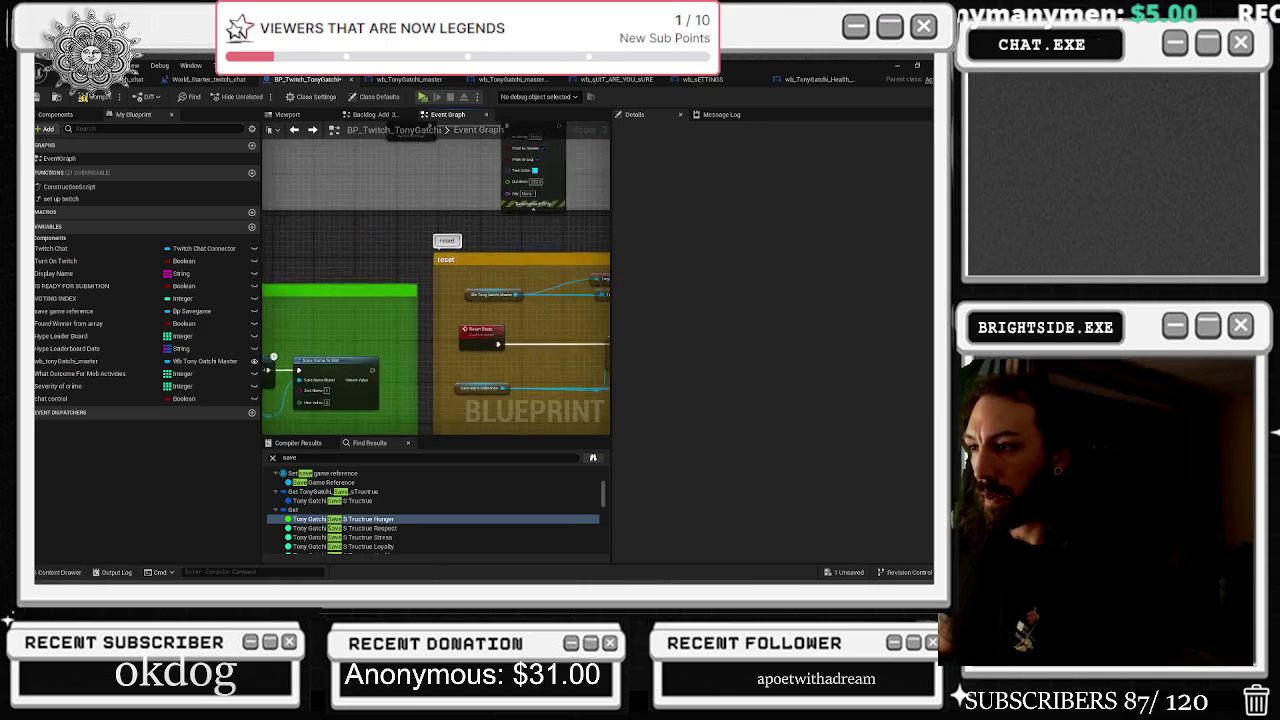
Widen the yellow comment box in BP_Twitch_TonyGatchi's reset section to the right
scroll(421, 328, "down", 4)
mouse_move(433, 292)
left_mouse_down()
mouse_move(475, 247)
mouse_move(266, 261)
left_mouse_up()
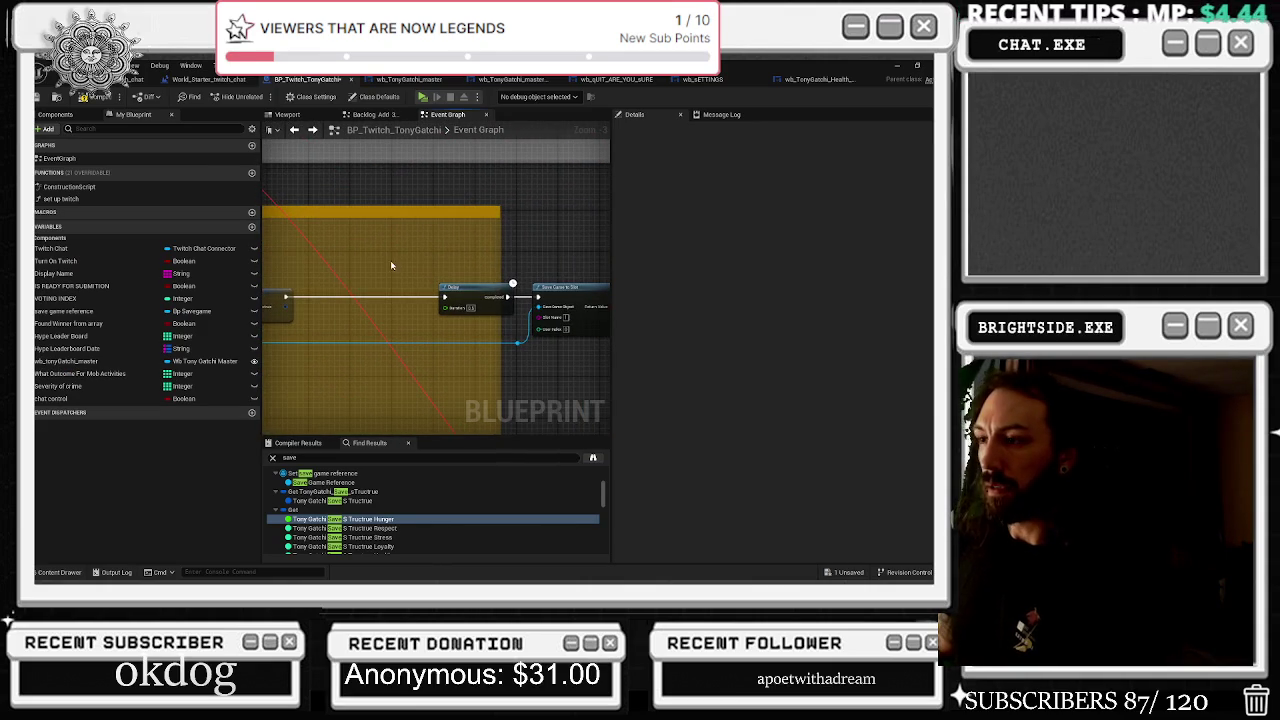
scroll(378, 218, "down", 2)
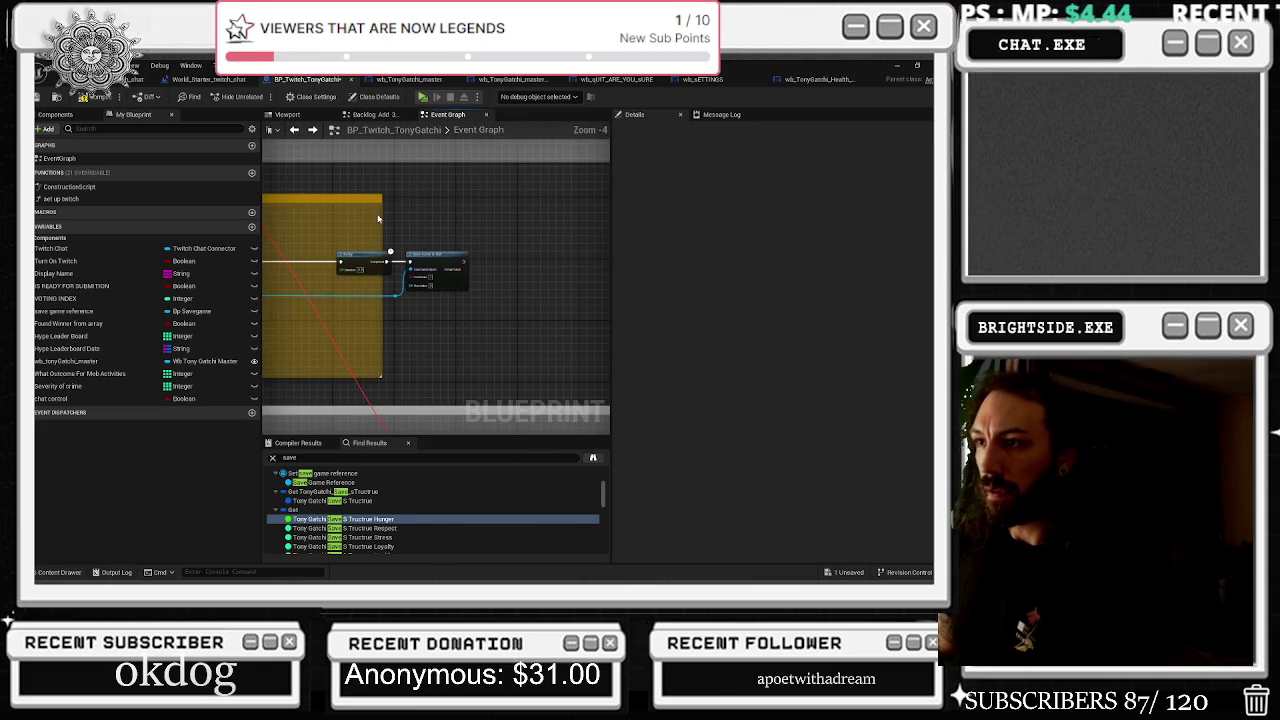
left_click_drag(380, 213, 501, 214)
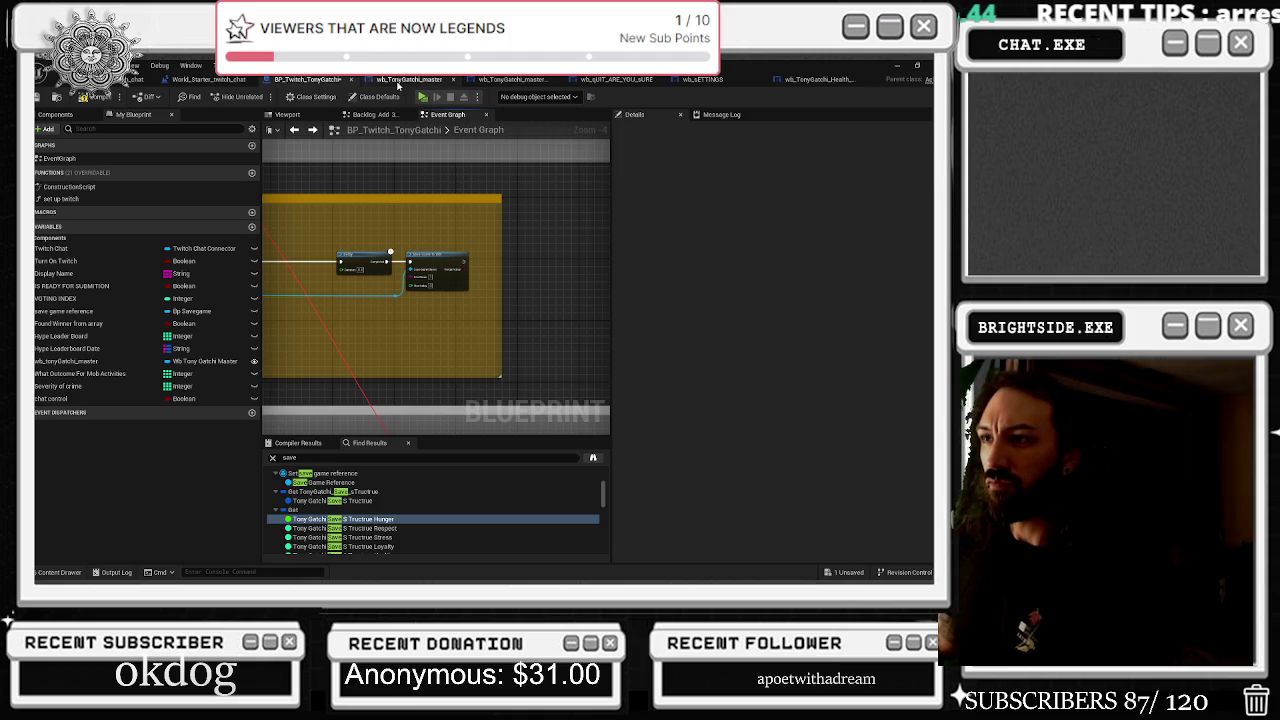
In wb_TonyGatchi_master, search for 'dead' and jump to the node that sets it
left_click(432, 80)
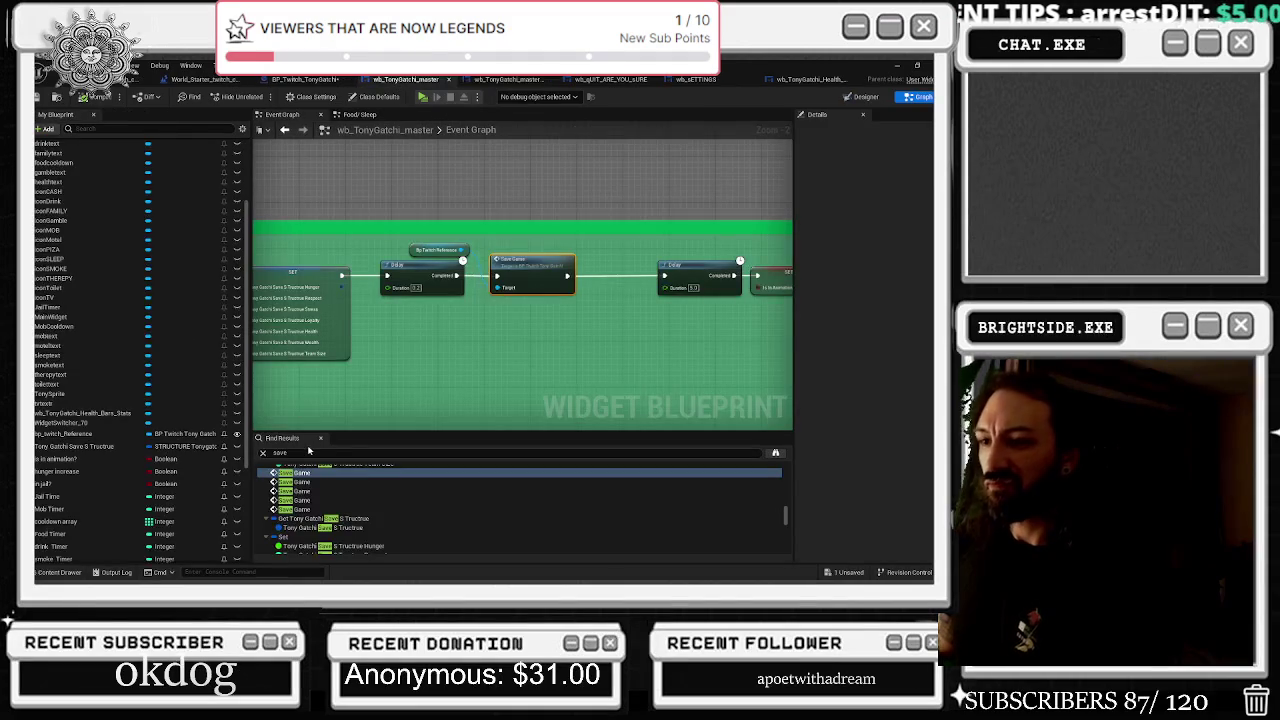
type("dead")
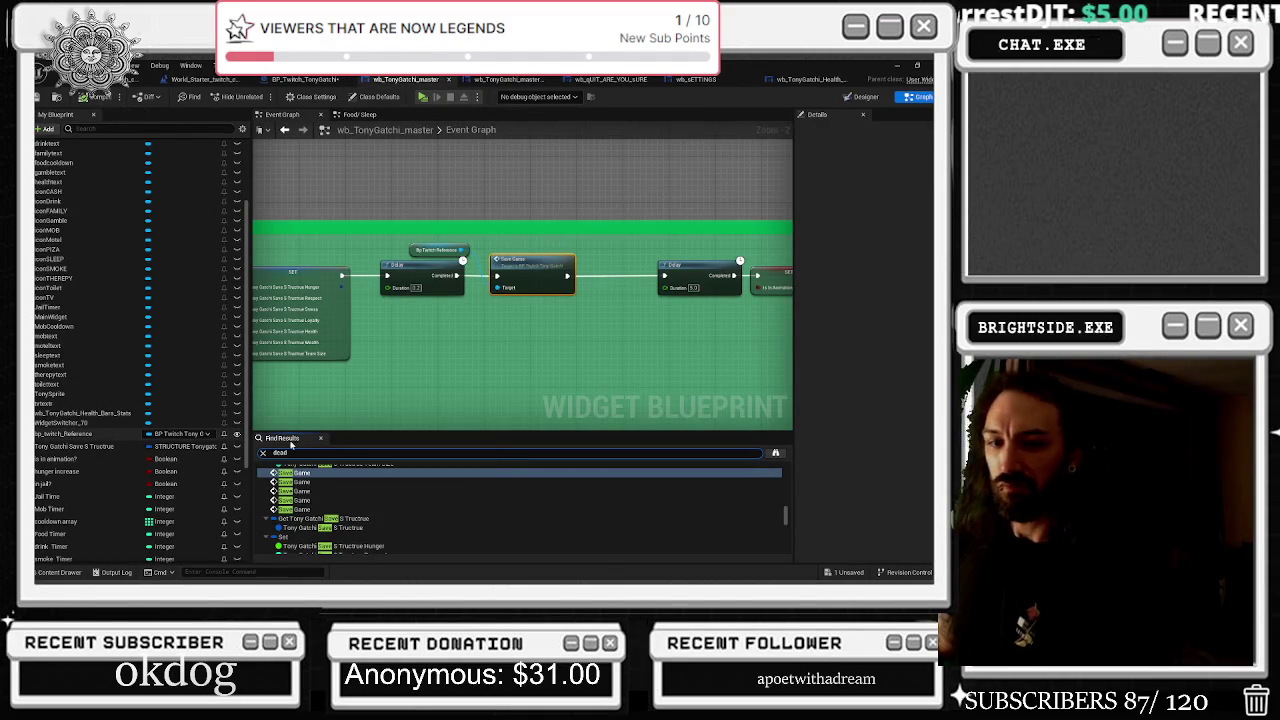
key("Return")
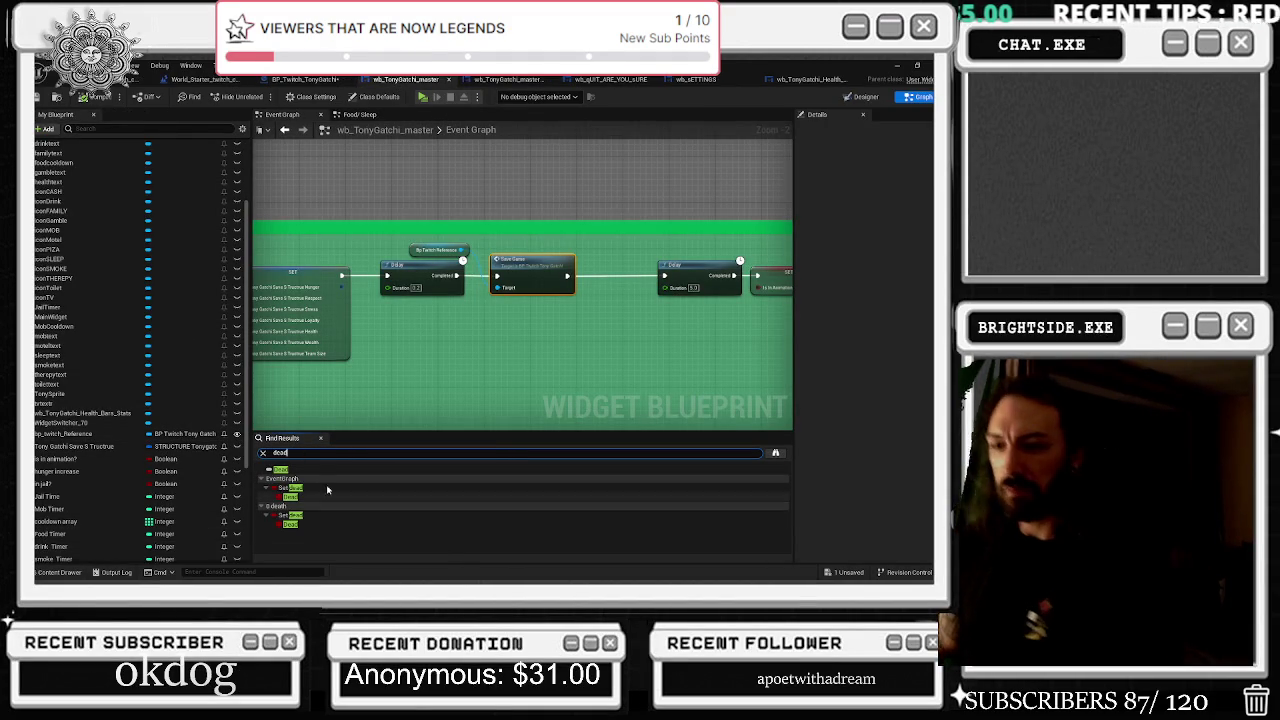
double_click(305, 488)
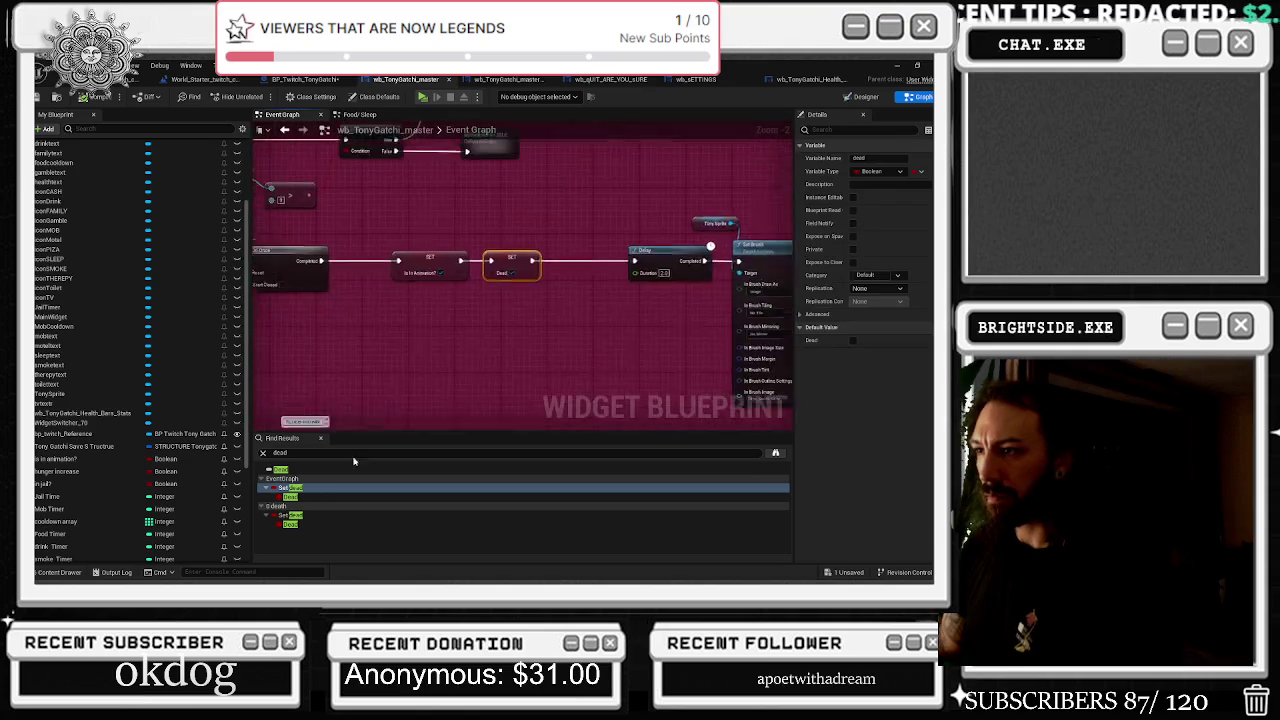
Add a 'reset death' custom event wired to the Do Once reset and compile the widget
scroll(479, 341, "down", 3)
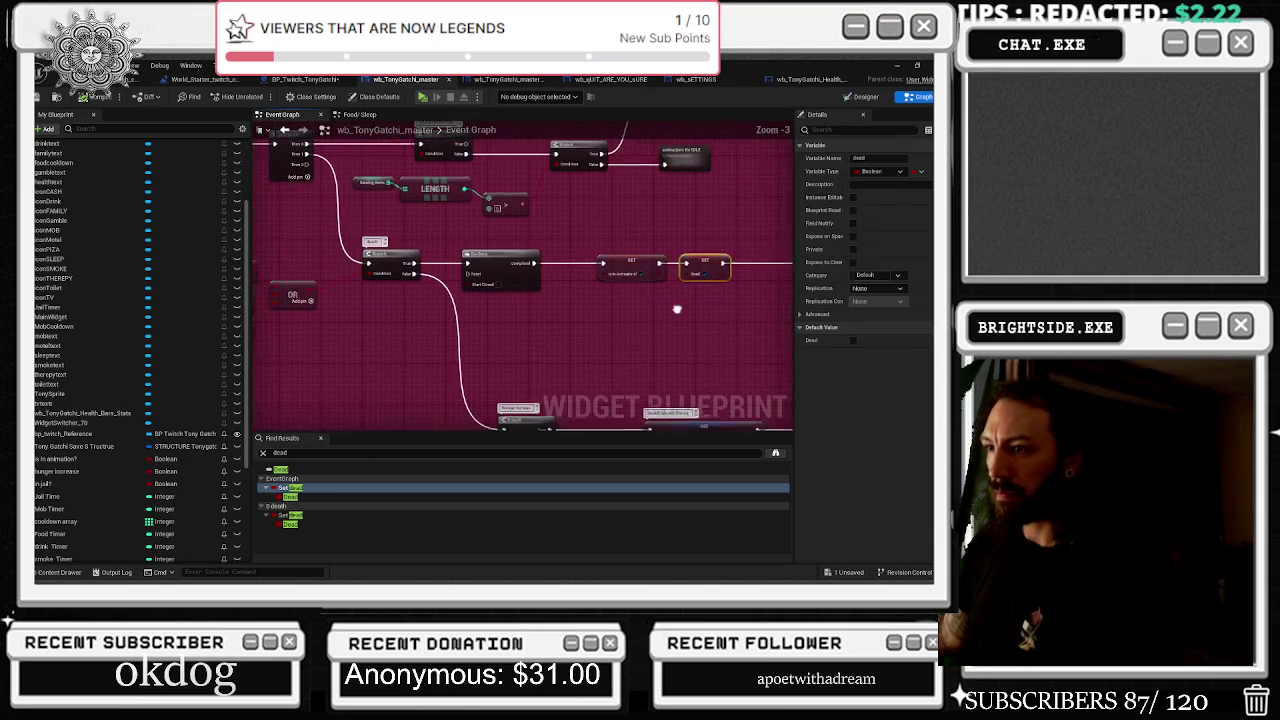
right_click(392, 352)
type("custom")
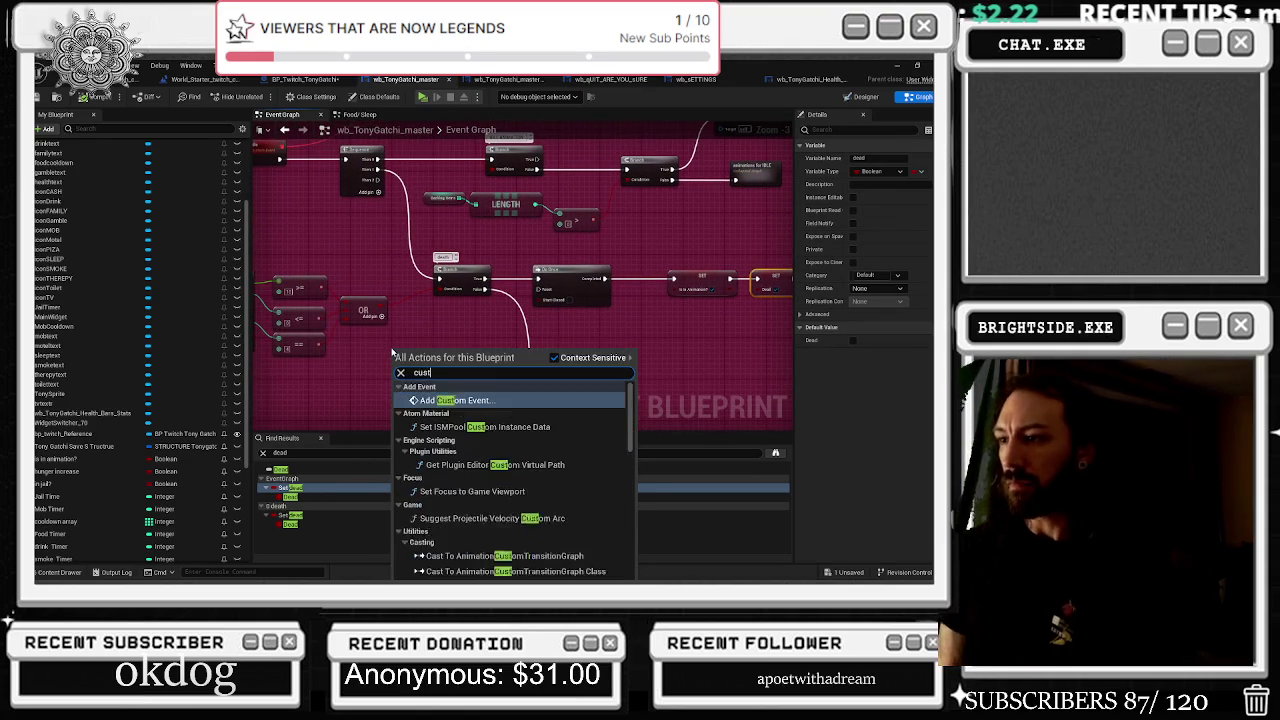
key("Escape")
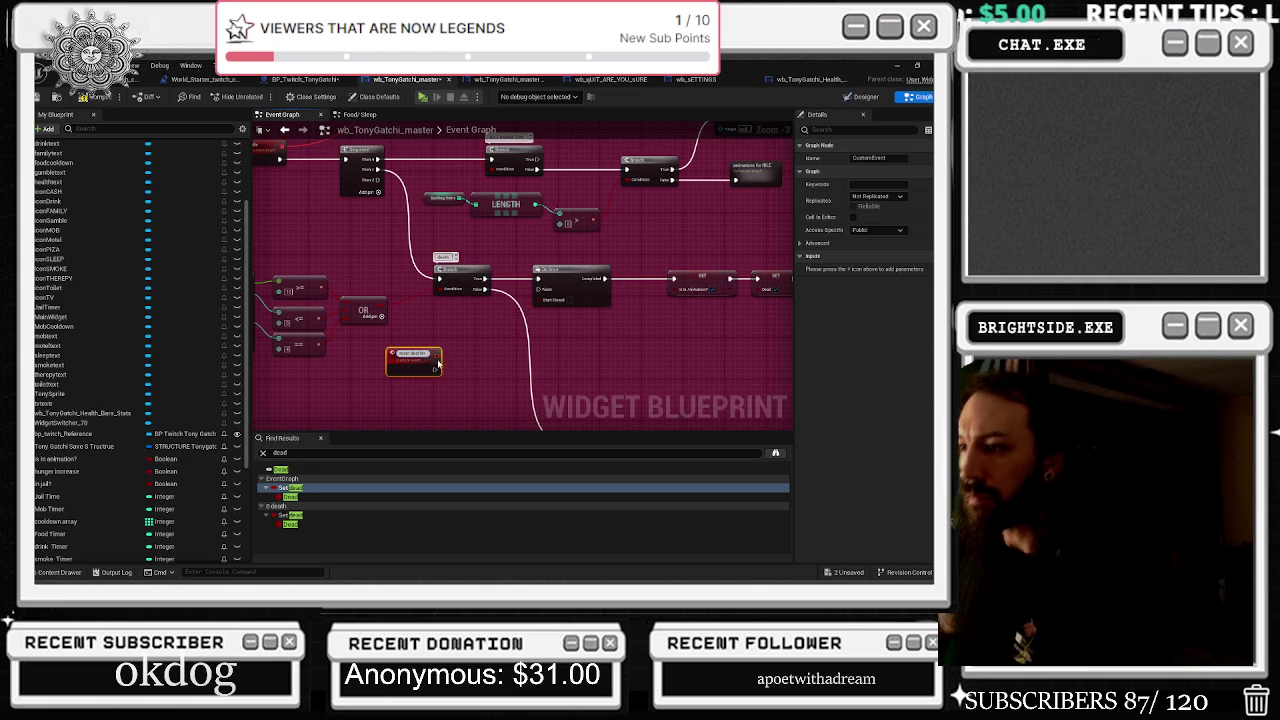
scroll(438, 366, "up", 3)
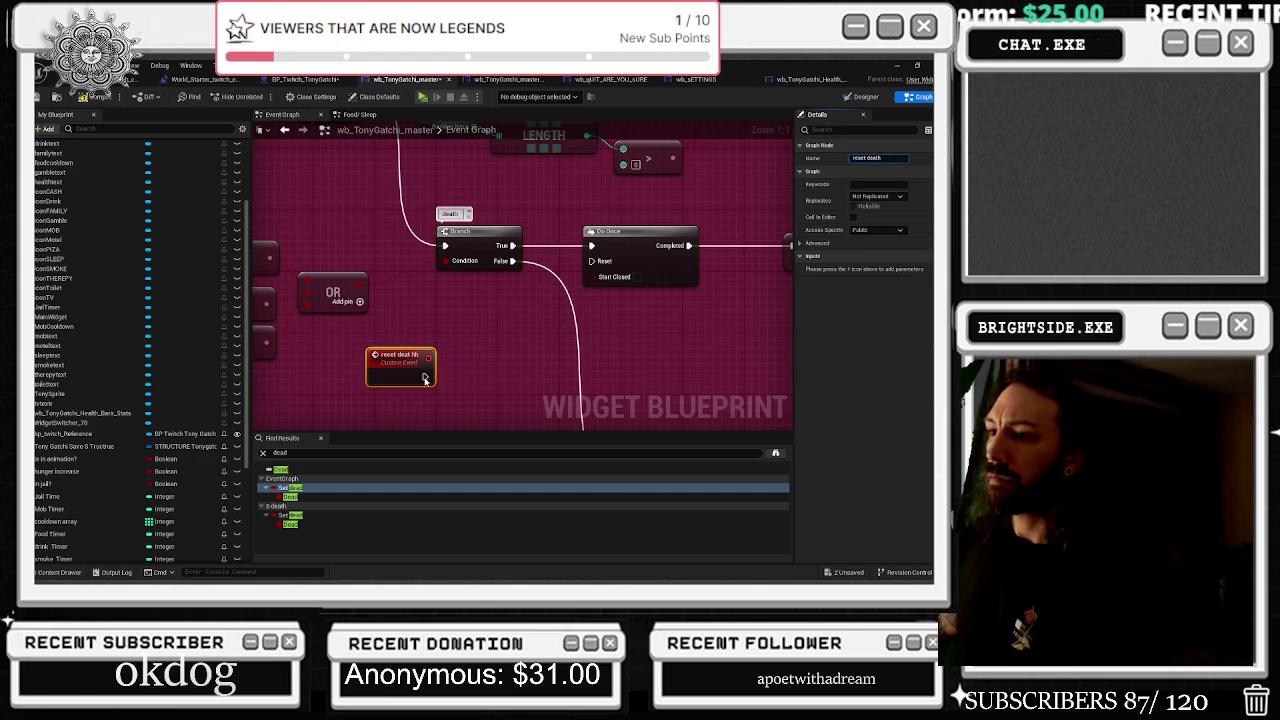
mouse_move(424, 379)
left_mouse_down()
mouse_move(471, 374)
mouse_move(591, 261)
mouse_move(490, 350)
mouse_move(505, 319)
left_mouse_up()
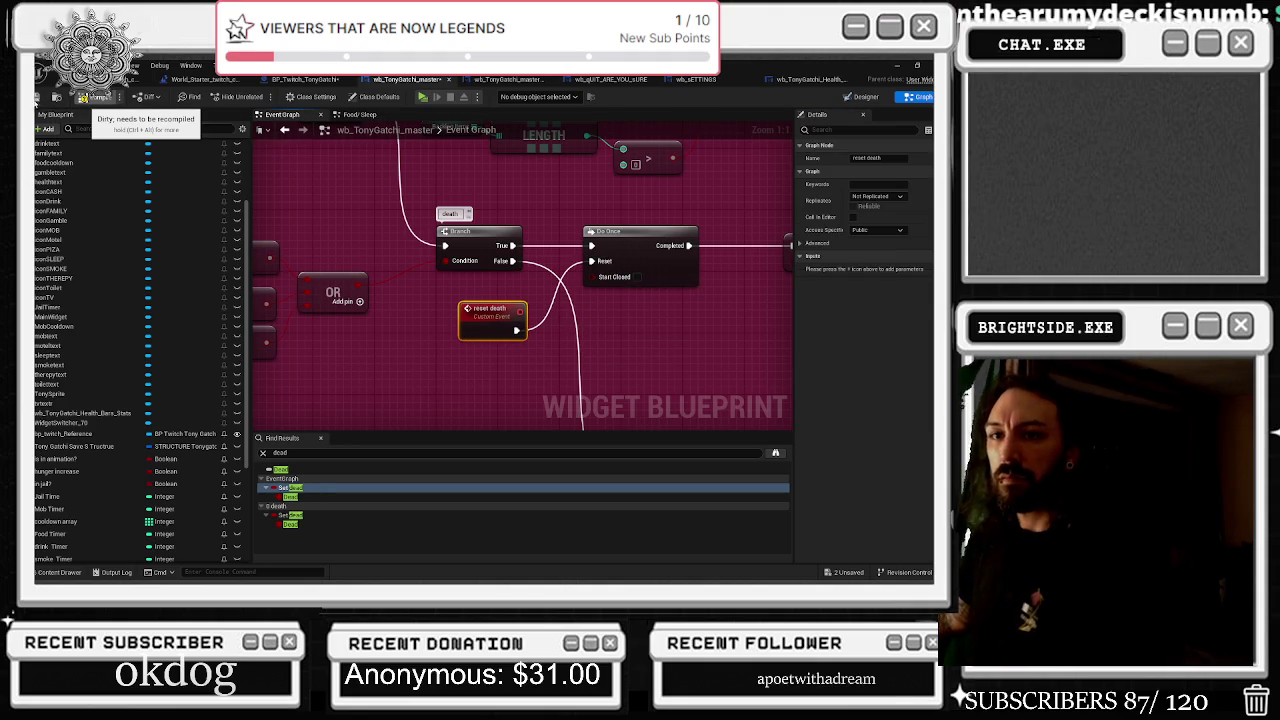
left_click(85, 97)
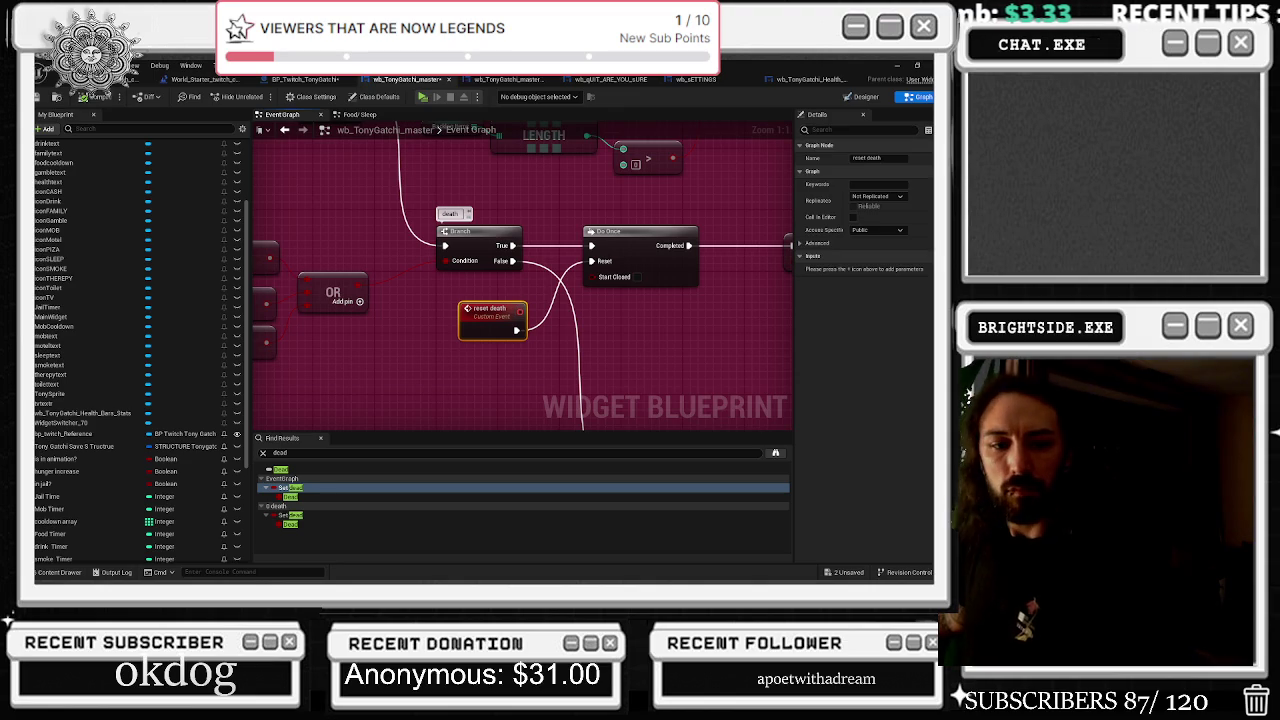
key("alt+Tab")
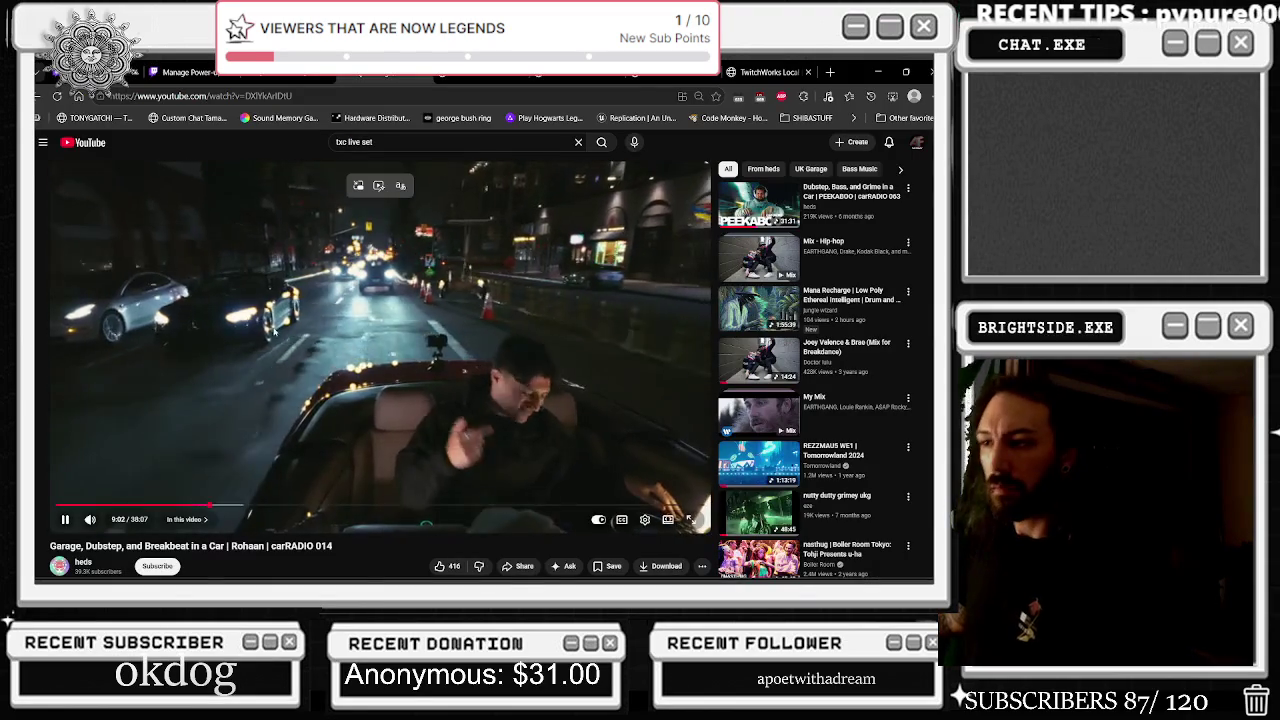
Pop the carRADIO 014 video into picture-in-picture and minimize the browser
left_click(379, 185)
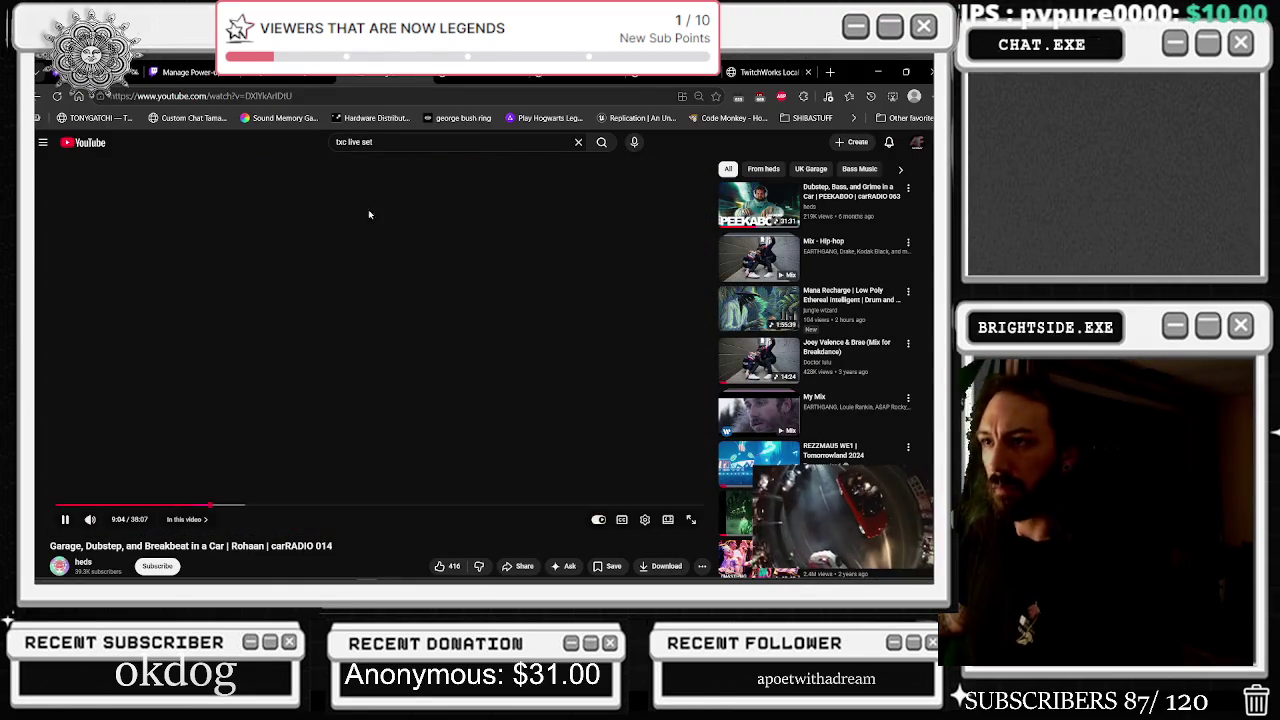
left_click(878, 73)
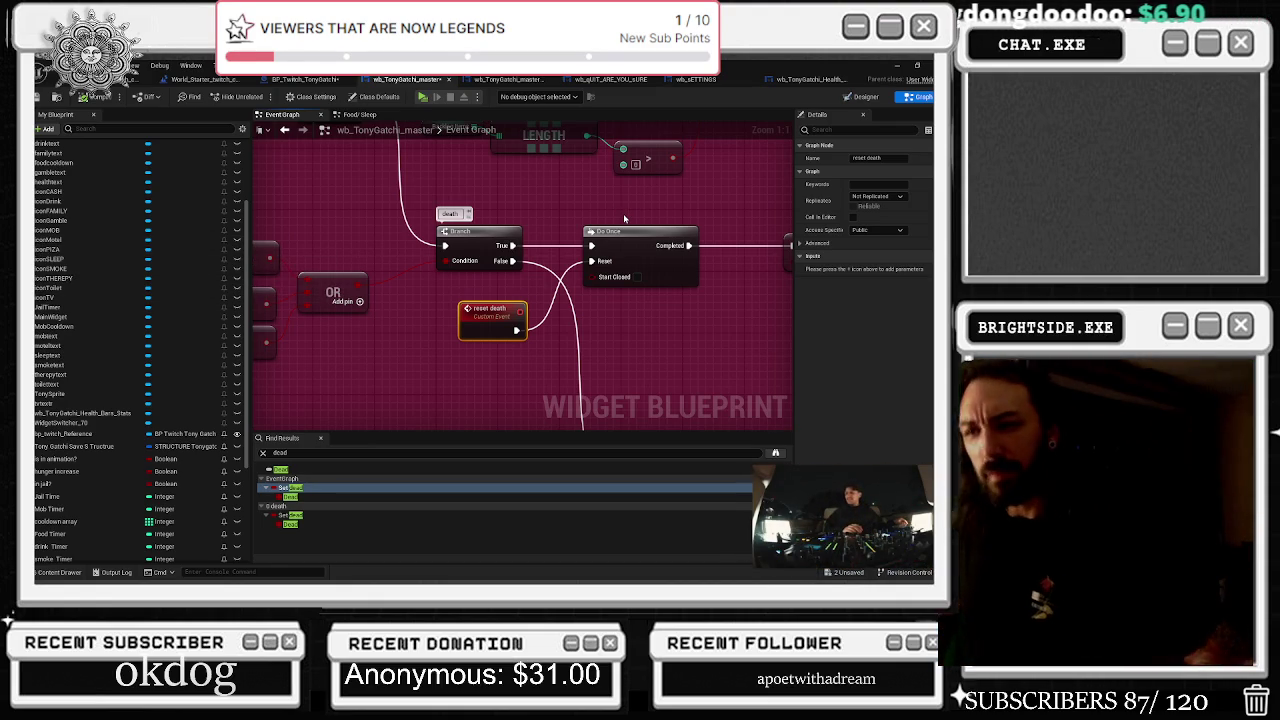
Nudge the reset death event into place beside the Branch, Do Once and SET nodes
scroll(624, 218, "down", 2)
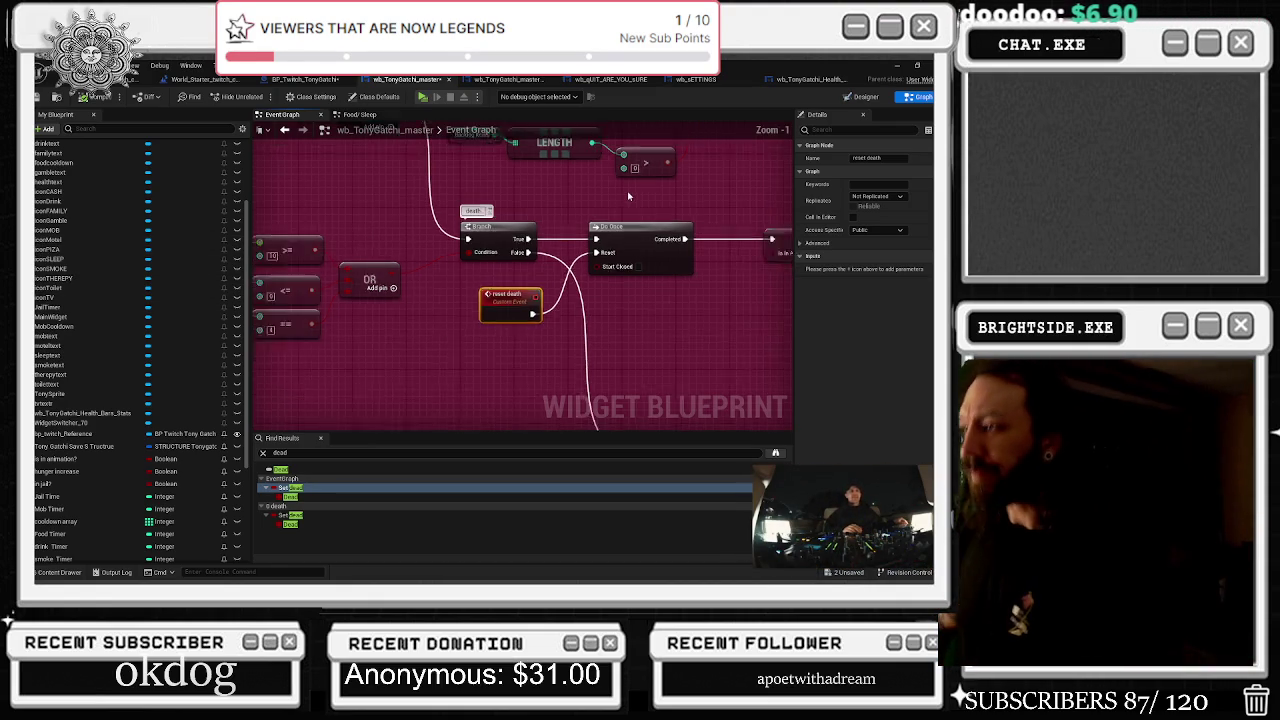
left_click_drag(521, 282, 517, 293)
left_click(458, 280)
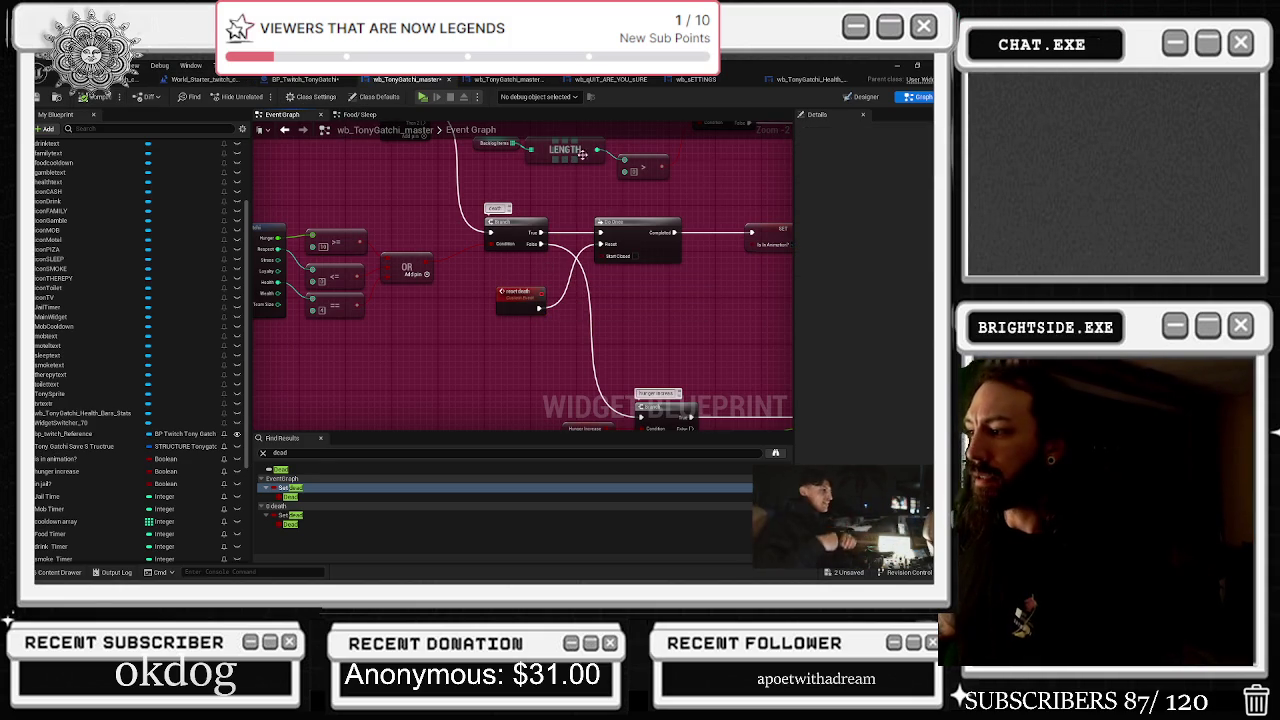
left_click_drag(732, 272, 696, 264)
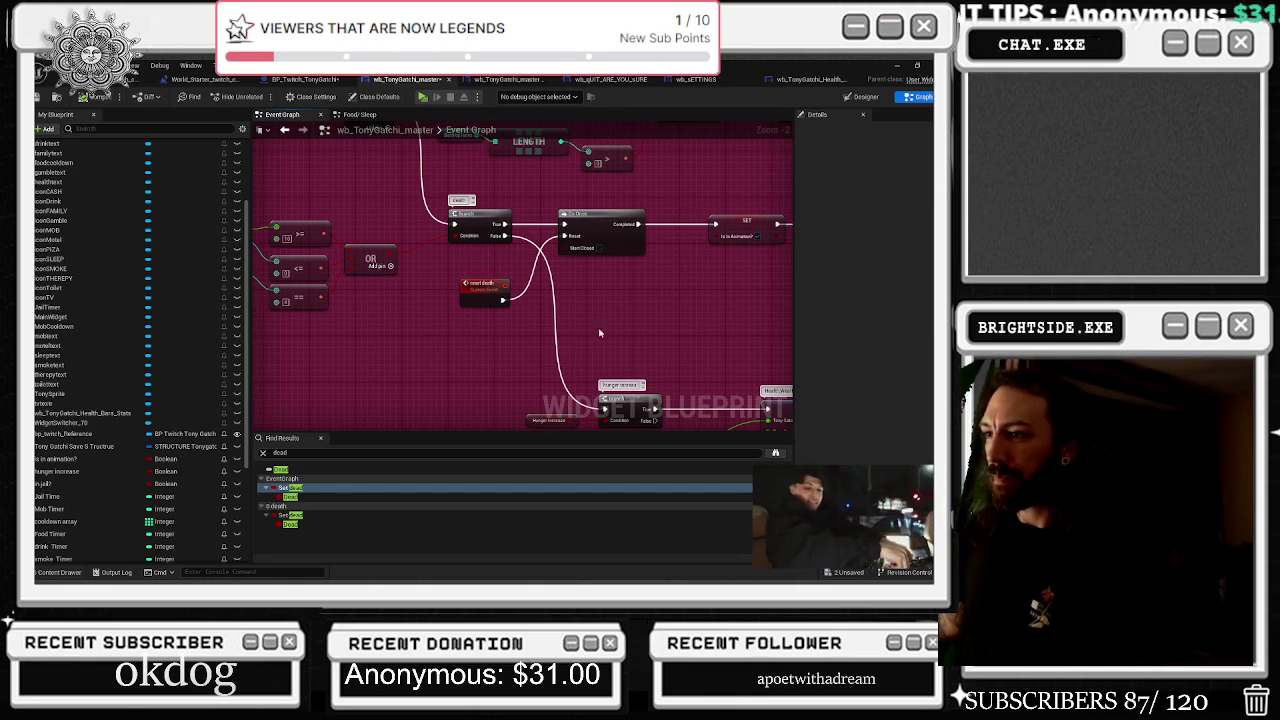
left_click_drag(367, 325, 545, 378)
left_click_drag(580, 300, 330, 265)
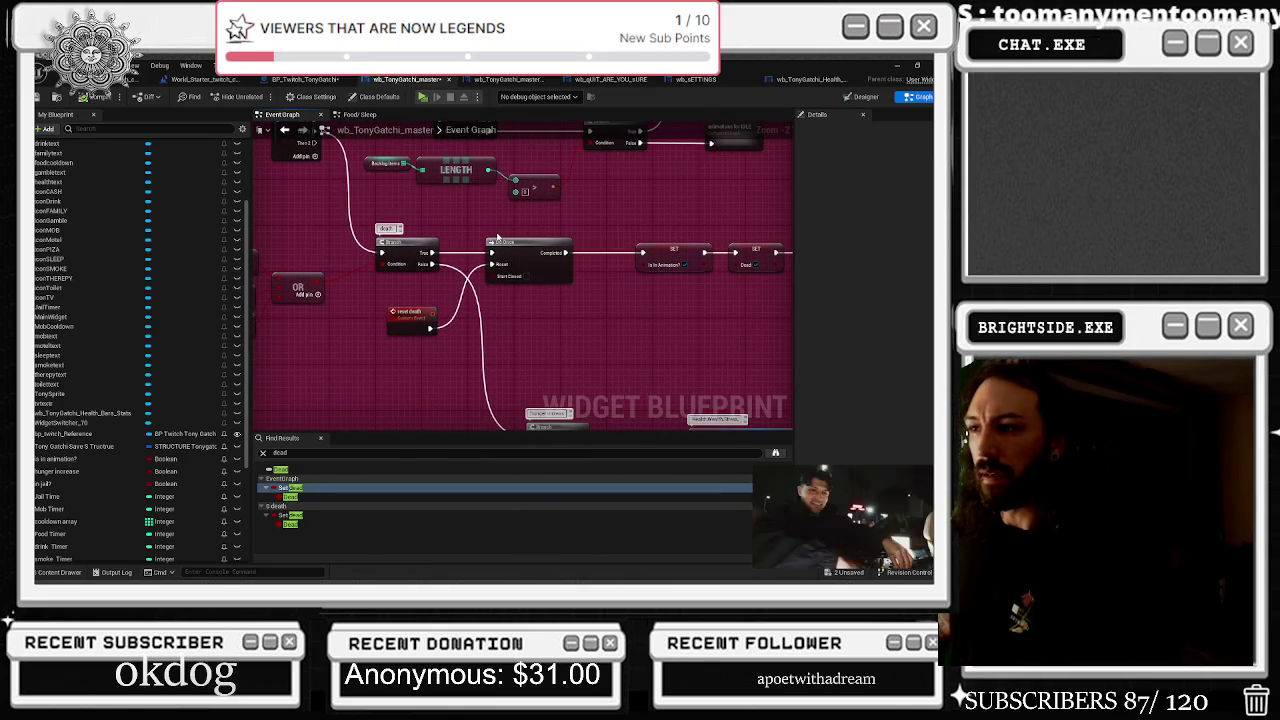
Save wb_TonyGatchi_master and launch a play session from the World_Starter_twitch_chat level
left_click(59, 97)
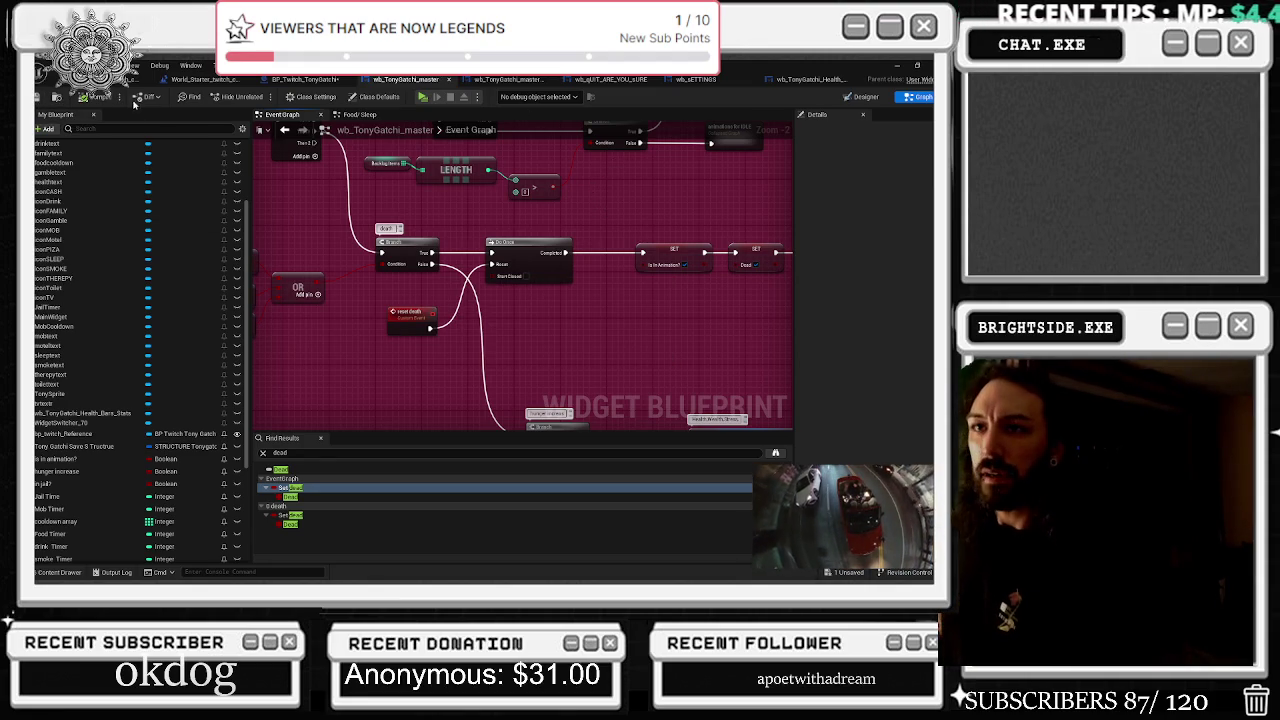
left_click(205, 79)
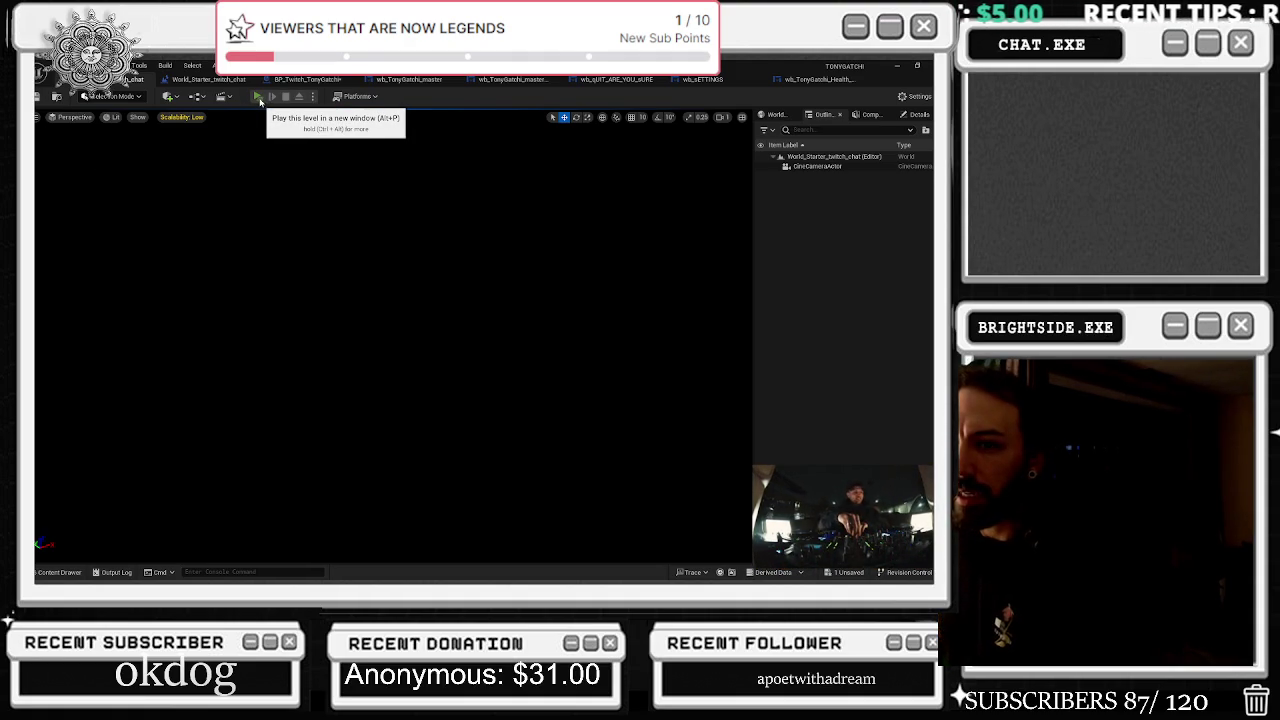
left_click(259, 100)
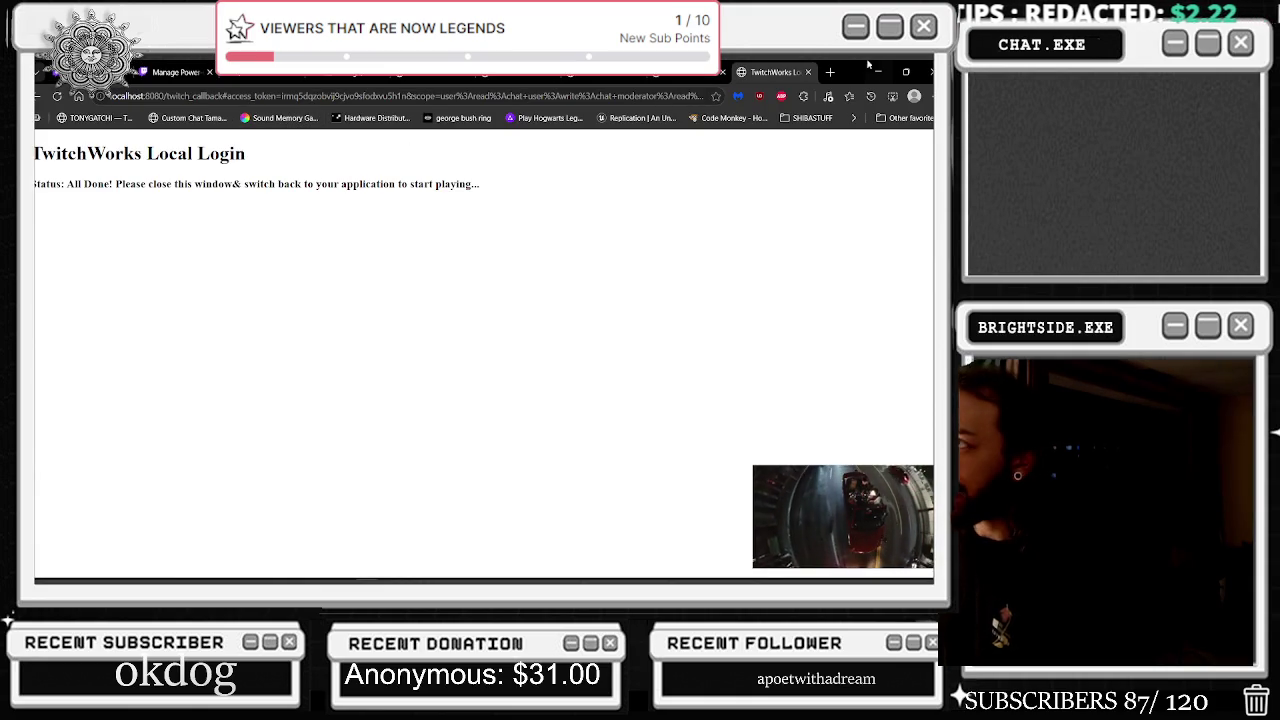
Dismiss the Twitch login window, let TonyGotchi load, then glance at the Twitch channel page
left_click(876, 71)
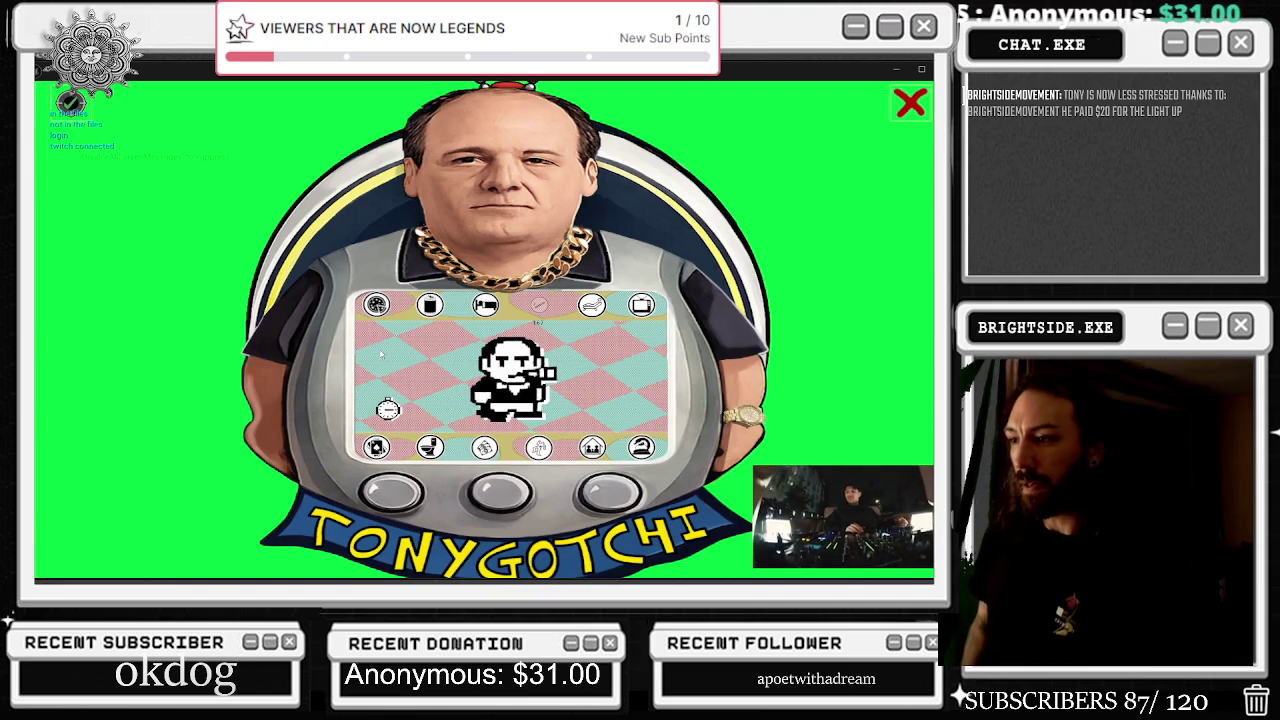
key("alt+Tab")
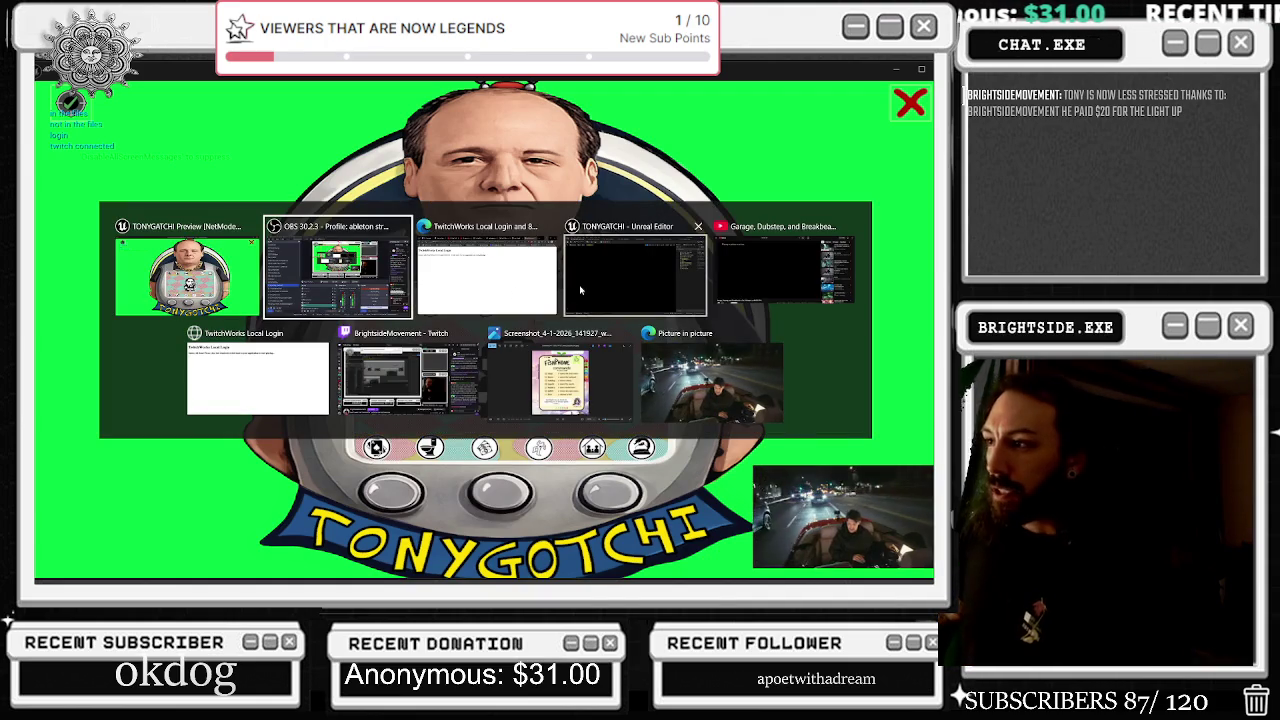
left_click(400, 378)
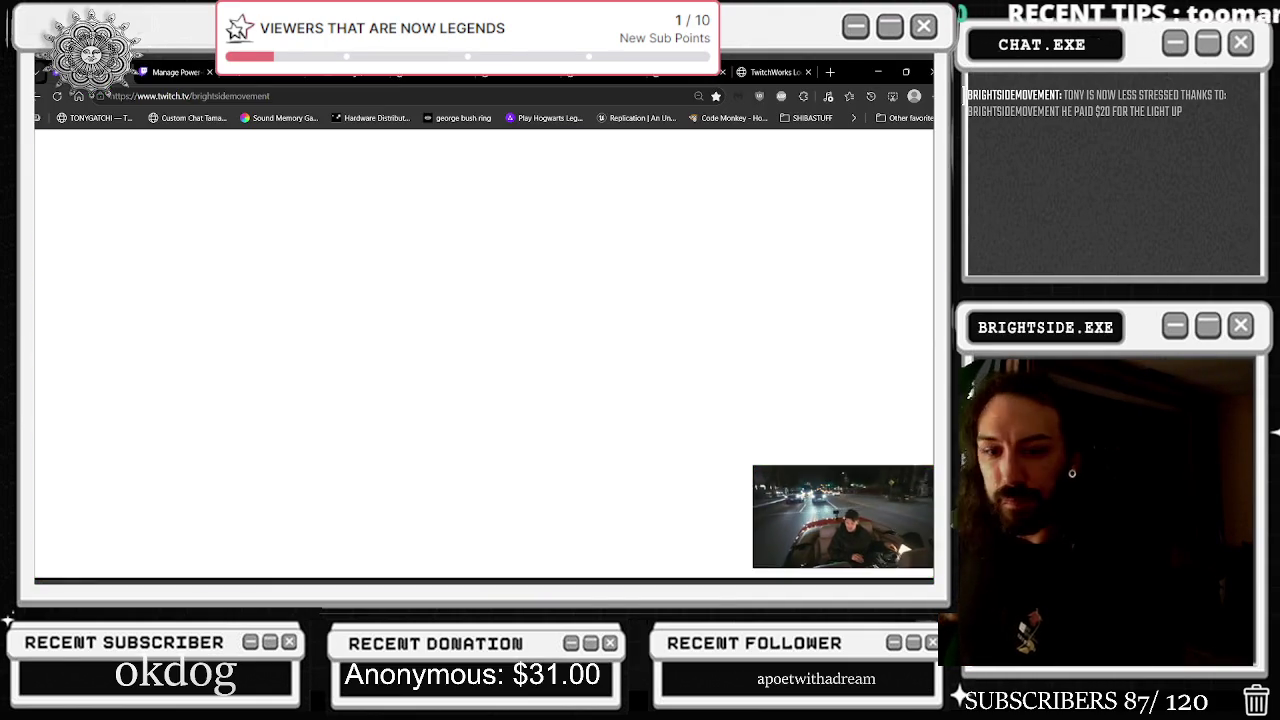
key("alt+Tab")
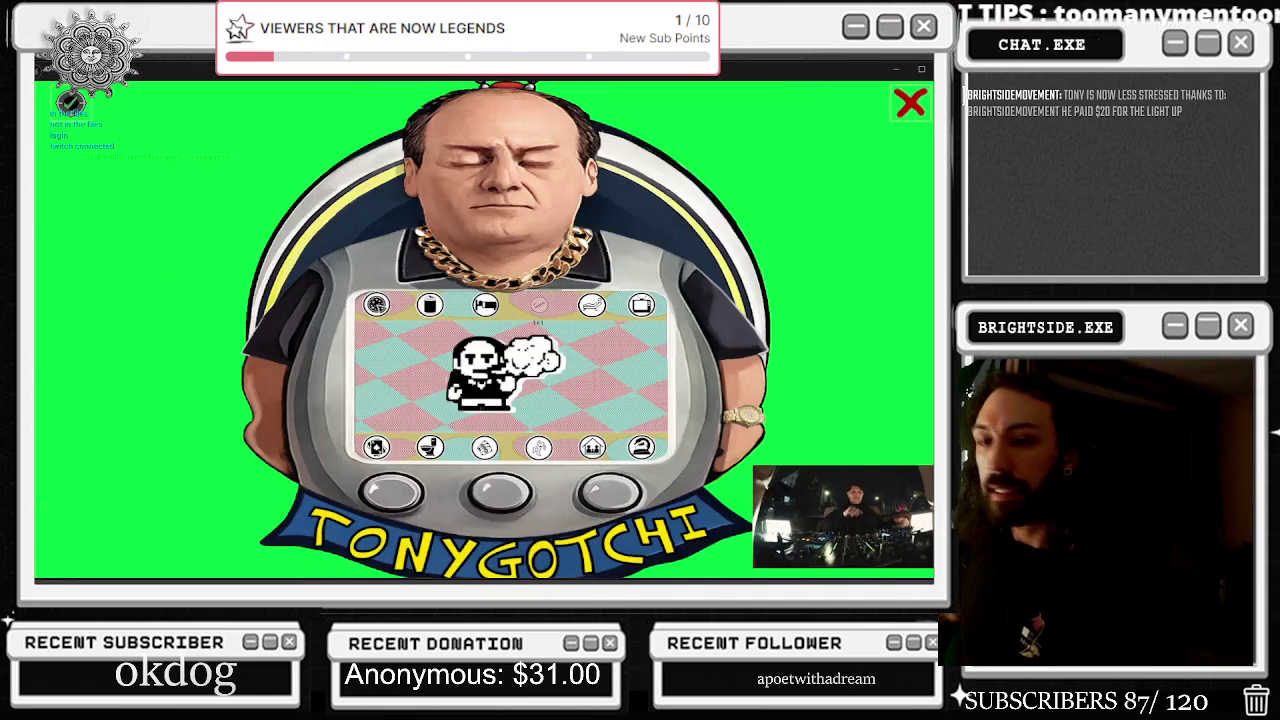
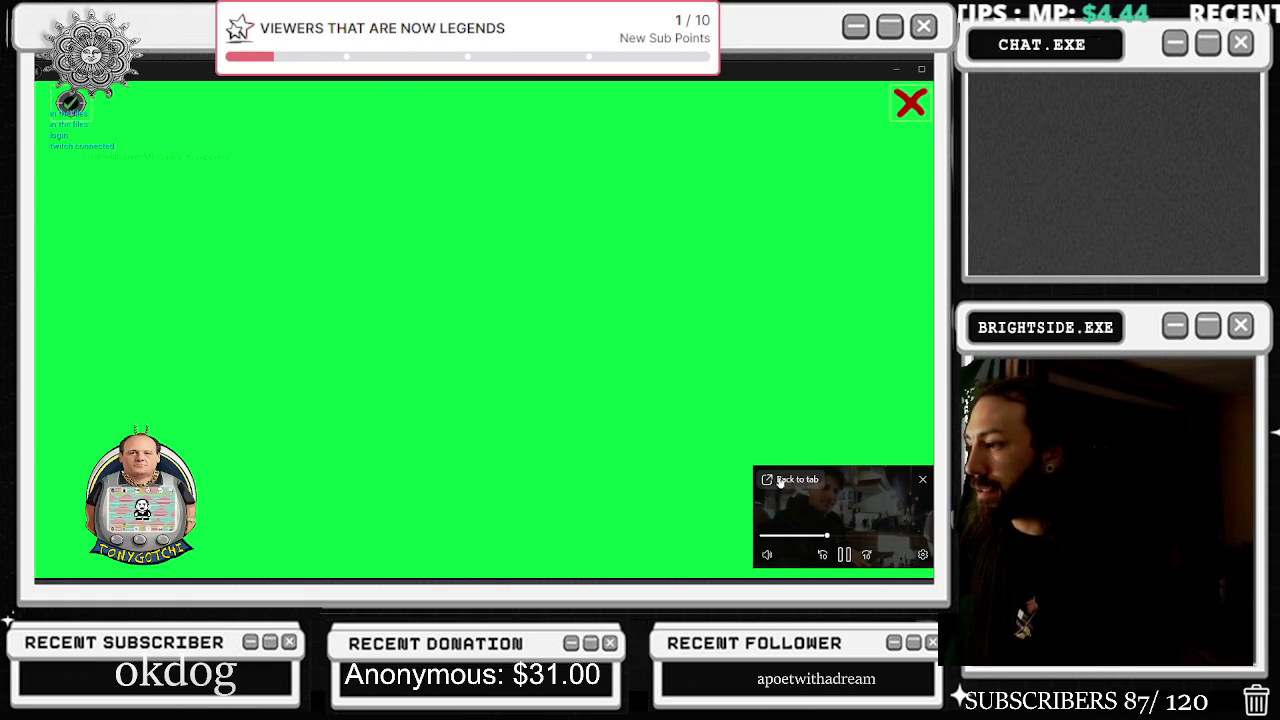
Close the picture-in-picture video and browse Google Images results for 'cover of white snake'
left_click(779, 481)
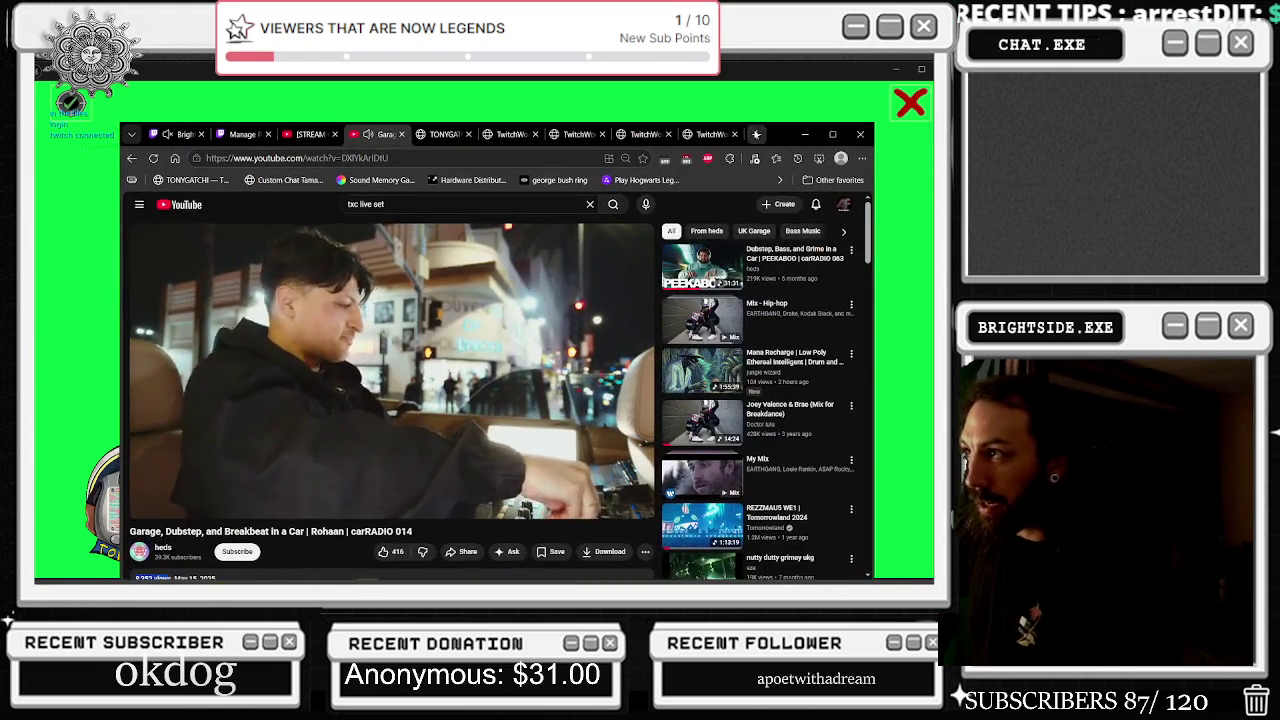
left_click(756, 134)
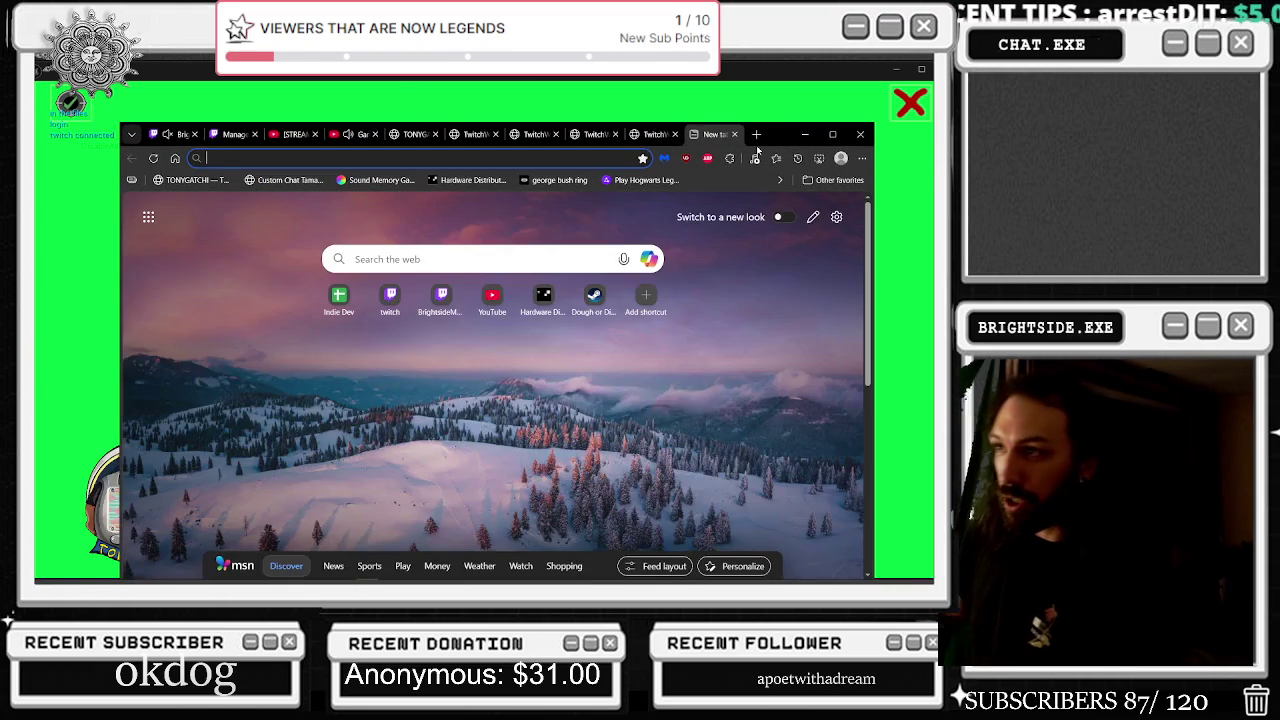
type("cover of white snake")
key("Return")
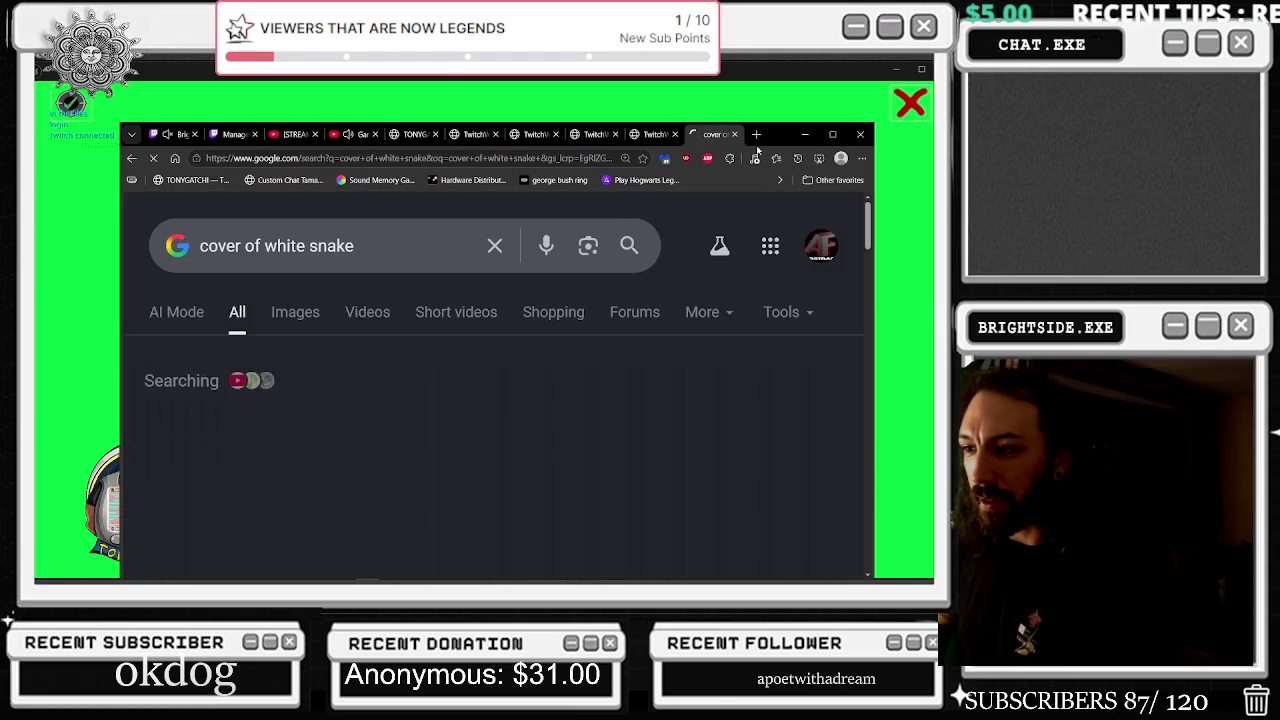
left_click(295, 312)
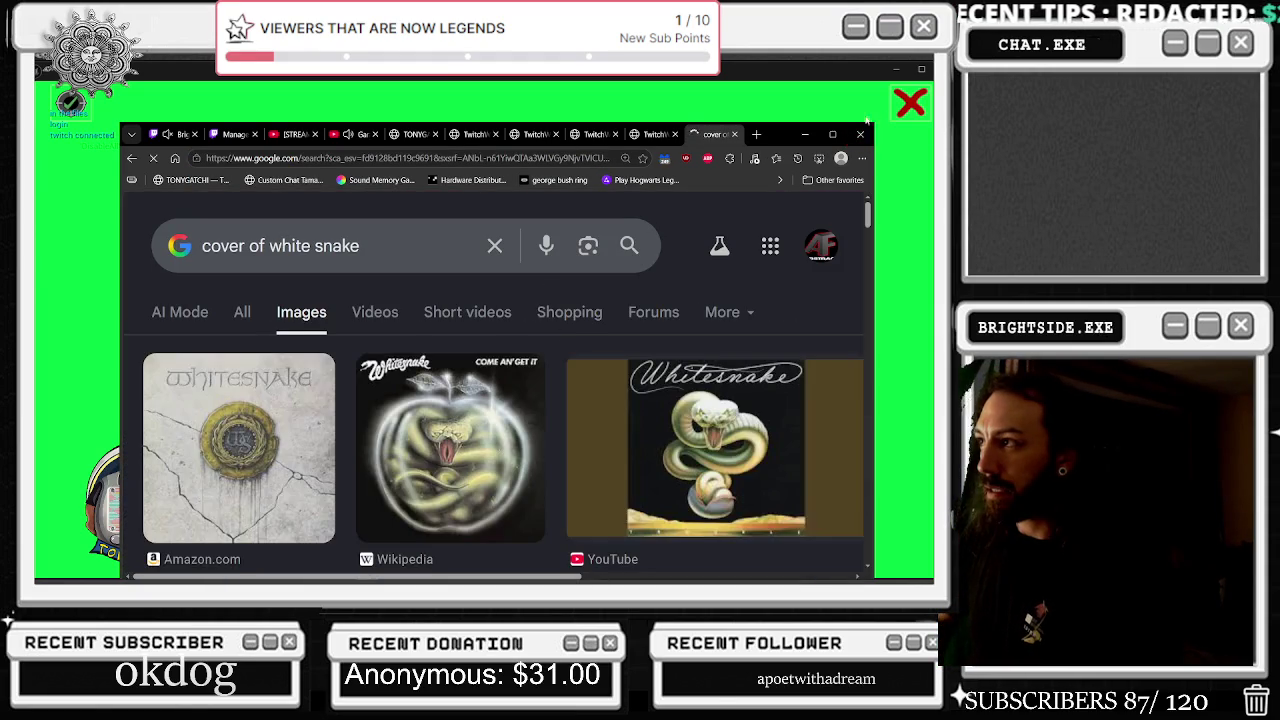
left_click(832, 134)
scroll(636, 408, "down", 5)
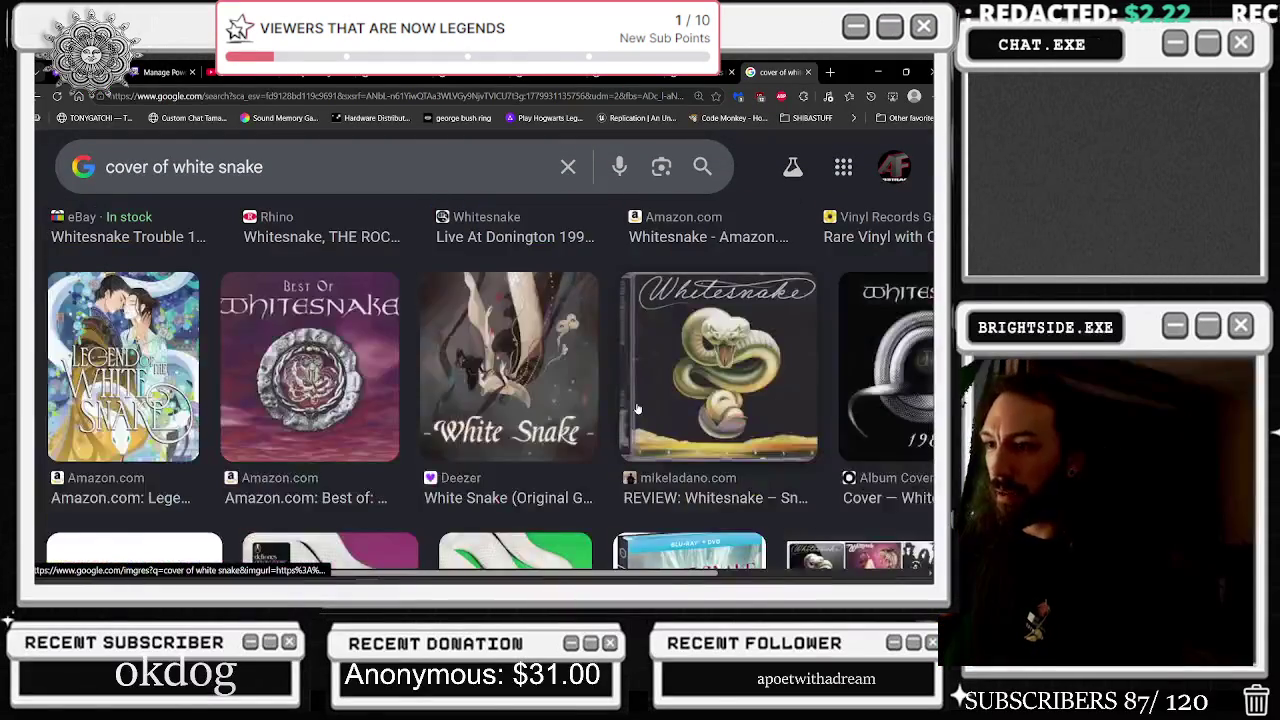
scroll(636, 408, "down", 3)
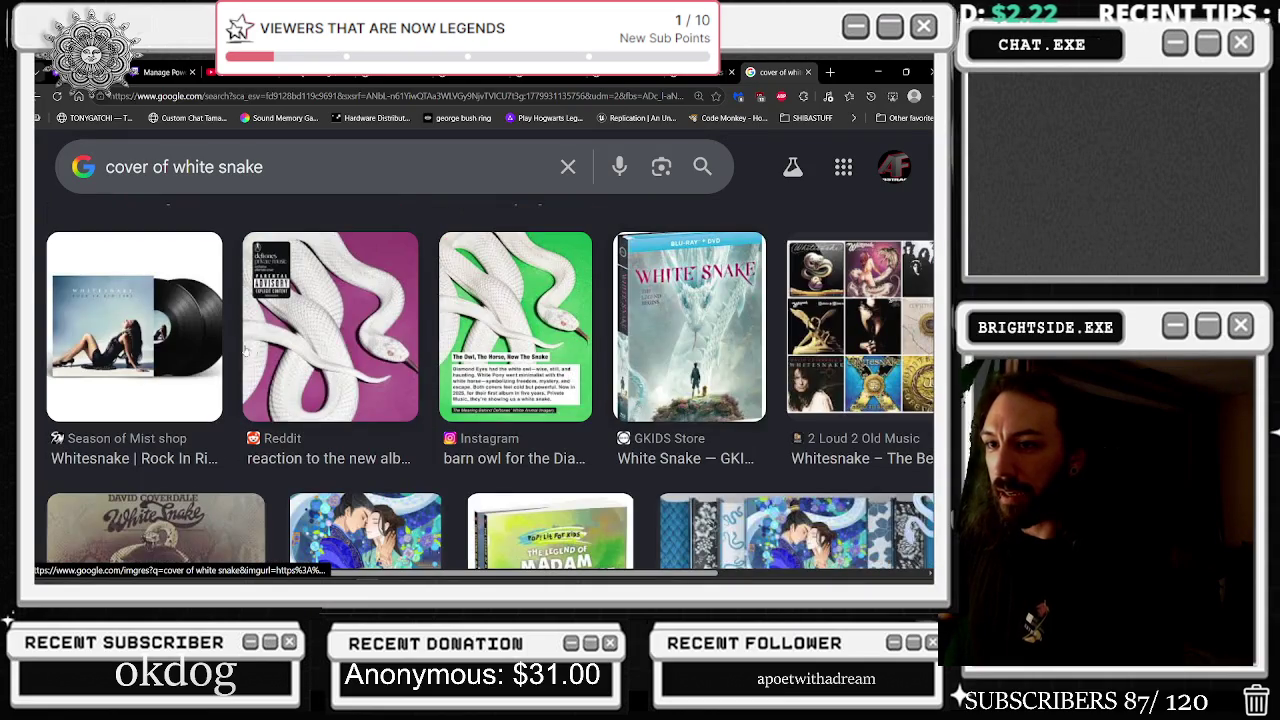
scroll(298, 348, "down", 2)
scroll(367, 343, "down", 2)
Refine the search to 'cover of white snake car', browse the images, then close the tab and minimize Edge
left_click(358, 163)
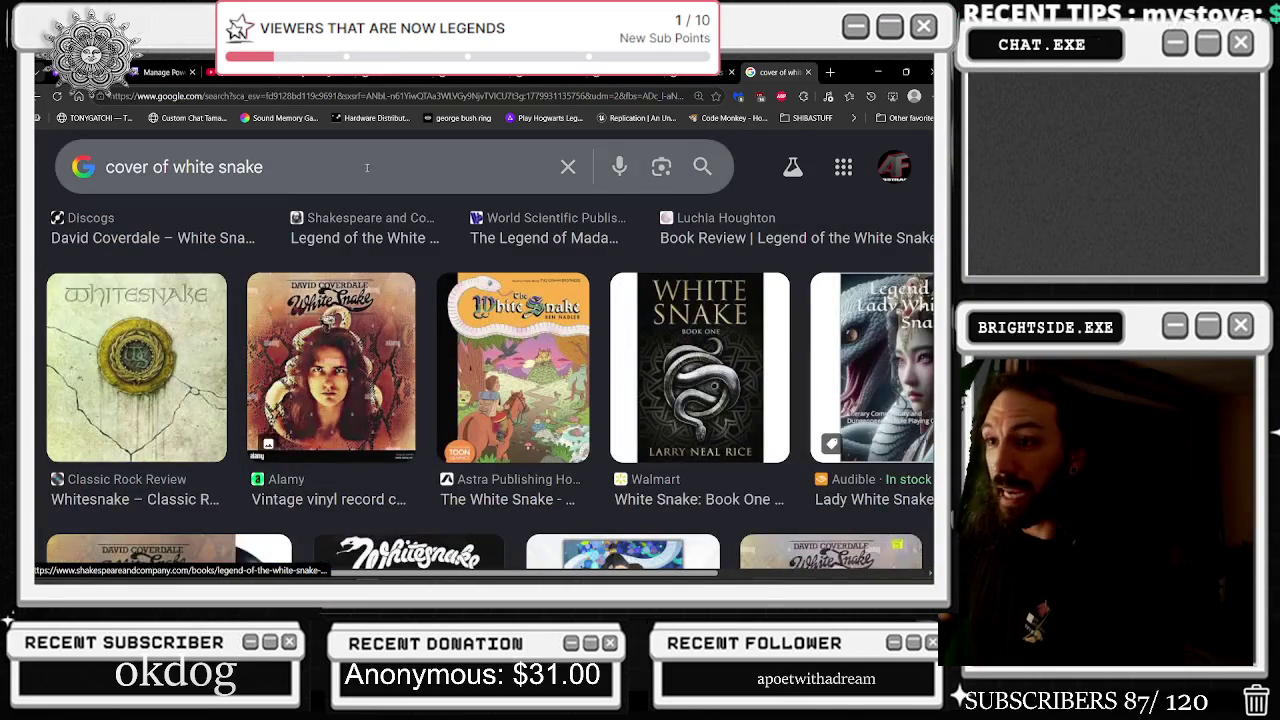
type(" car")
key("Return")
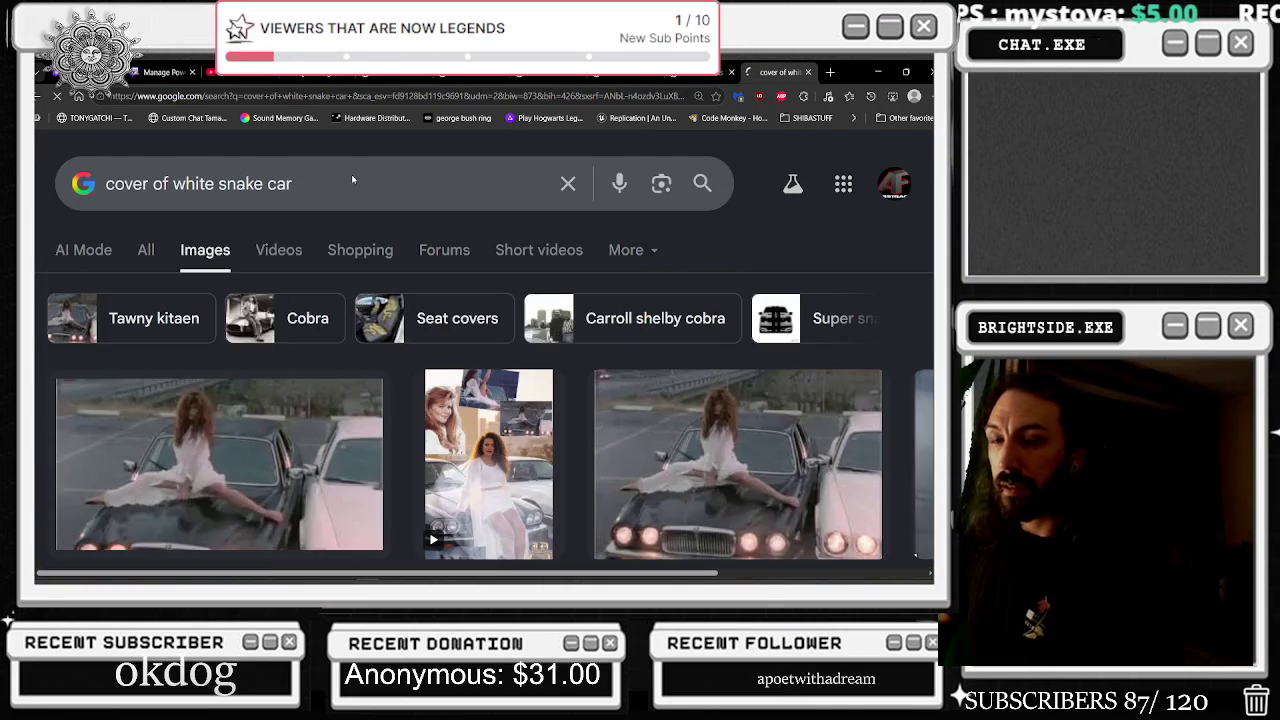
scroll(394, 241, "down", 2)
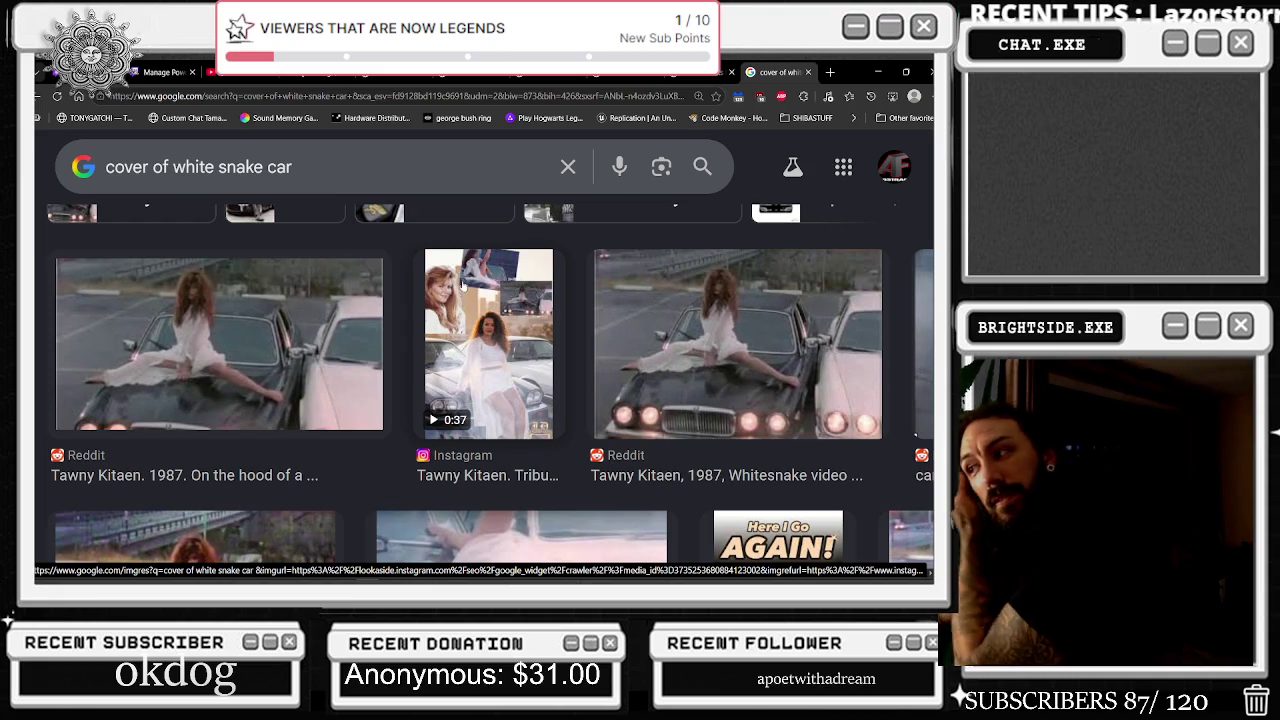
scroll(462, 287, "down", 3)
scroll(622, 347, "down", 2)
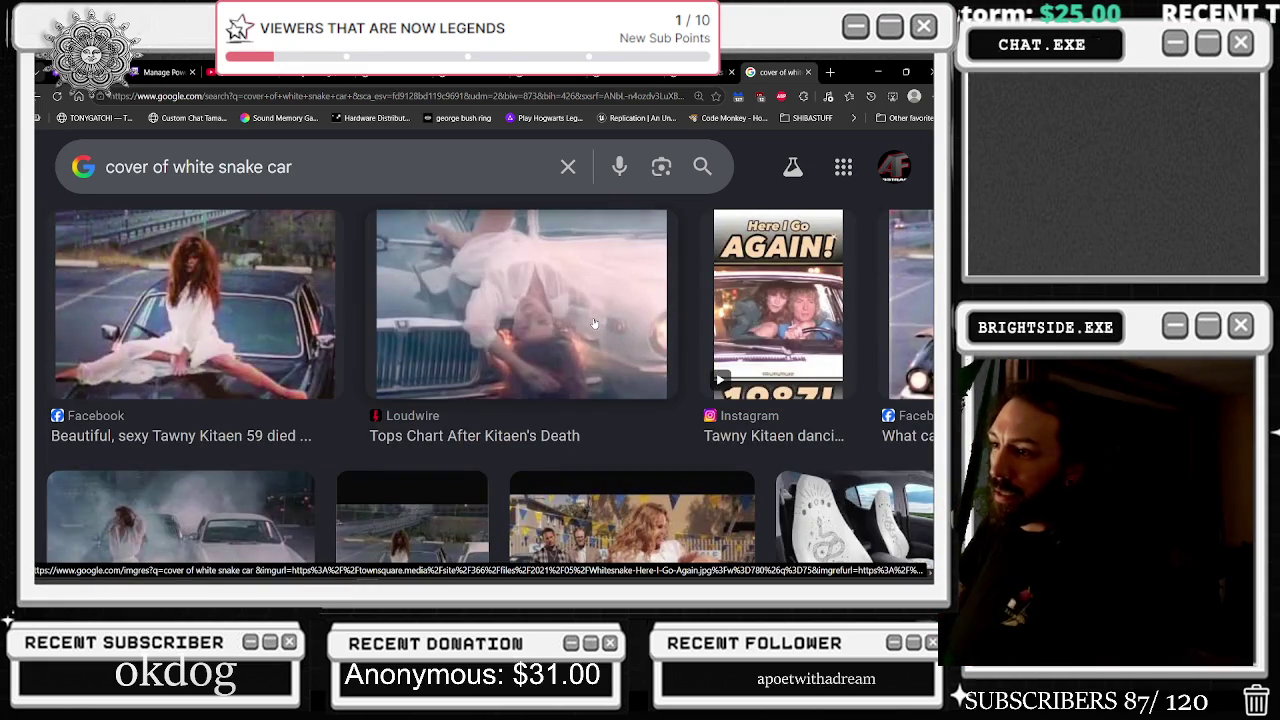
scroll(511, 304, "down", 2)
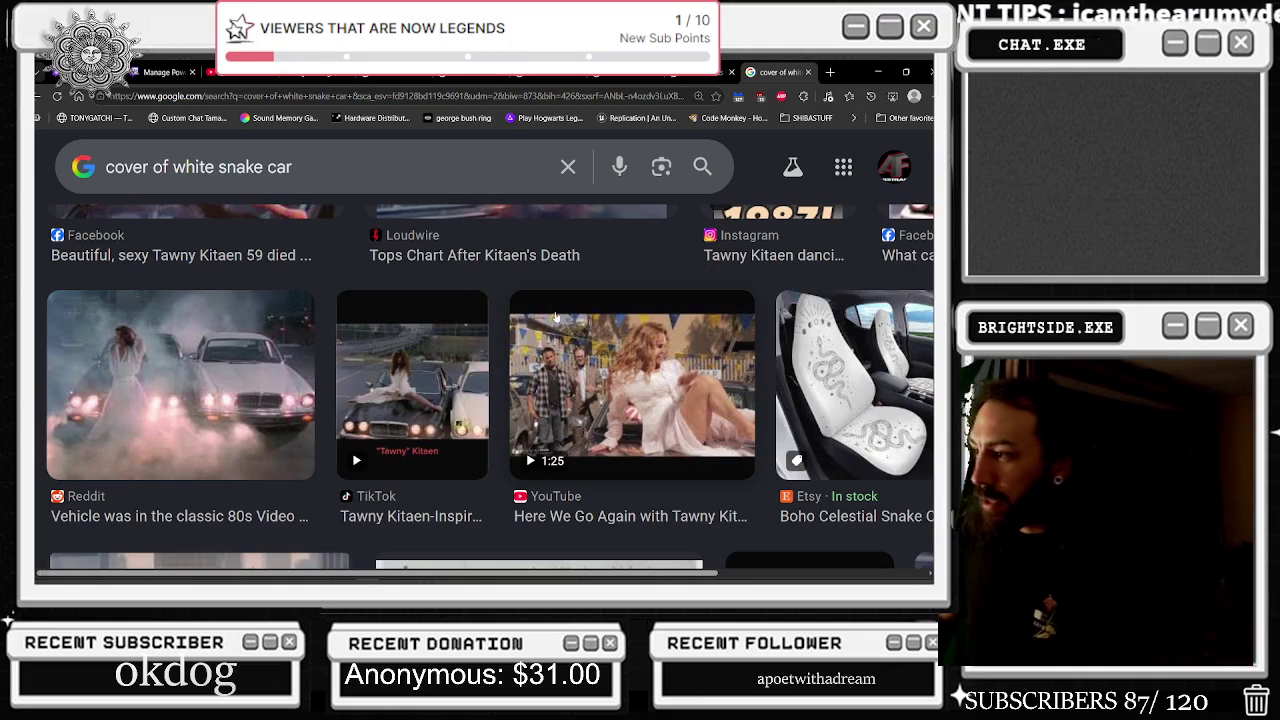
scroll(554, 318, "down", 2)
scroll(547, 374, "down", 2)
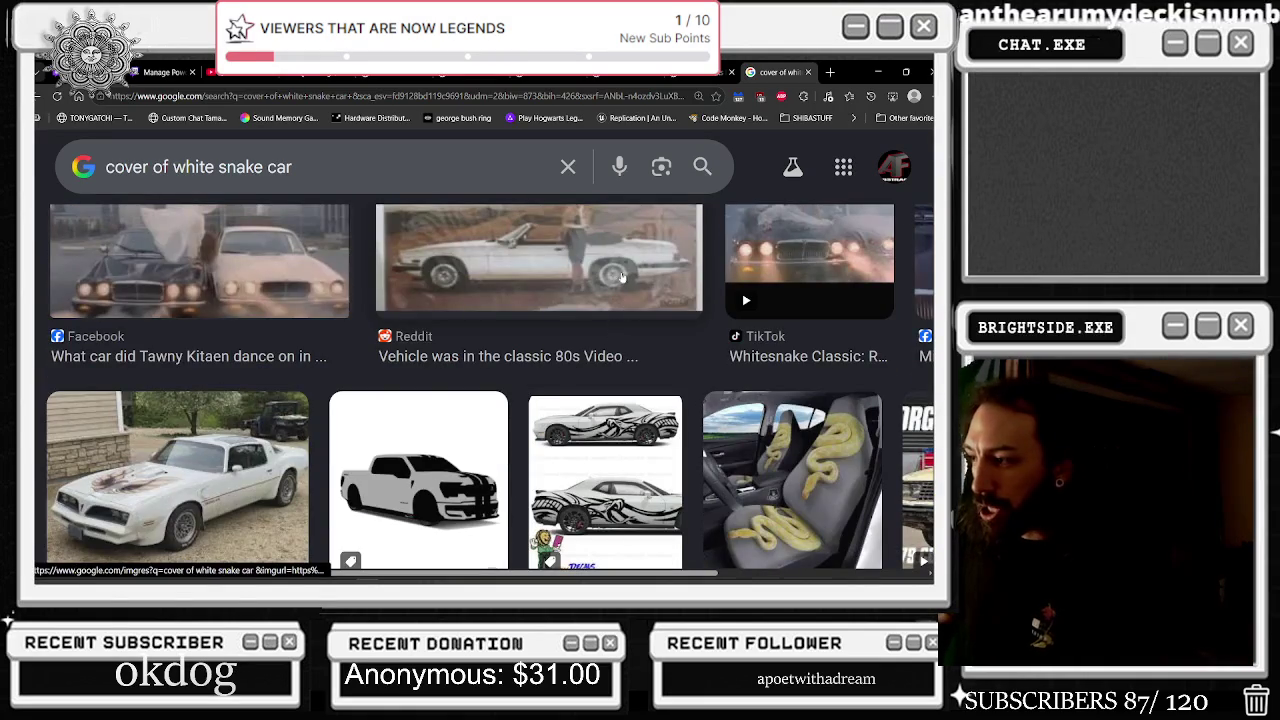
scroll(584, 290, "down", 3)
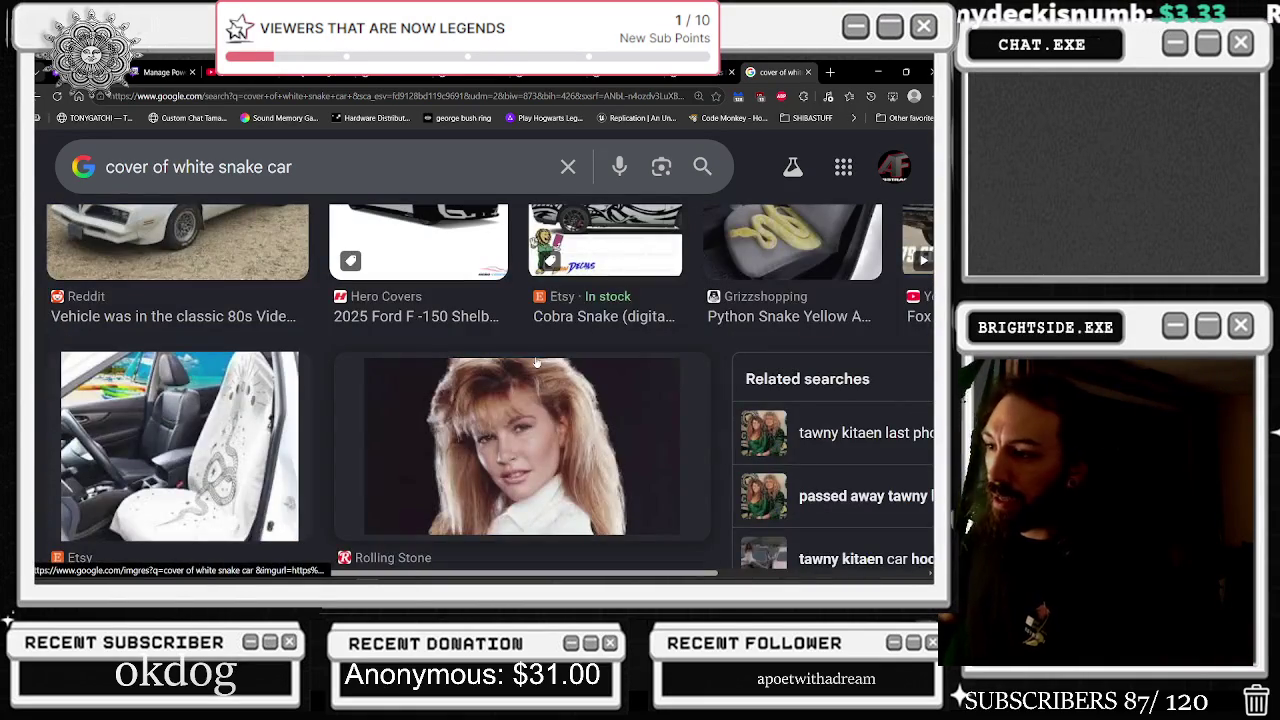
scroll(537, 363, "down", 1)
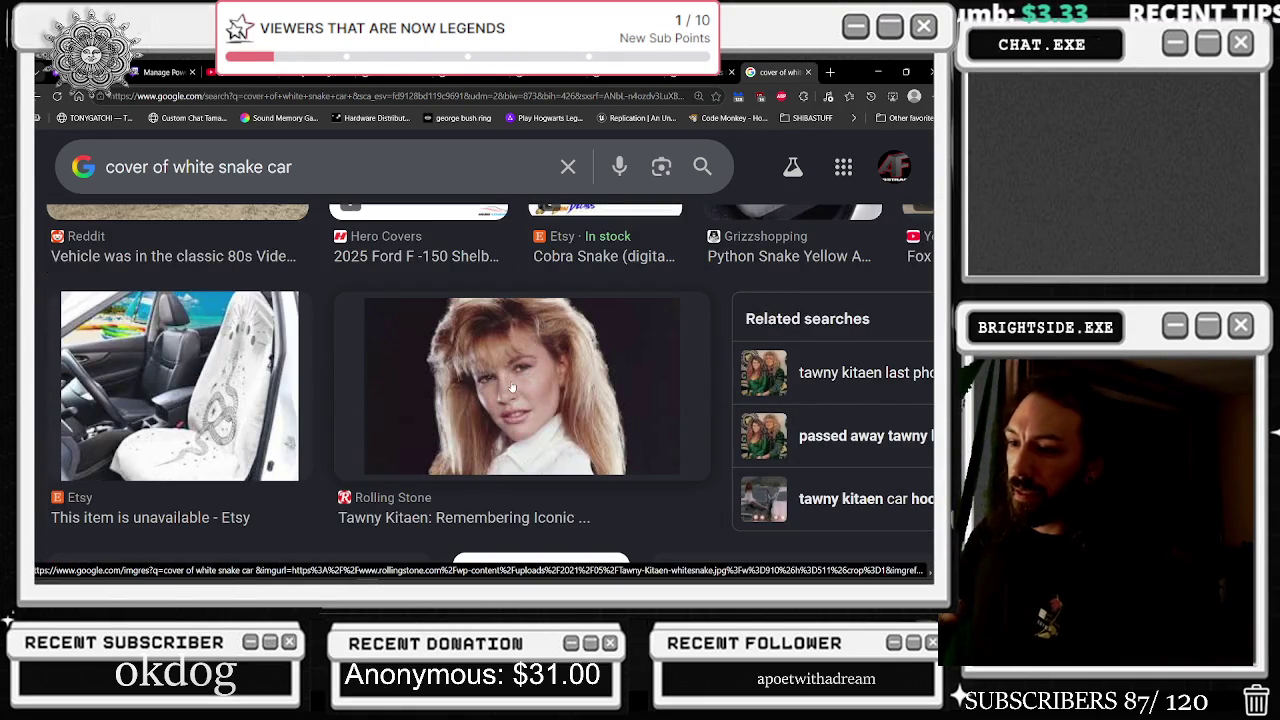
scroll(512, 387, "down", 2)
scroll(512, 387, "down", 2)
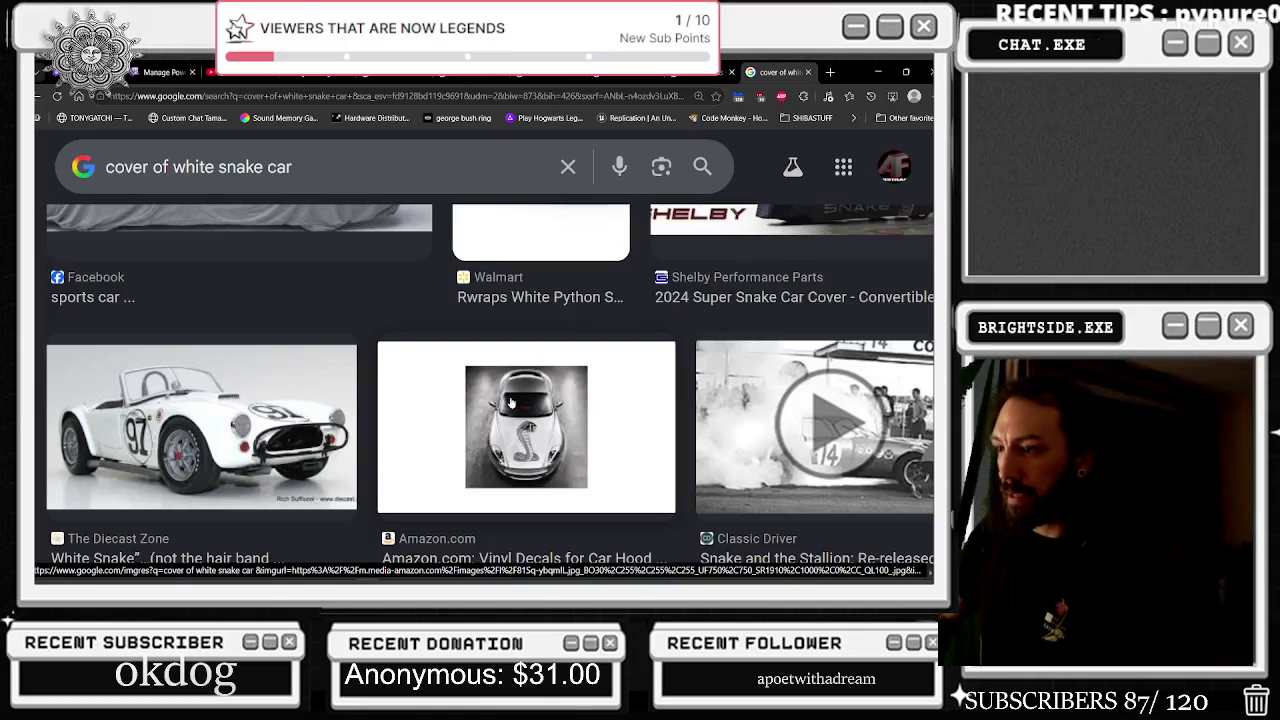
left_click(807, 72)
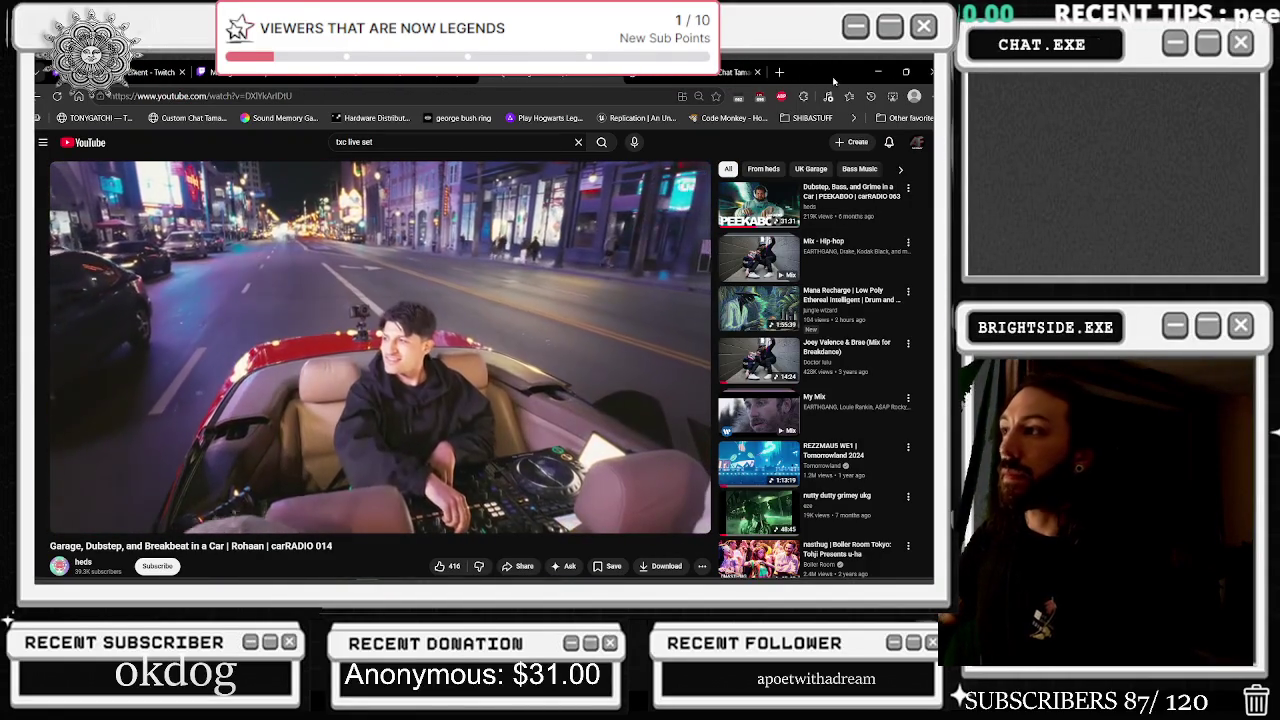
left_click(877, 72)
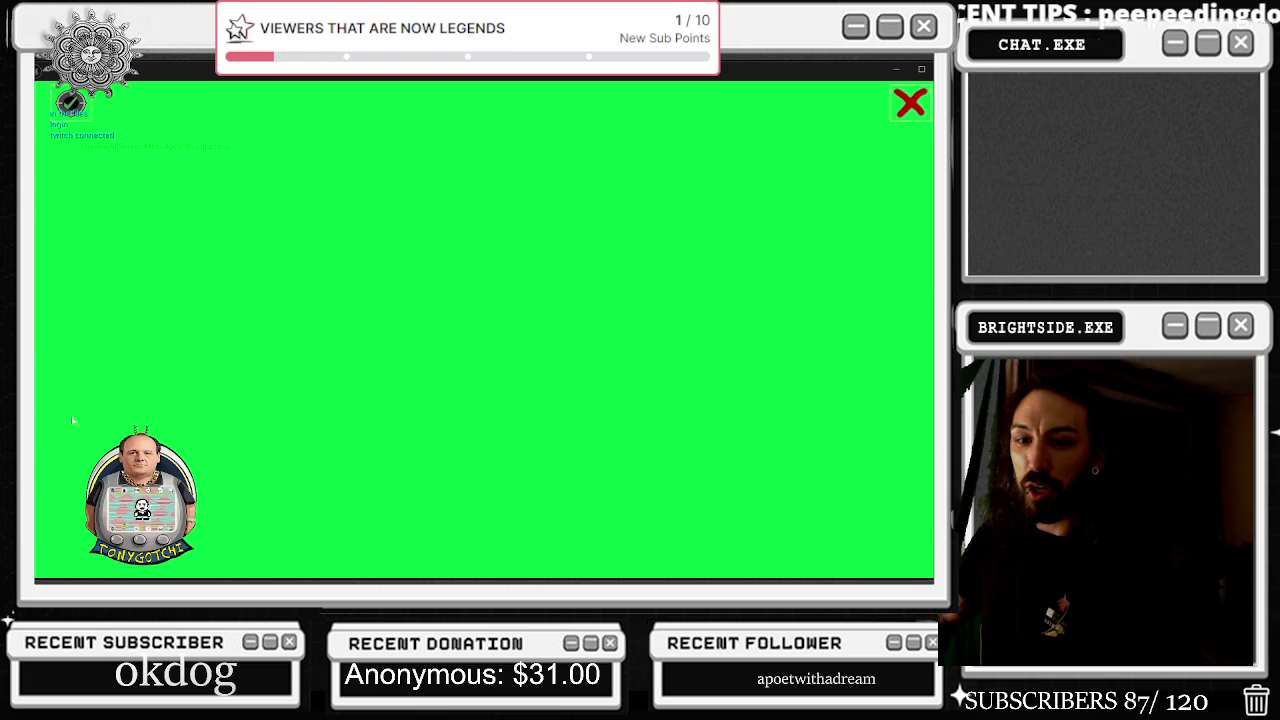
Switch from Edge to the Unreal Editor and then to the TonyGatchi game preview window
key("alt+Tab")
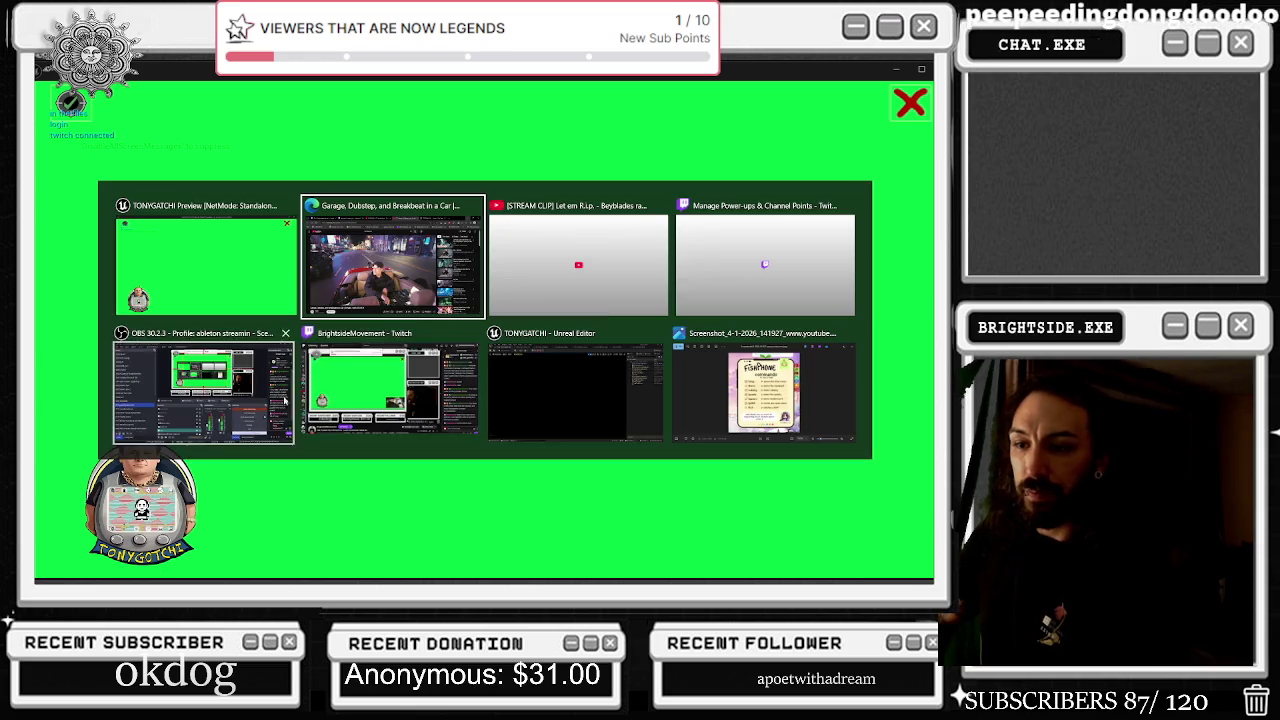
left_click(582, 382)
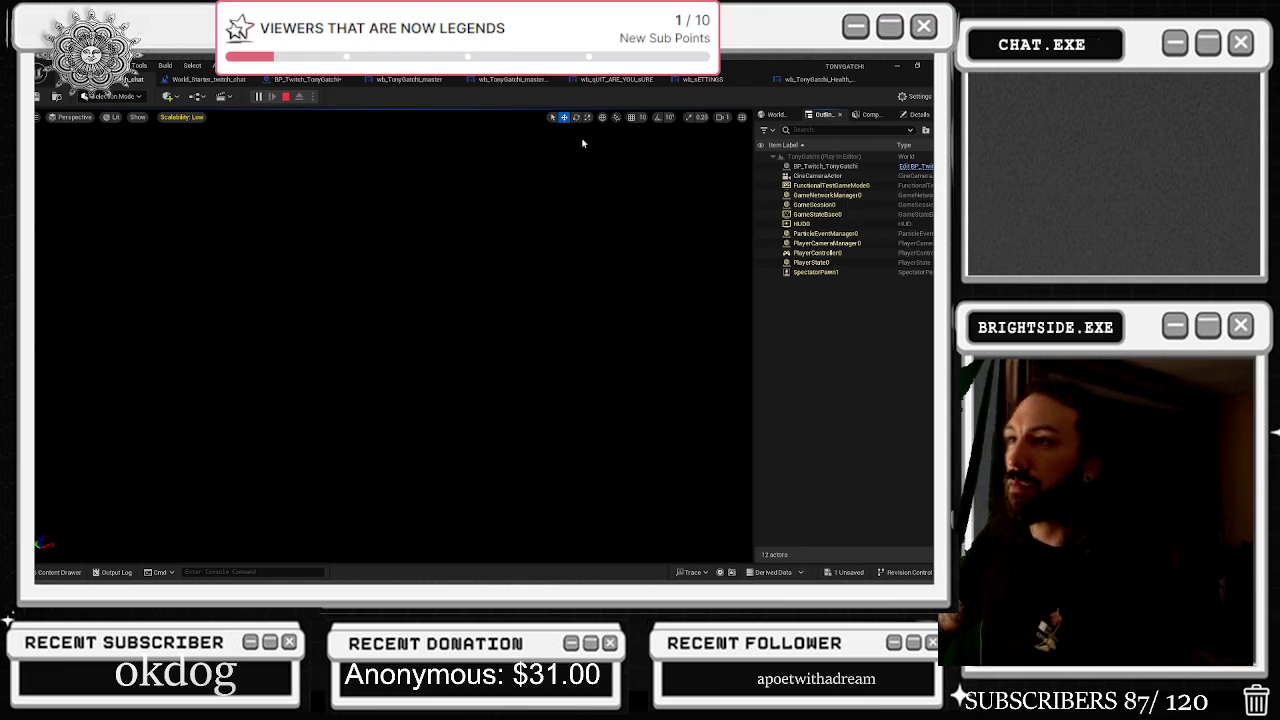
key("alt+Tab")
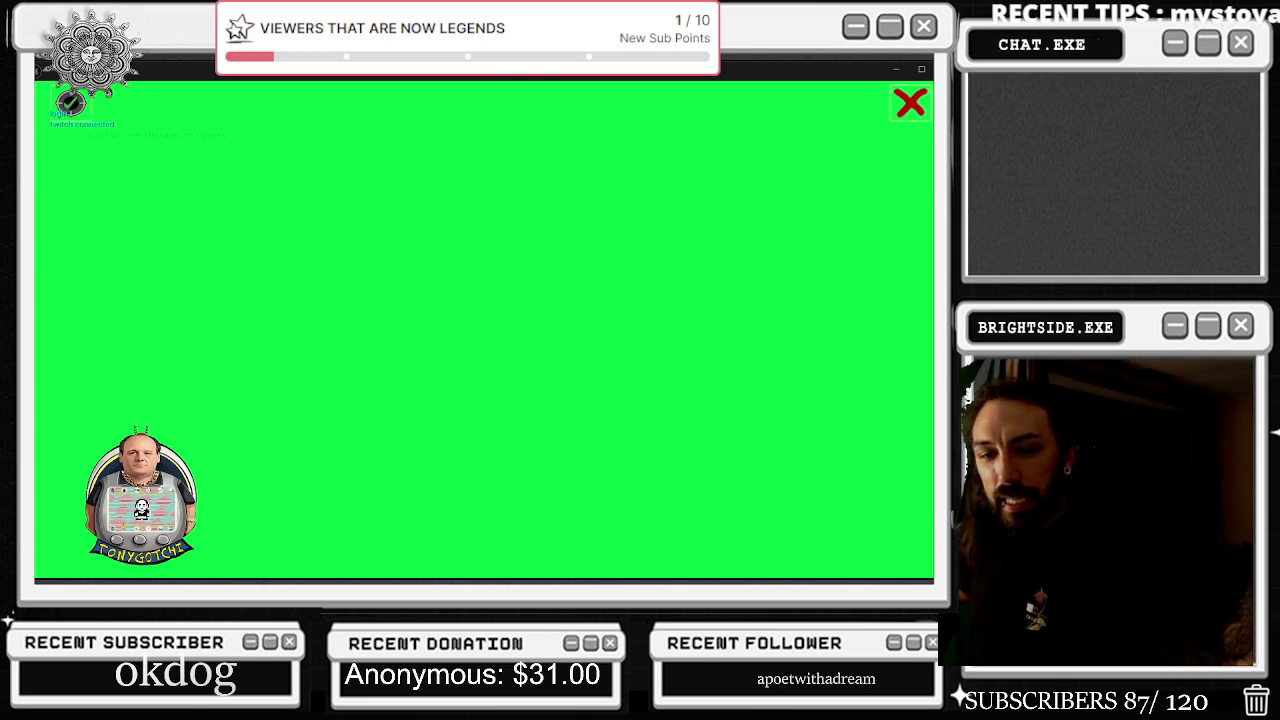
key("alt+Tab")
key("alt+Tab")
key("alt+Tab")
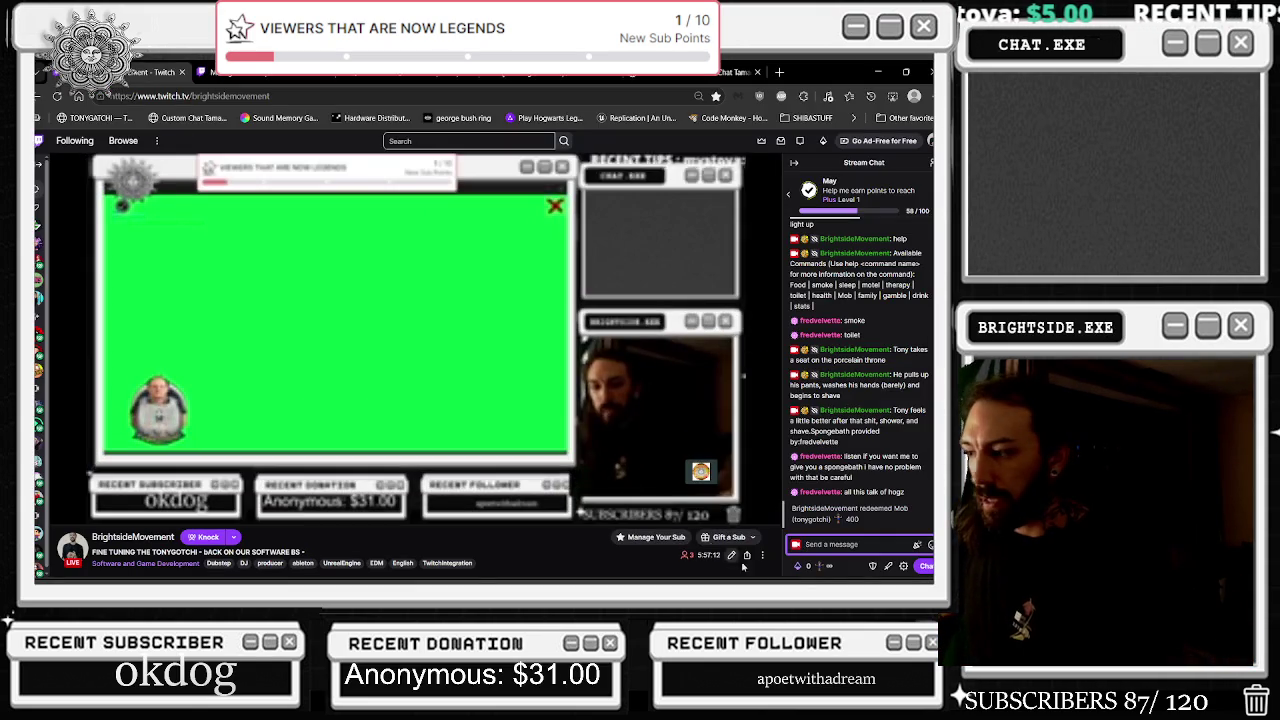
Type 'ex' in the Twitch stream chat, shift the browser aside, and hide it
left_click(852, 545)
type("exit")
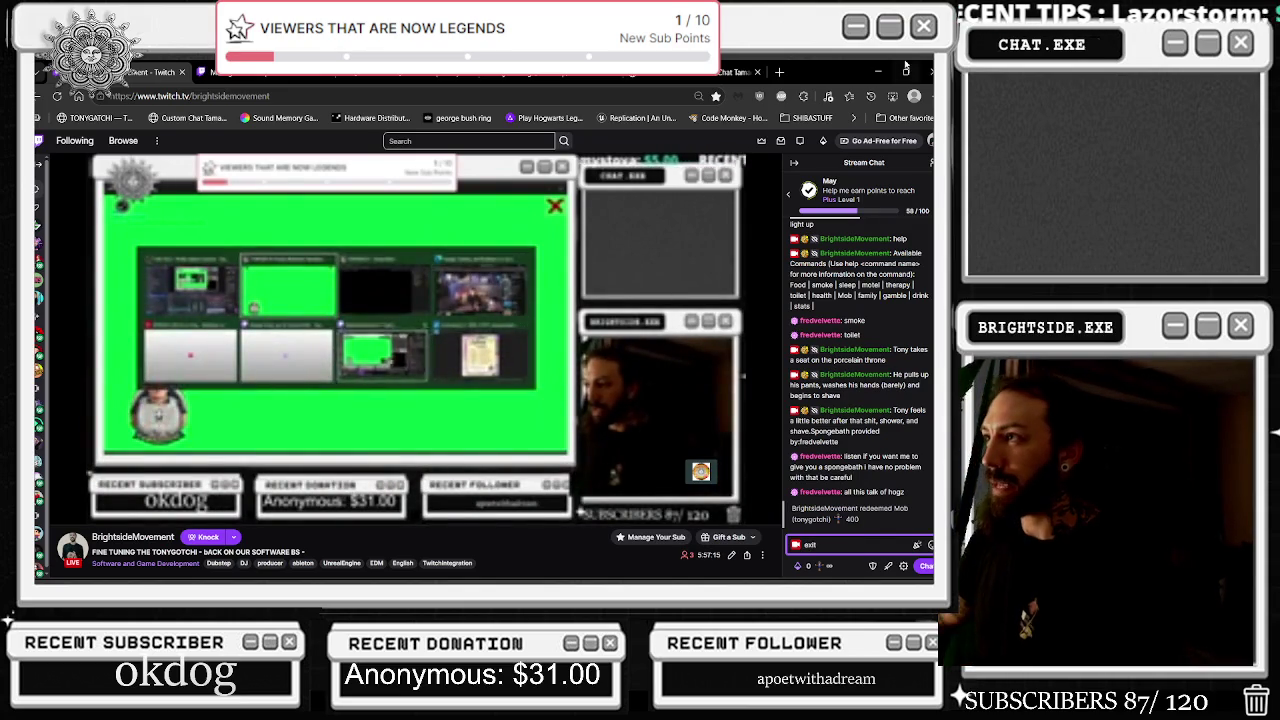
left_click_drag(653, 74, 822, 76)
key("alt+Tab")
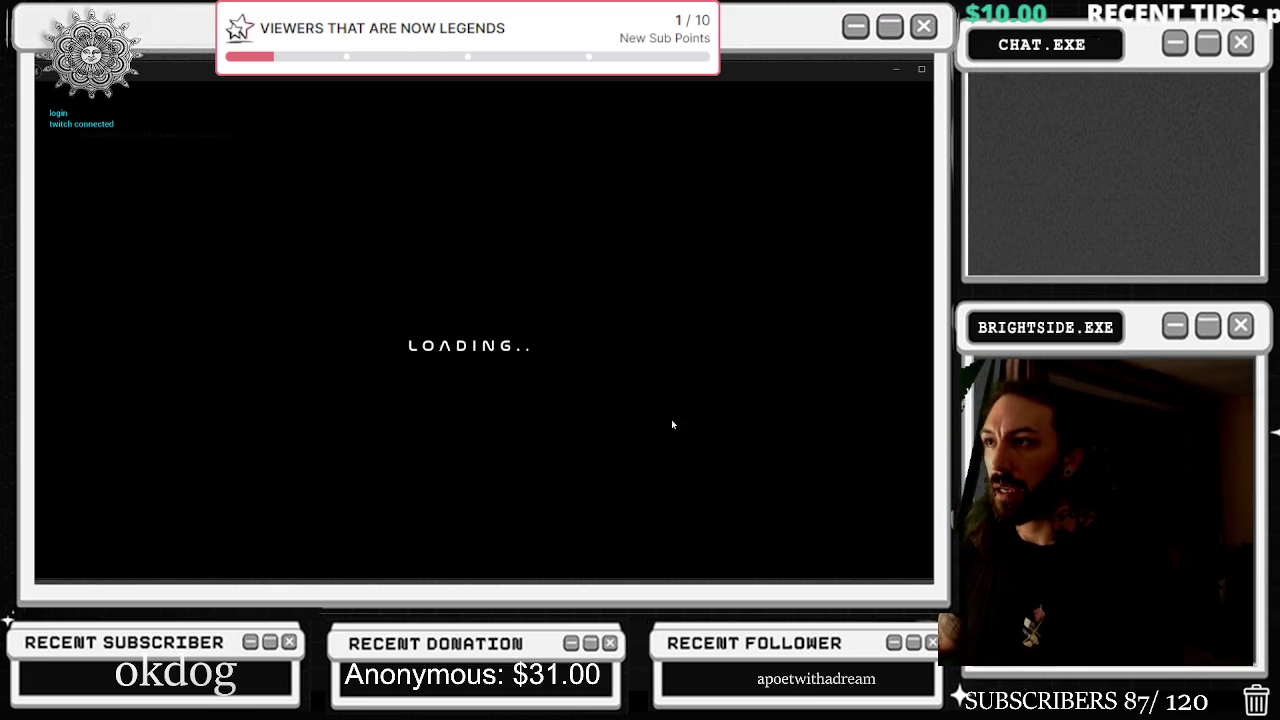
Look through the level blueprint, wb_TonyGatchi_master and wb_QUIT_ARE_YOU_SURE tabs in the editor
left_click(830, 80)
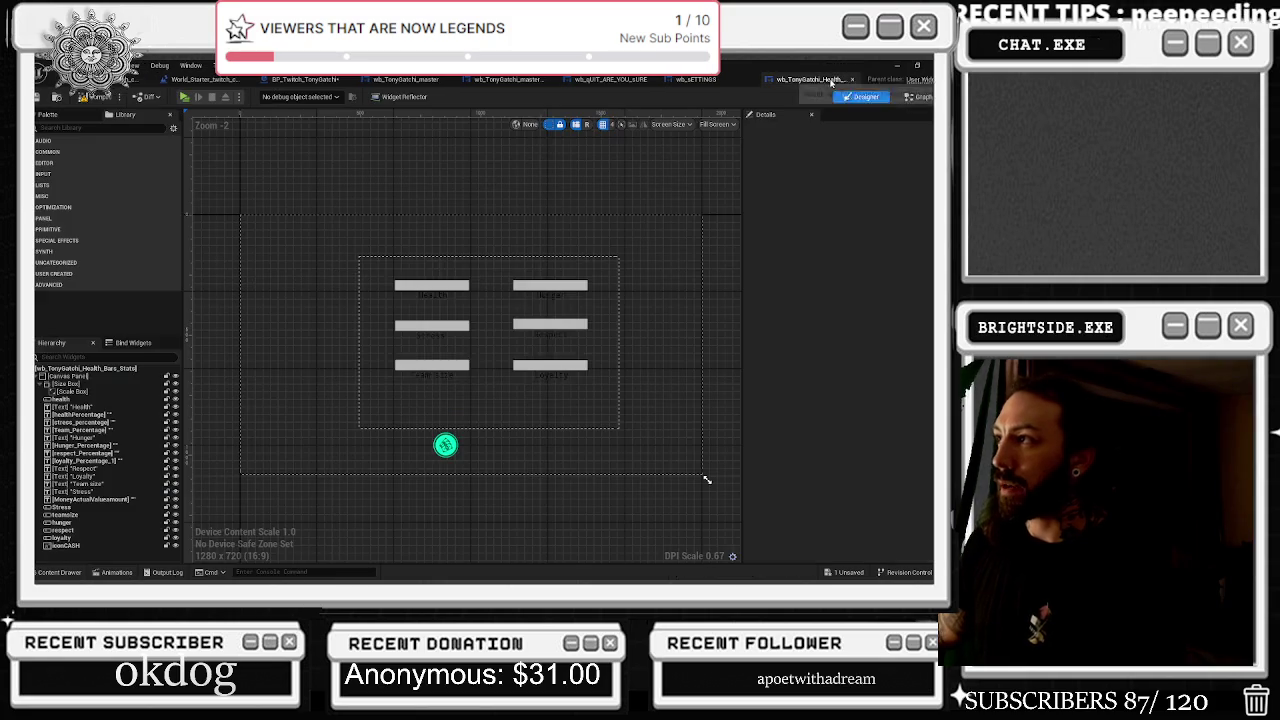
left_click(205, 80)
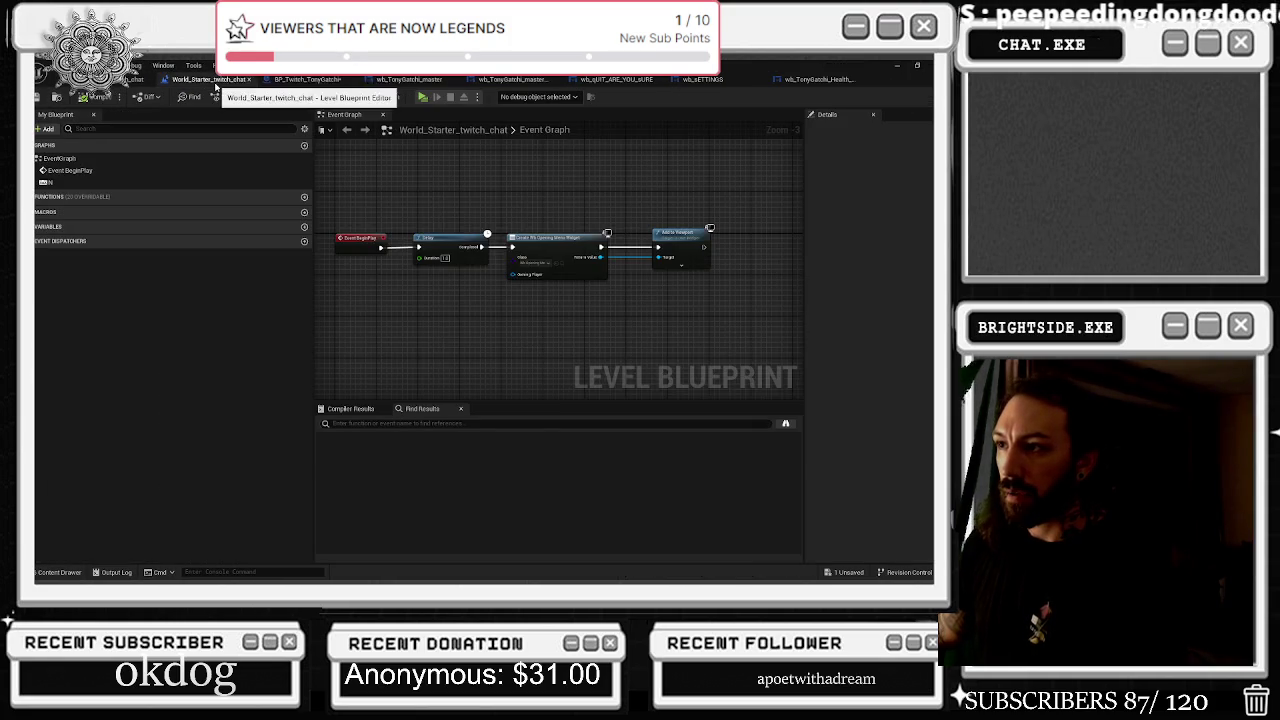
key("alt+Tab")
key("Escape")
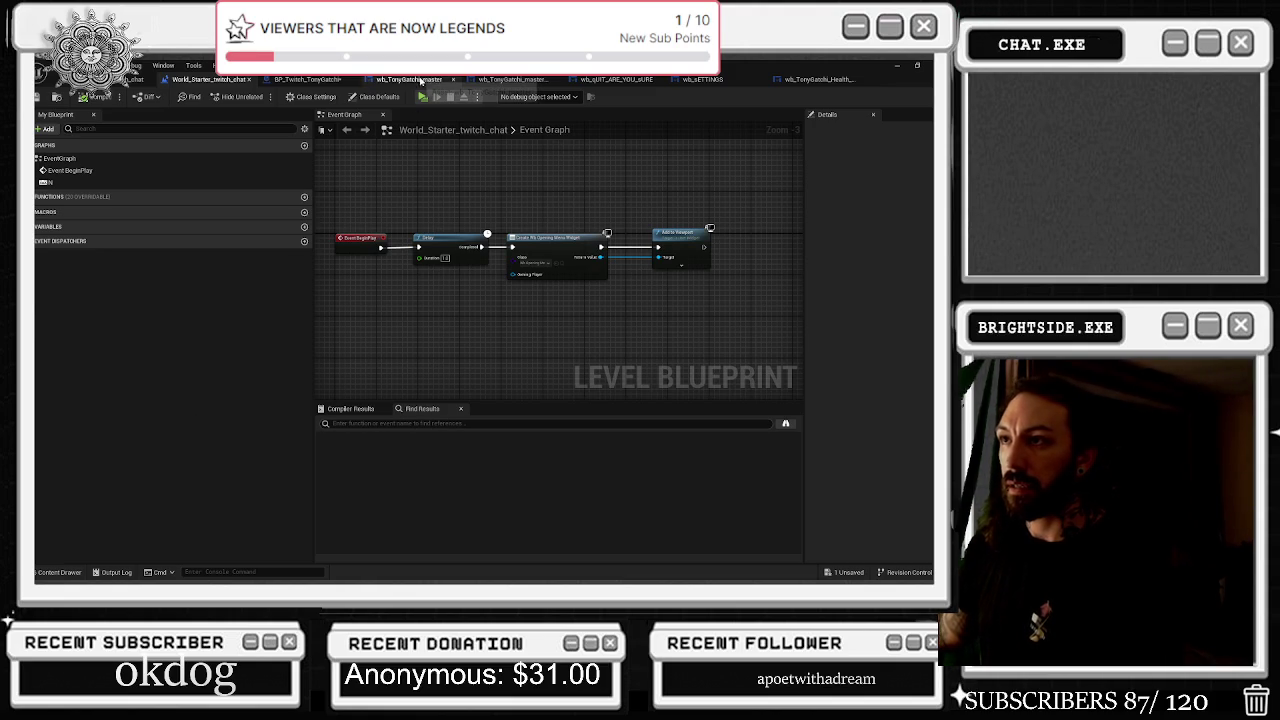
left_click(509, 80)
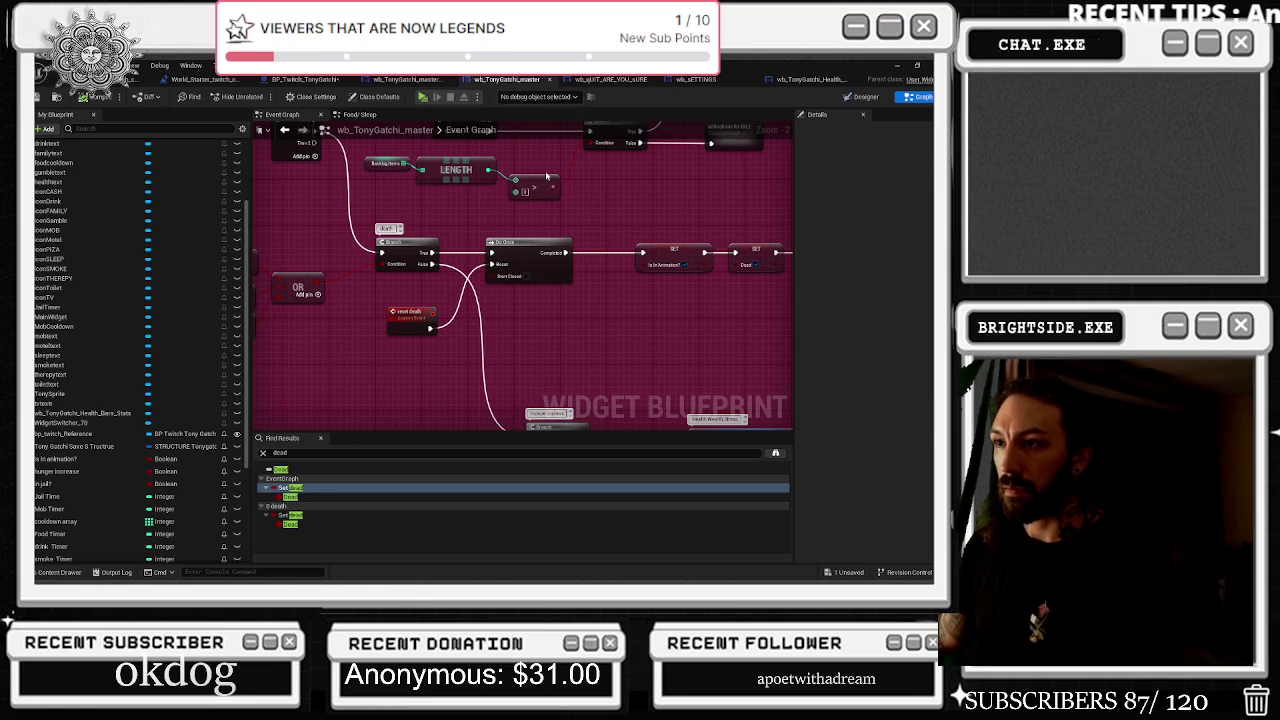
left_click(610, 79)
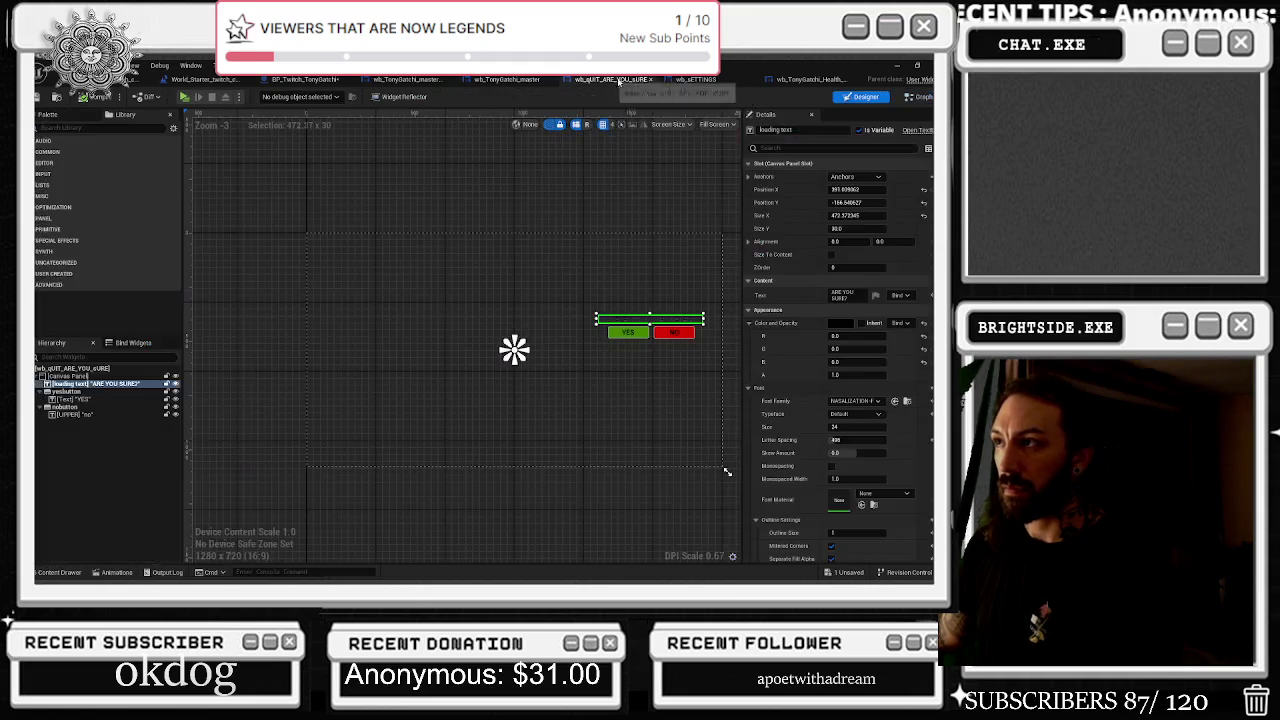
scroll(604, 352, "up", 1)
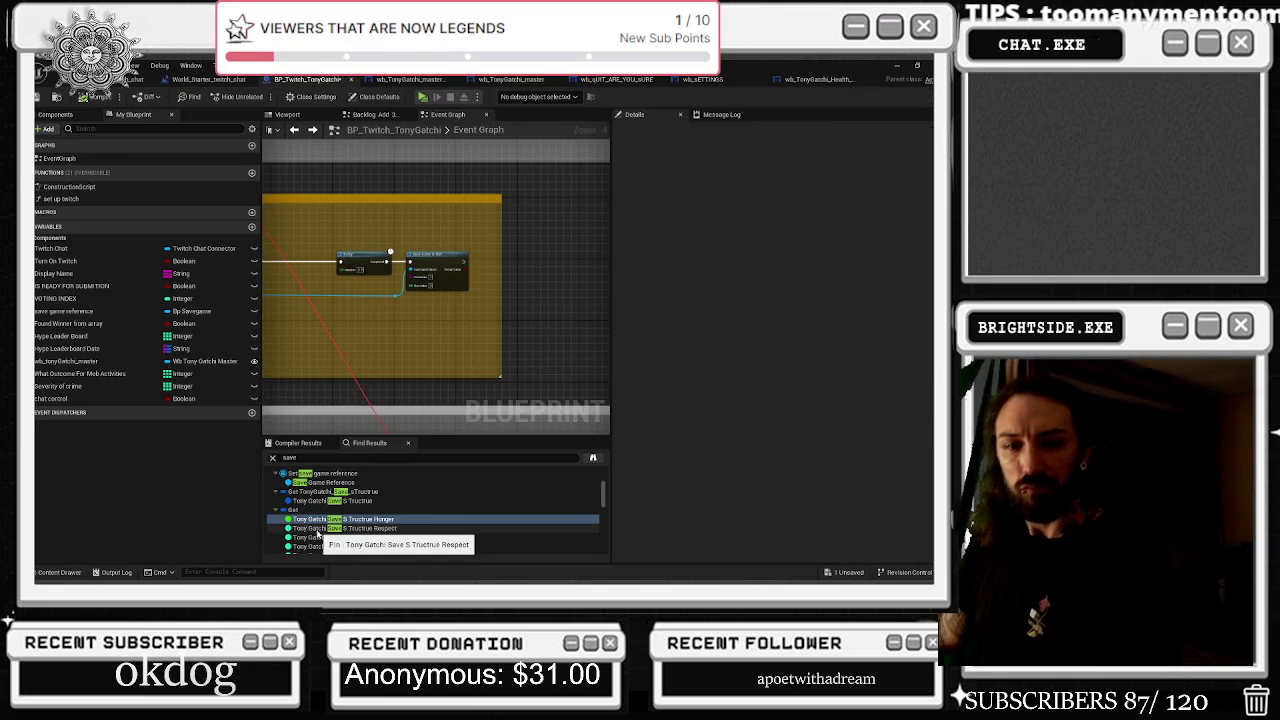
Search 'ex' in Find Results and inspect the Branch and Open Level node's level name
left_click(294, 460)
type("ex")
scroll(470, 300, "down", 8)
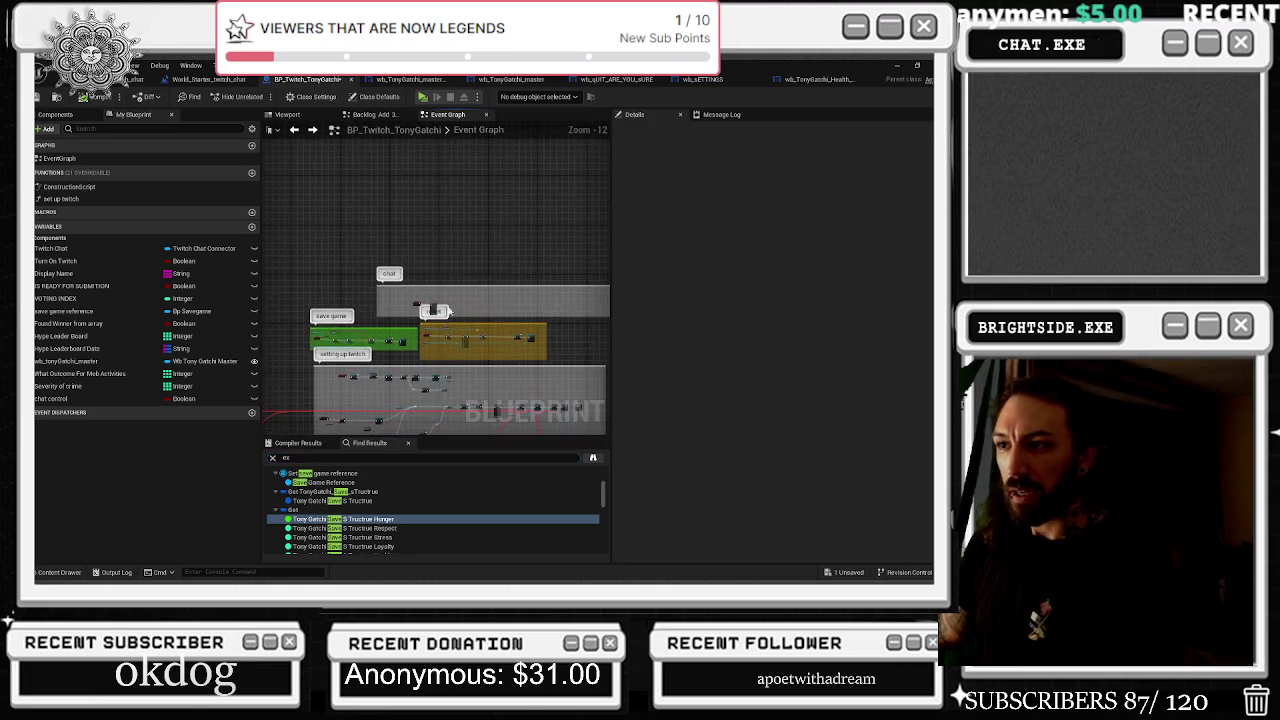
scroll(463, 358, "up", 7)
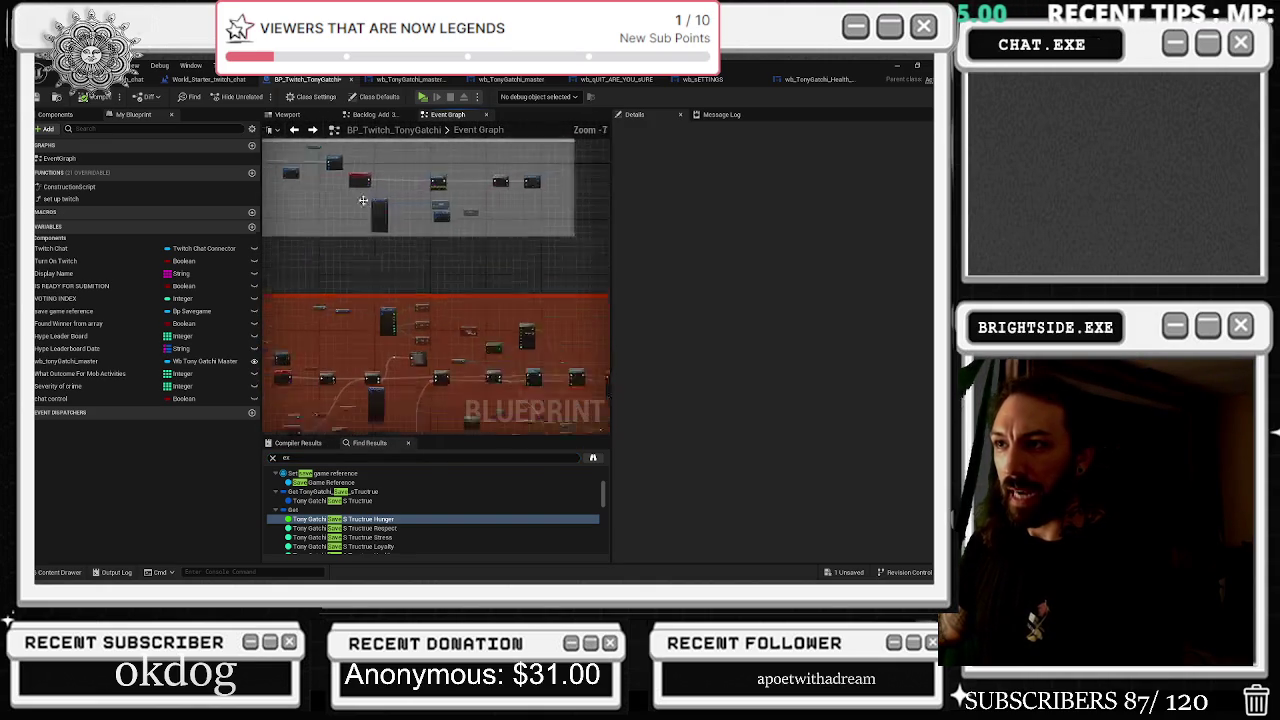
scroll(538, 188, "up", 3)
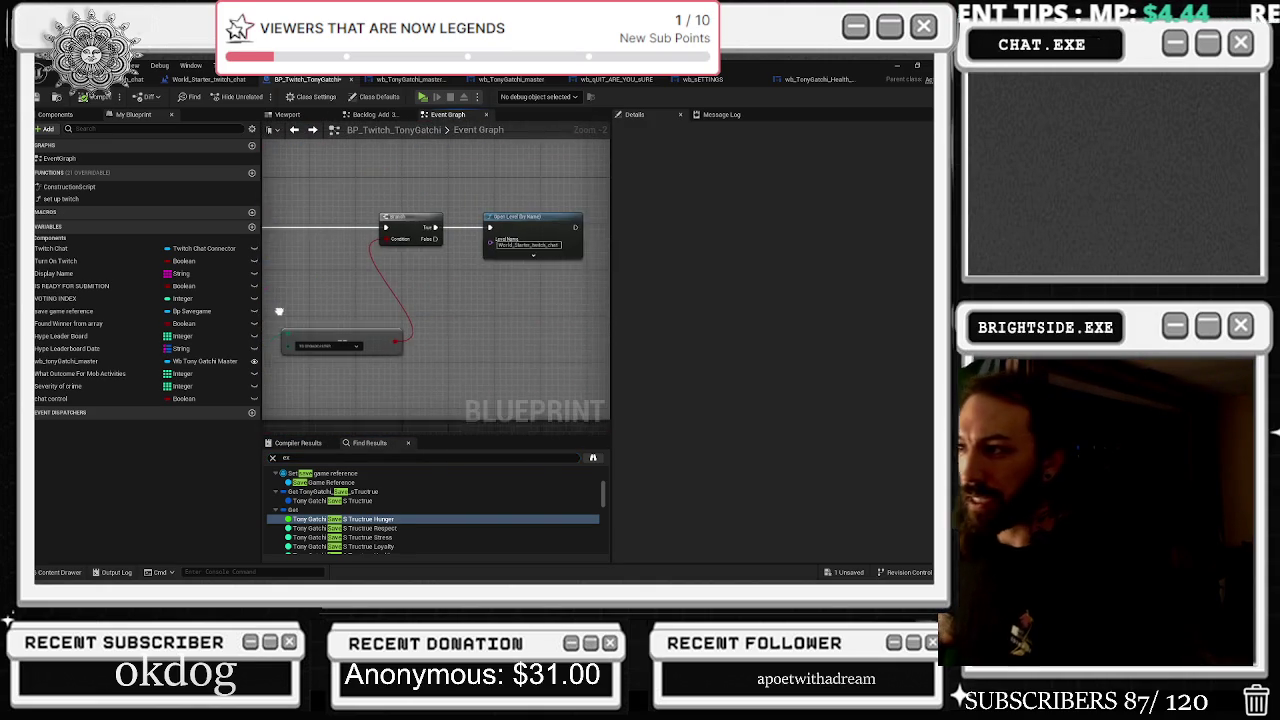
scroll(379, 315, "up", 1)
mouse_move(265, 305)
left_mouse_down()
mouse_move(404, 291)
mouse_move(598, 376)
mouse_move(388, 419)
left_mouse_up()
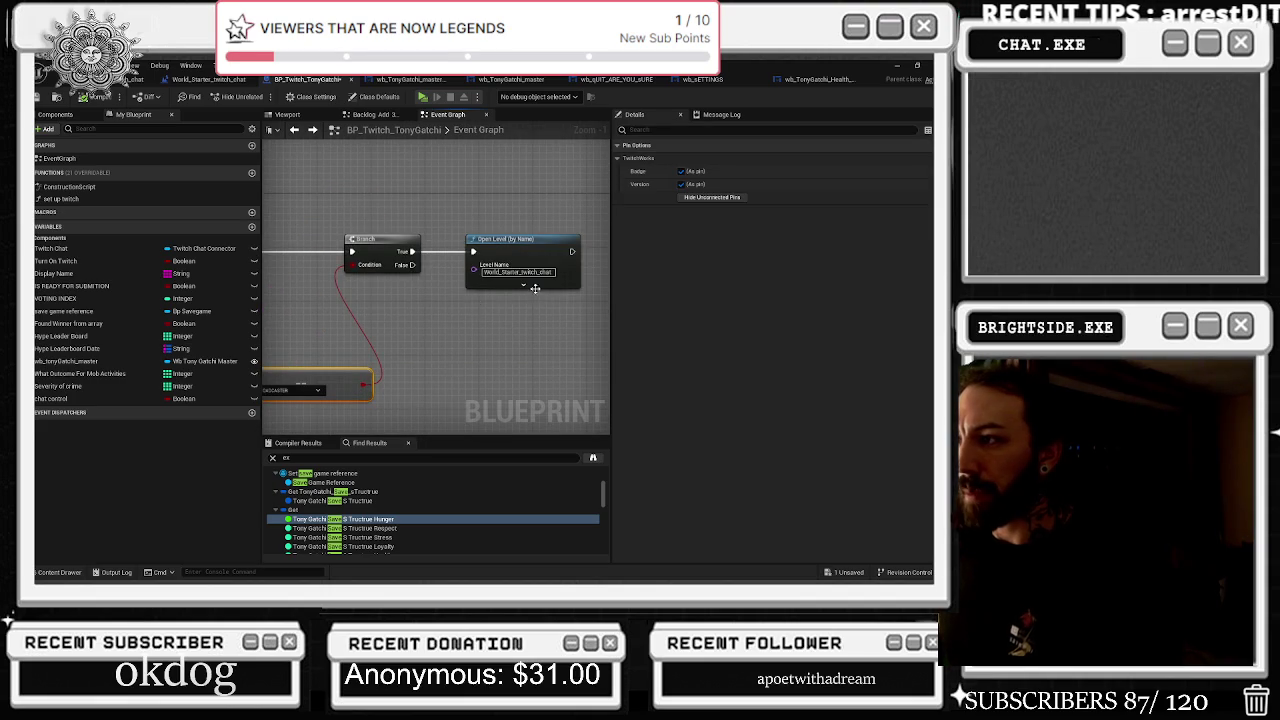
left_click(518, 272)
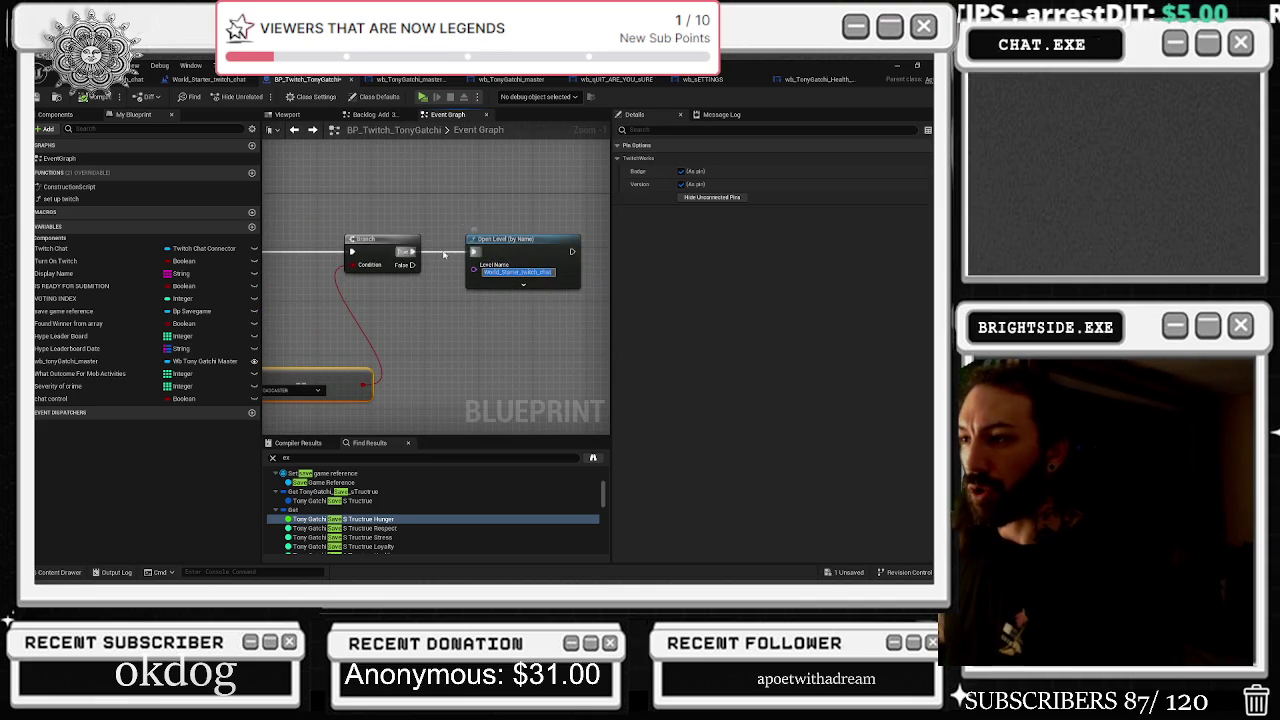
Check wb_TonyGatchi_master's SETTINGS HOVER graph and green background, then select wb_QUIT_ARE_YOU_SURE's YES button
left_click(410, 79)
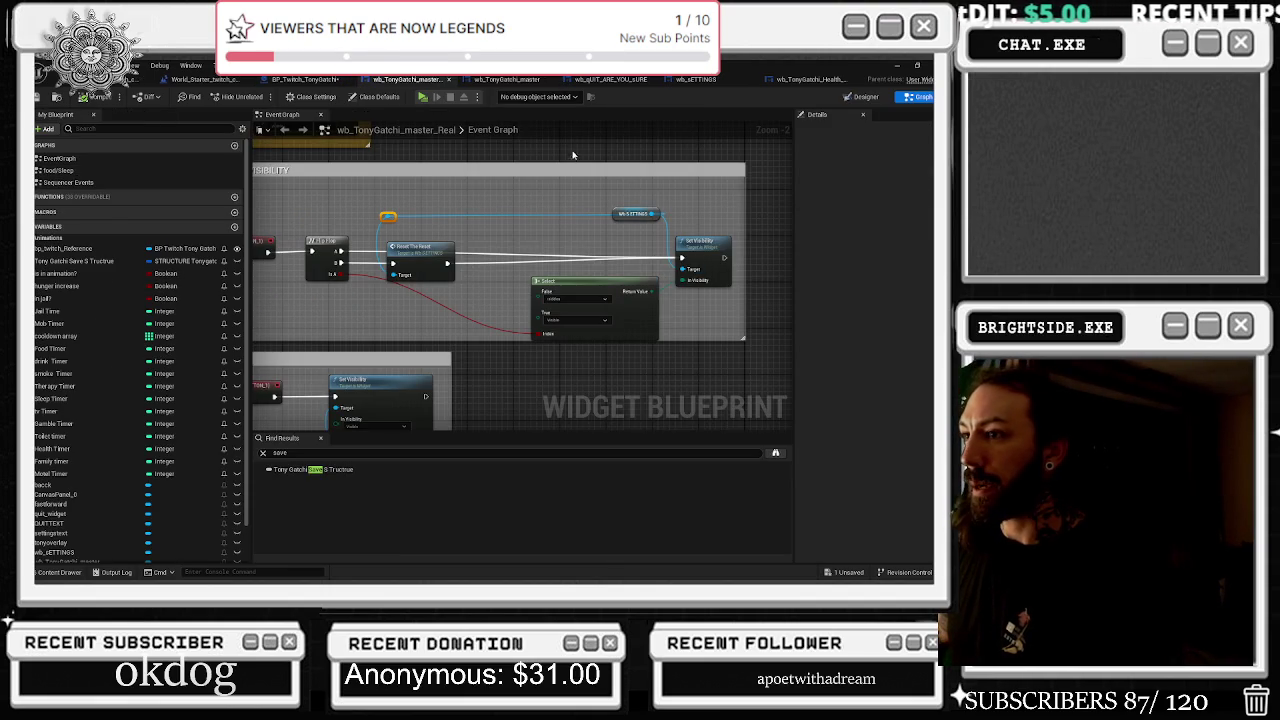
mouse_move(453, 307)
left_mouse_down()
mouse_move(510, 245)
mouse_move(526, 205)
left_mouse_up()
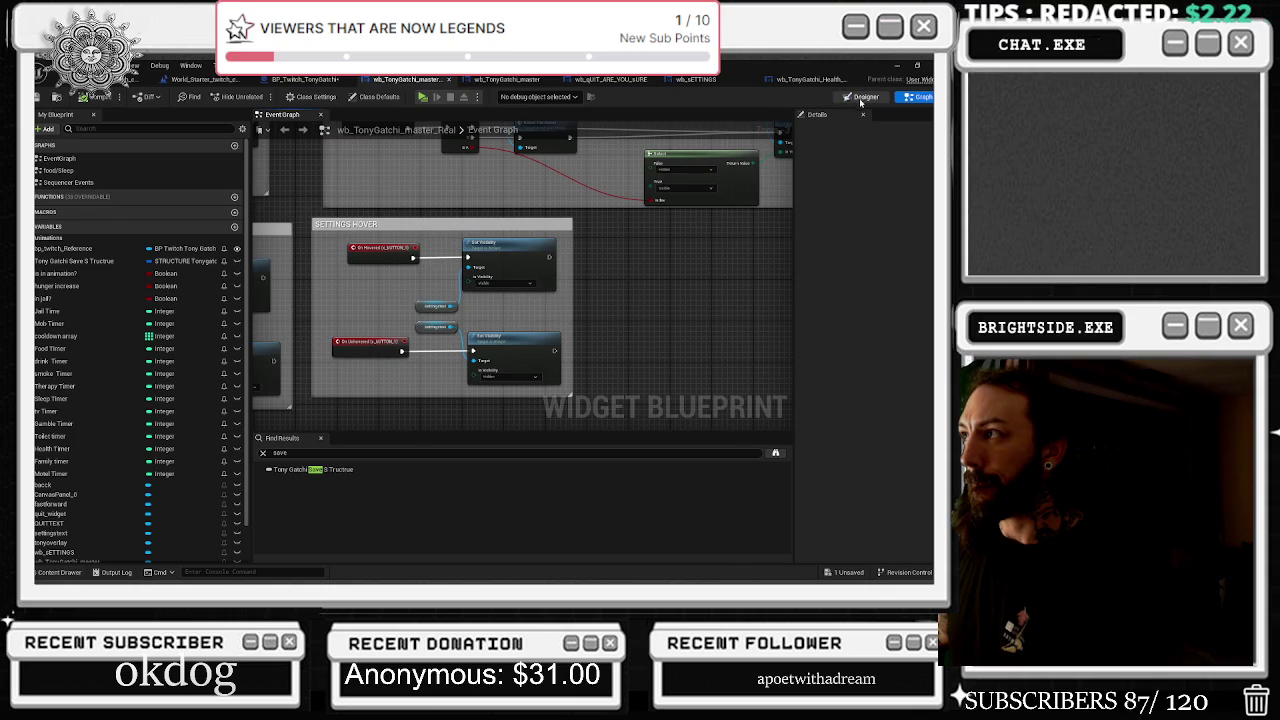
left_click(866, 96)
left_click(471, 345)
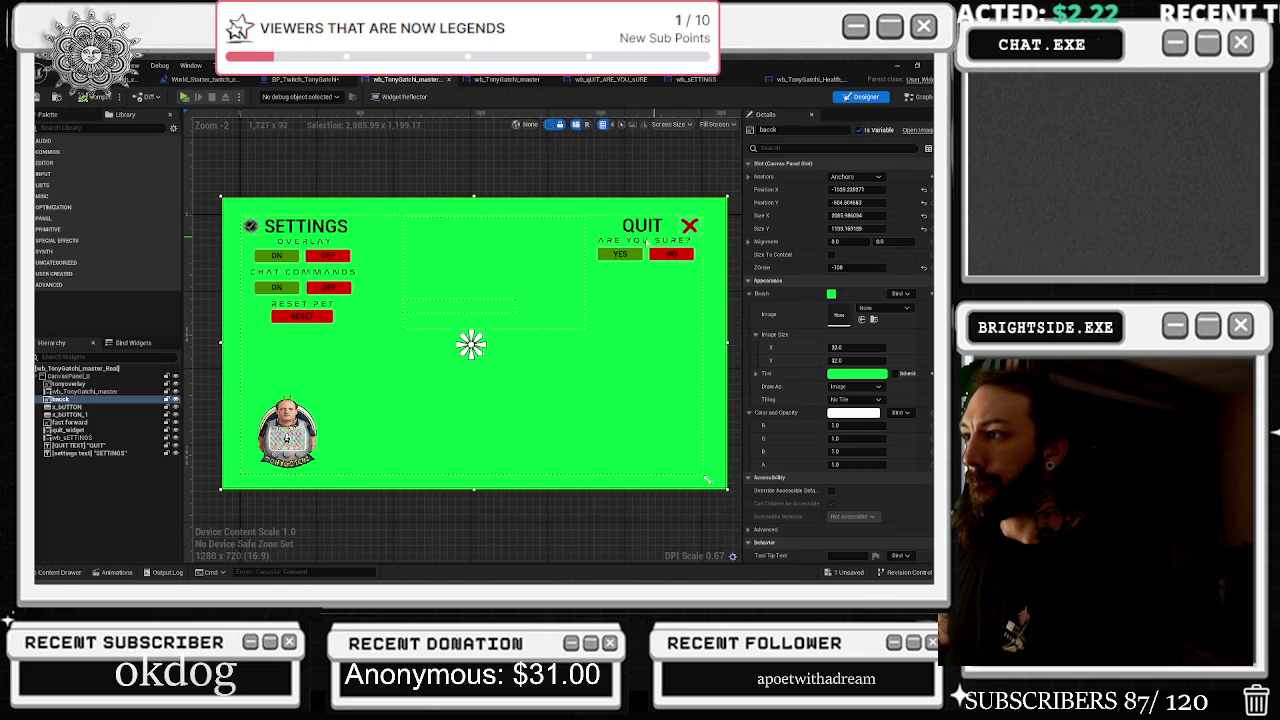
left_click(610, 79)
left_click(628, 330)
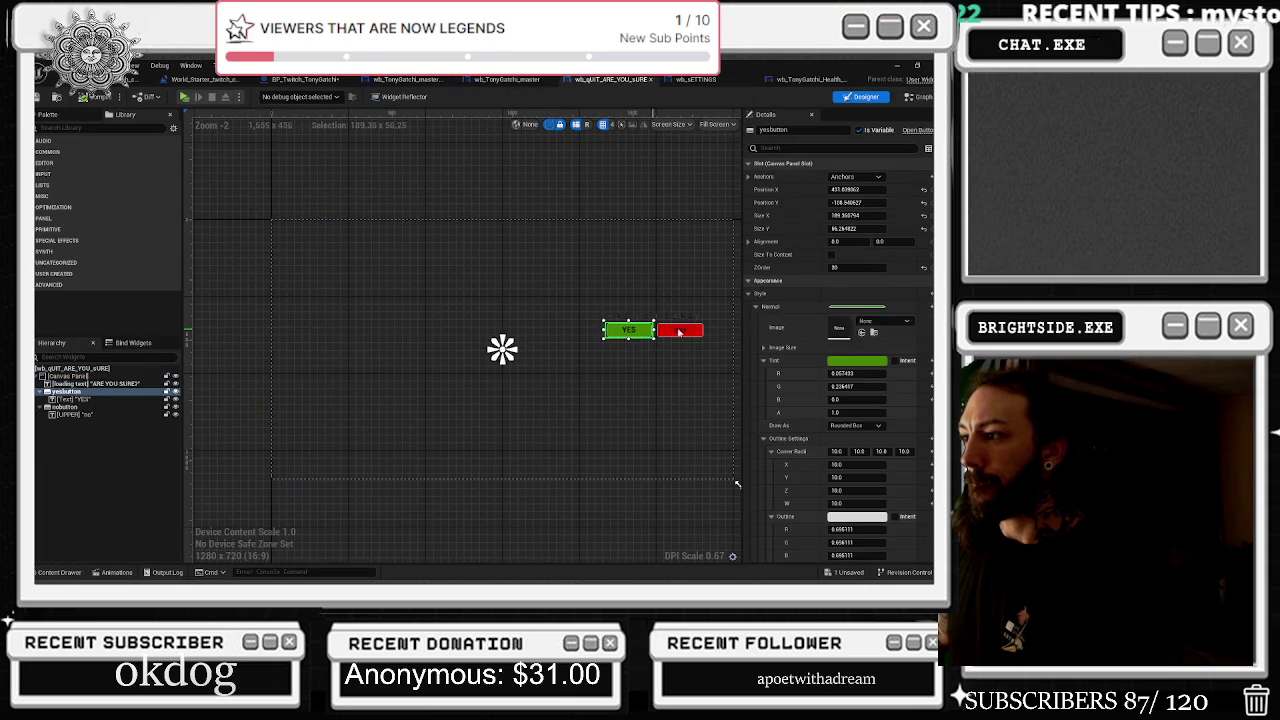
Go to the YES button's On Pressed graph and select its Get Player Controller and Quit Game nodes
scroll(840, 400, "down", 10)
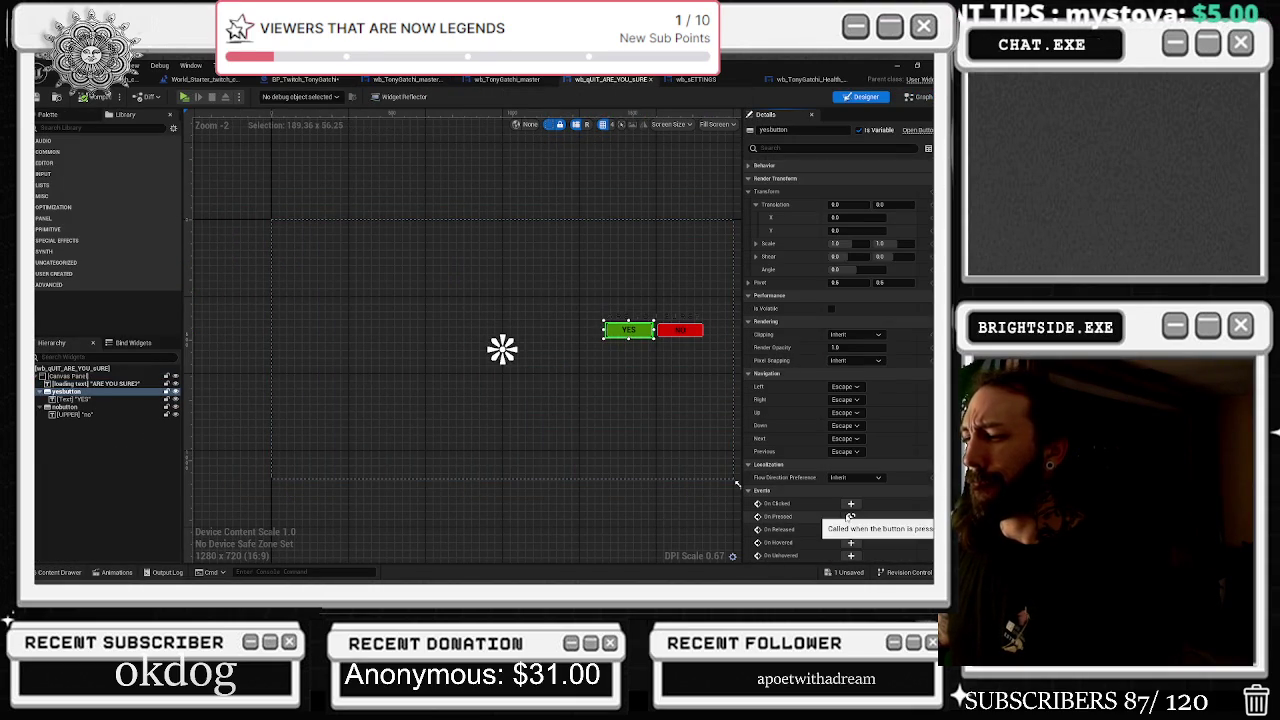
left_click(846, 518)
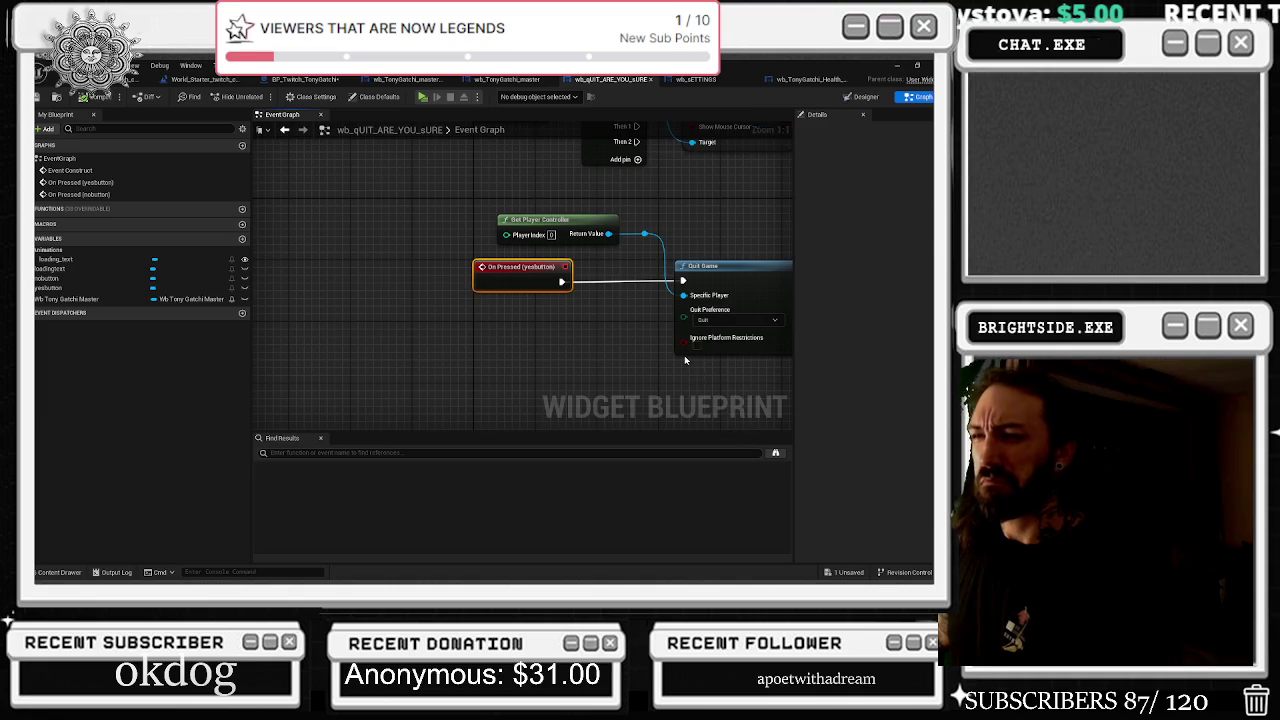
scroll(684, 355, "up", 2)
left_click_drag(530, 216, 680, 300)
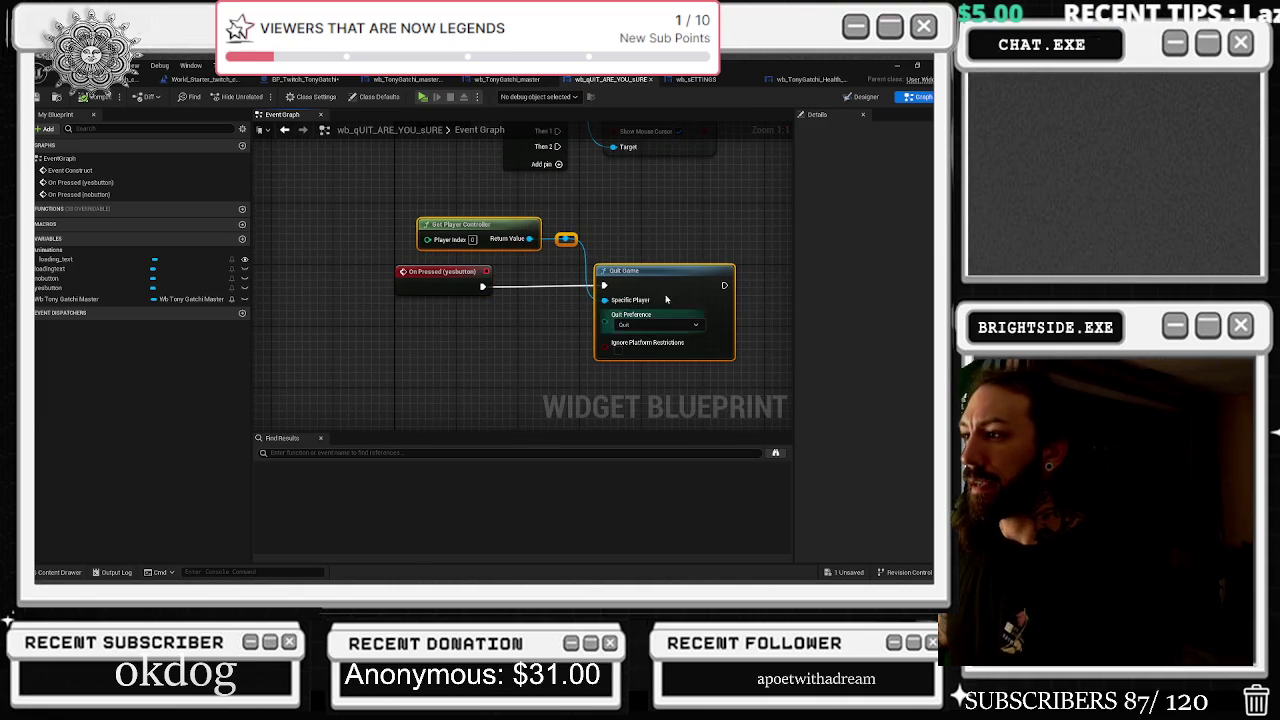
Move through the widget tabs back to BP_Twitch_TonyGatchi's Event Graph at the Open Level node
left_click(725, 77)
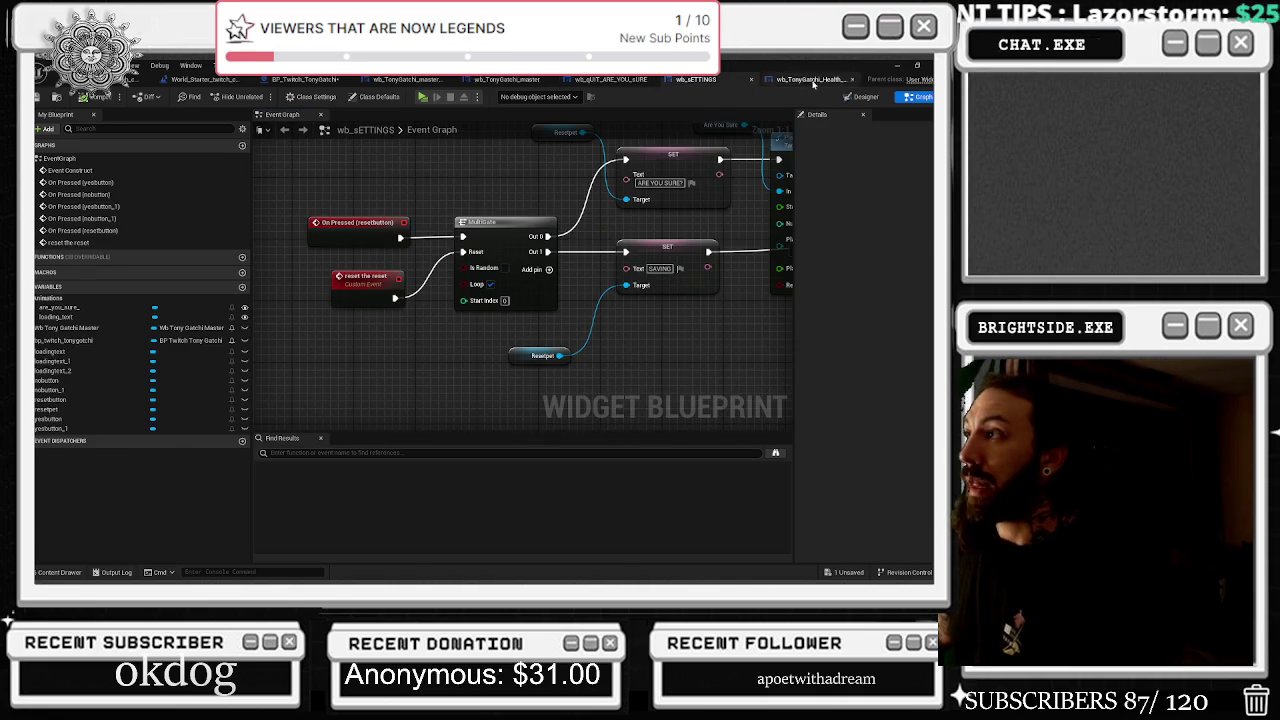
left_click(812, 79)
left_click(507, 79)
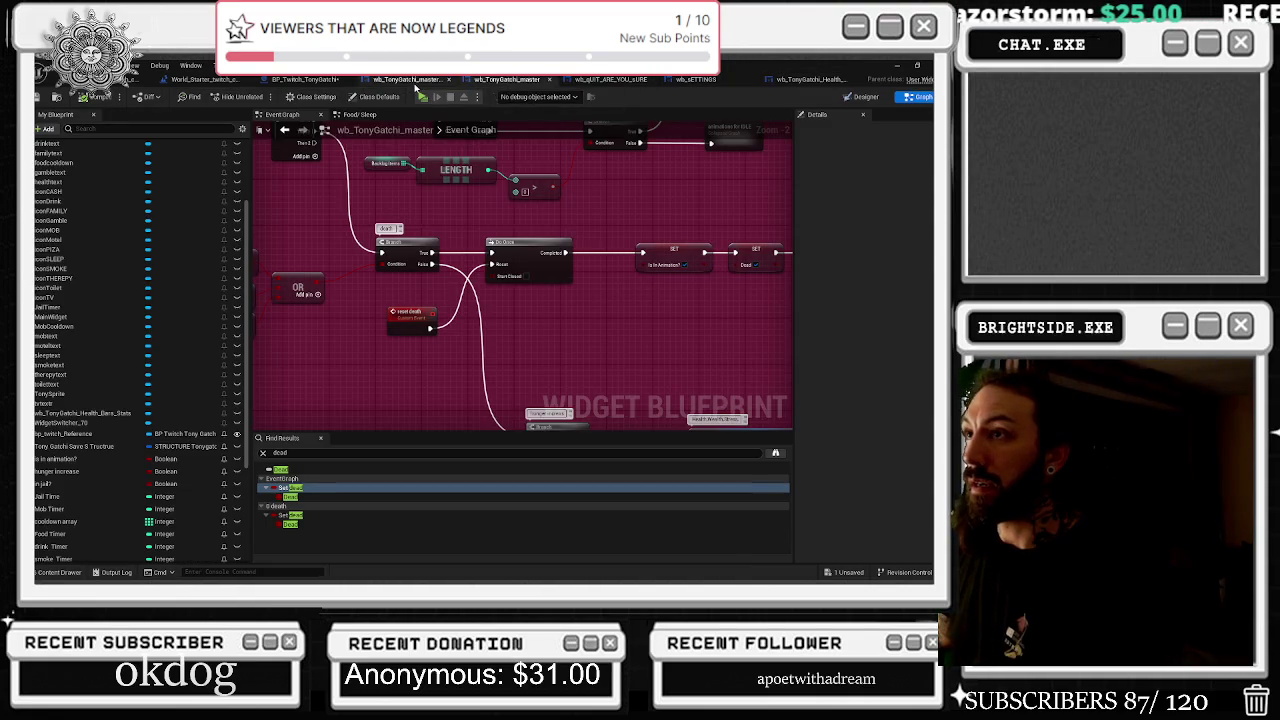
left_click(412, 79)
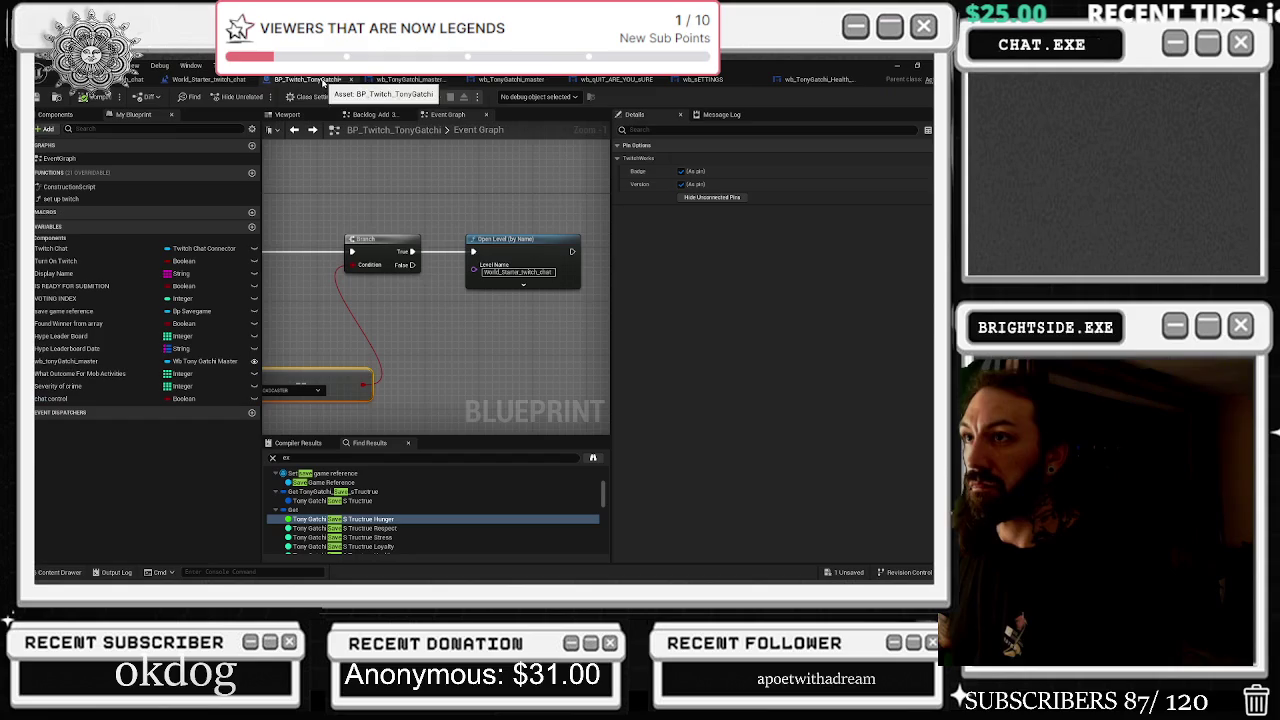
left_click(305, 79)
left_click_drag(516, 198, 437, 224)
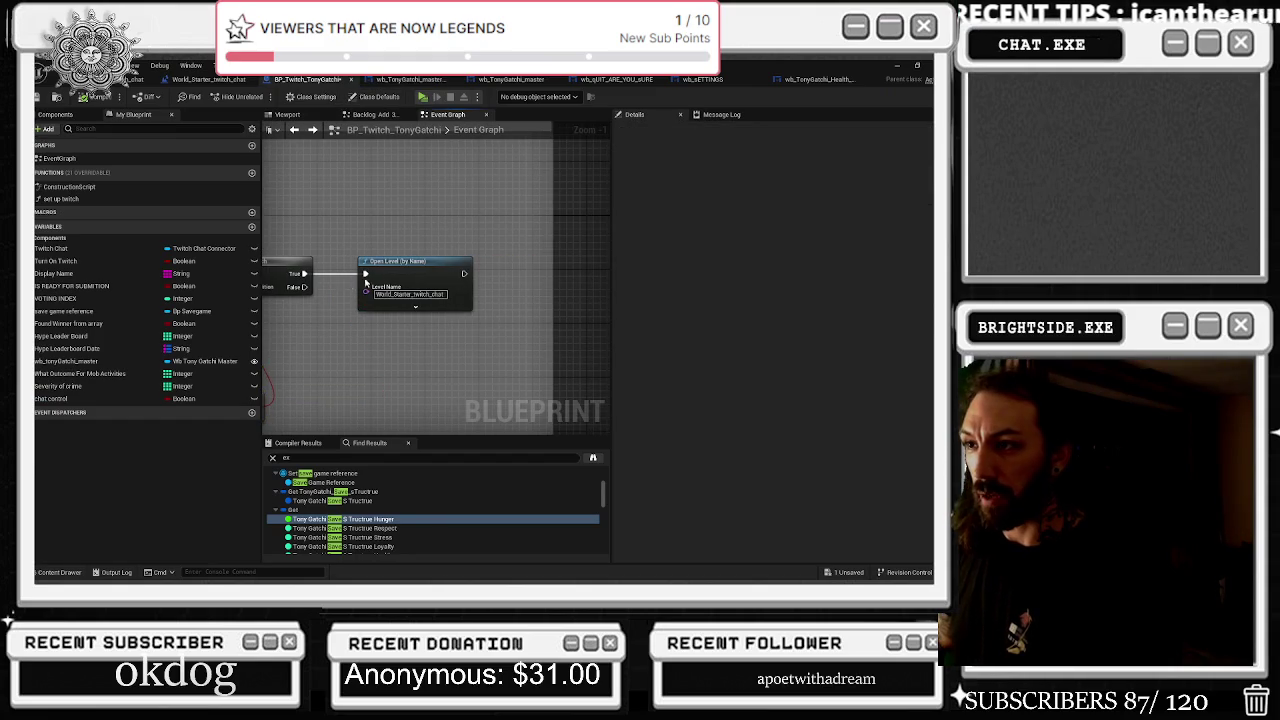
Paste the Quit Game nodes, wire Branch True into Quit Game, and delete Open Level
key("ctrl+v")
left_click_drag(305, 274, 507, 255)
left_click(466, 280)
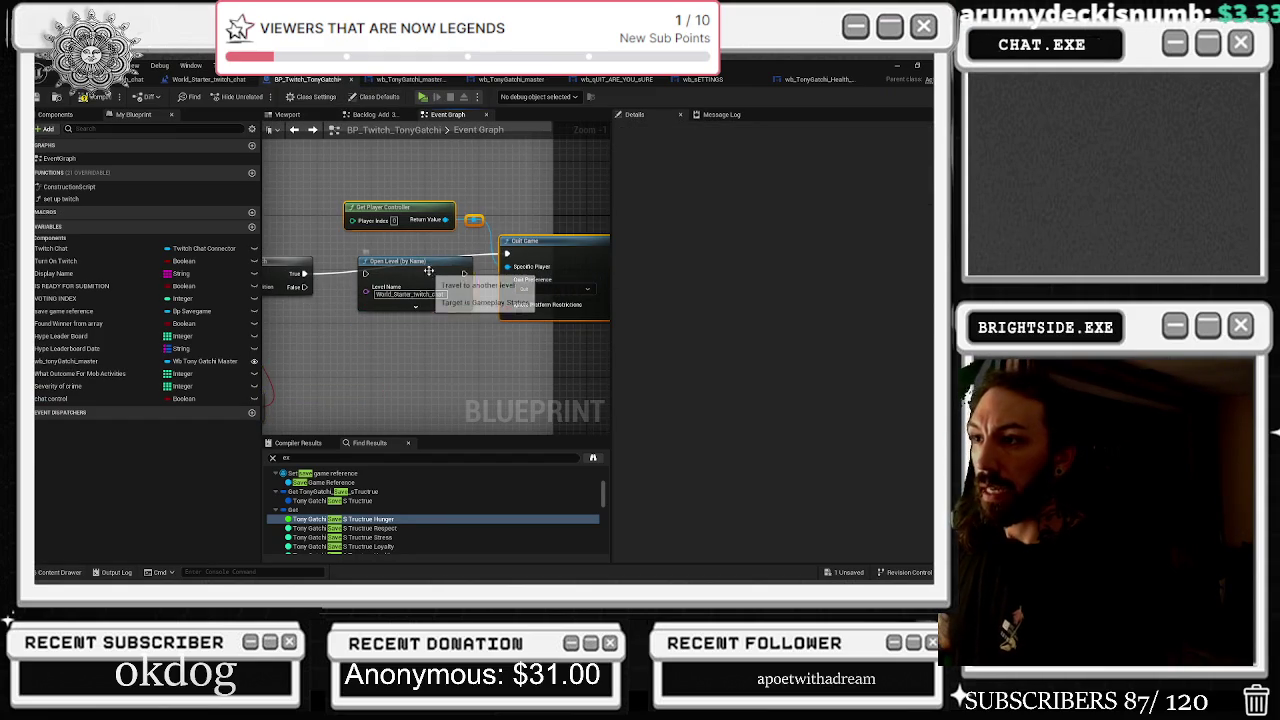
key("Delete")
right_click(463, 251)
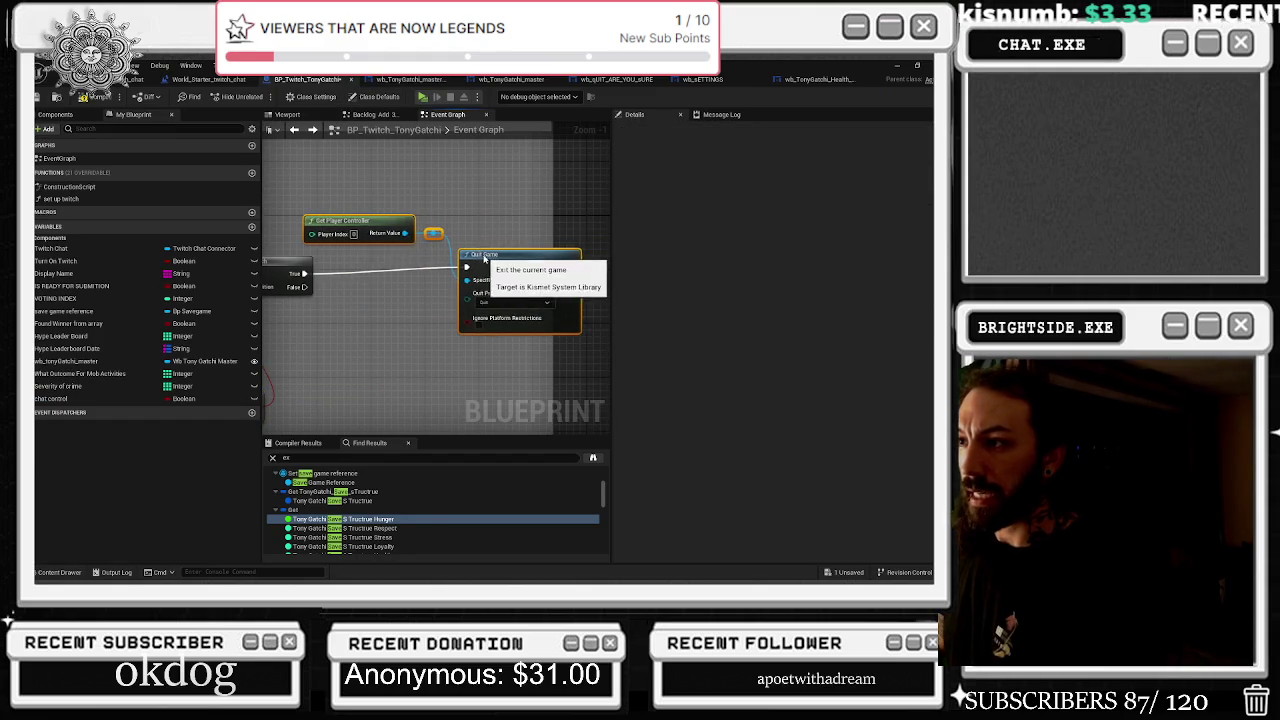
left_click(540, 294)
Review the EXIT TO MAIN MENU and Make Twitch Command nodes, then return to World_Starter_twitch_chat
left_click_drag(540, 294, 603, 210)
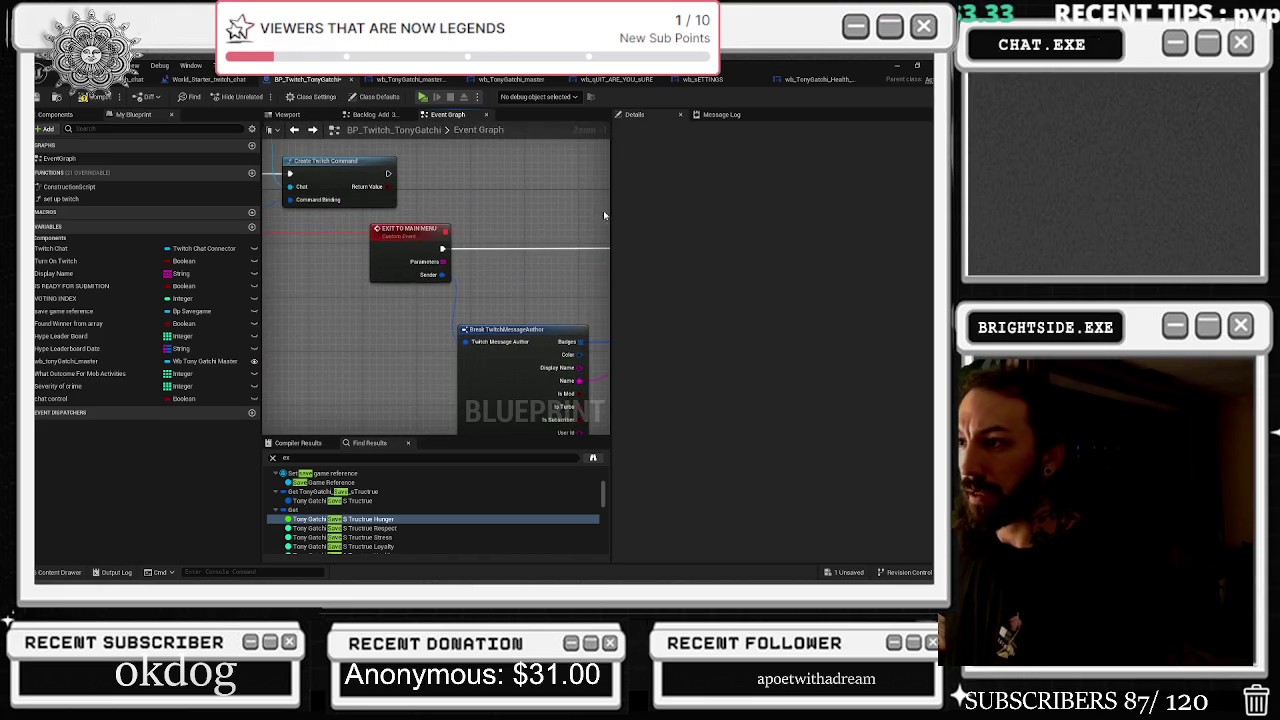
scroll(551, 232, "down", 2)
left_click_drag(350, 291, 539, 323)
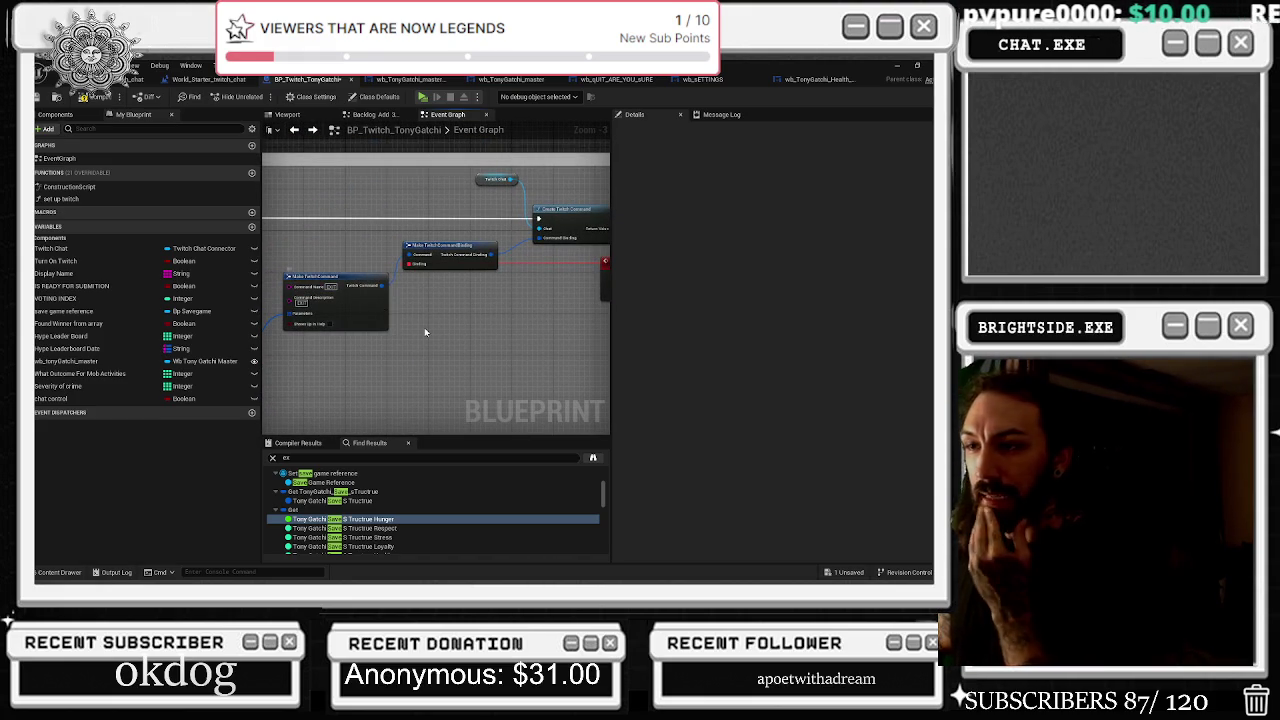
left_click_drag(424, 332, 576, 366)
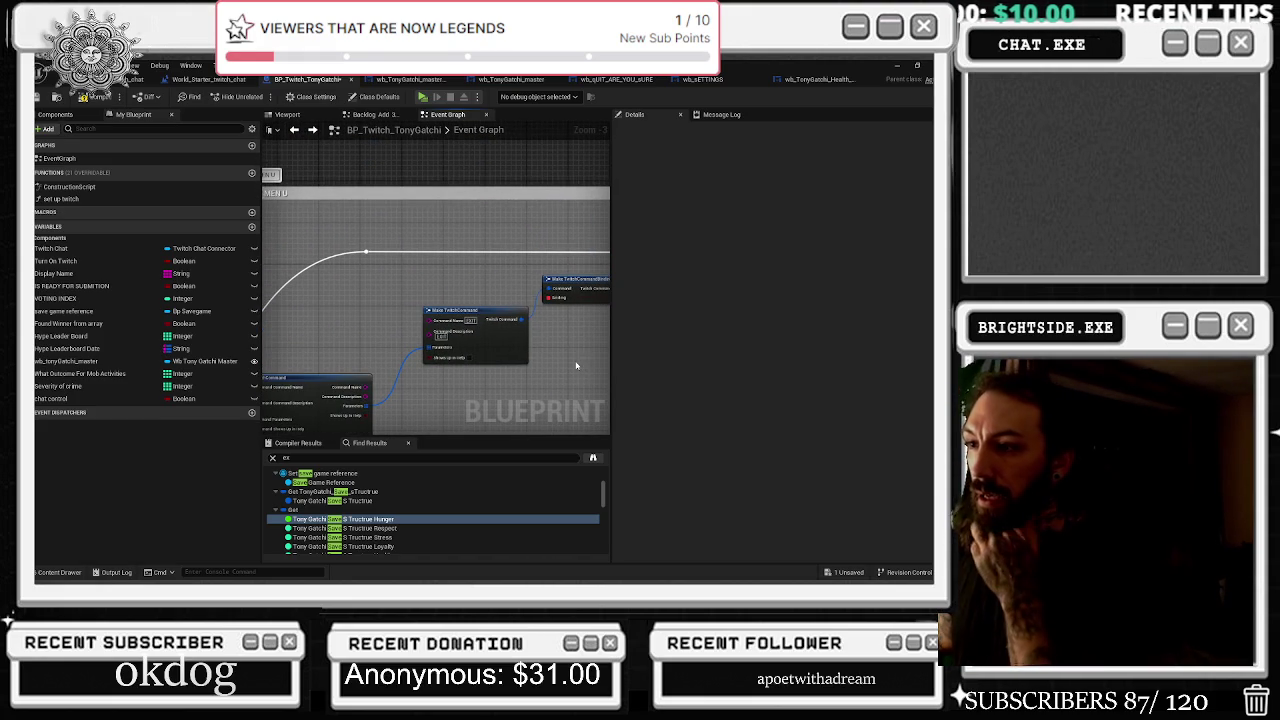
left_click_drag(300, 398, 423, 369)
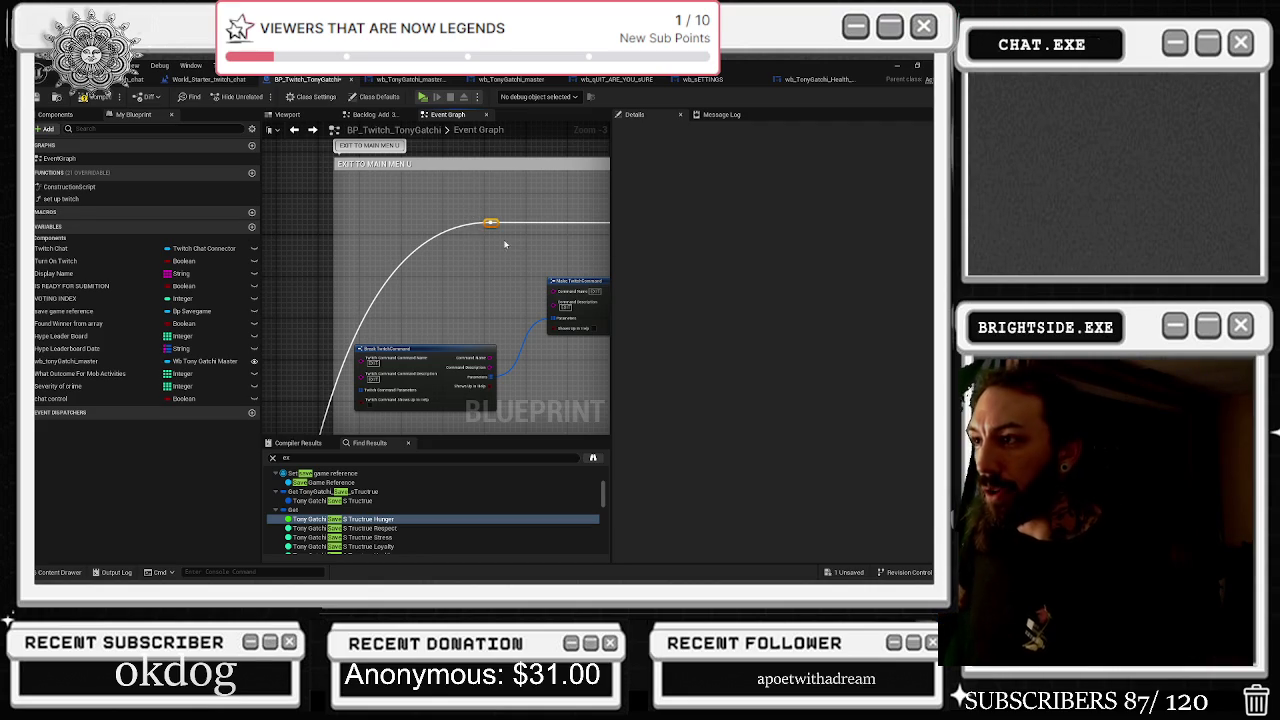
left_click(140, 79)
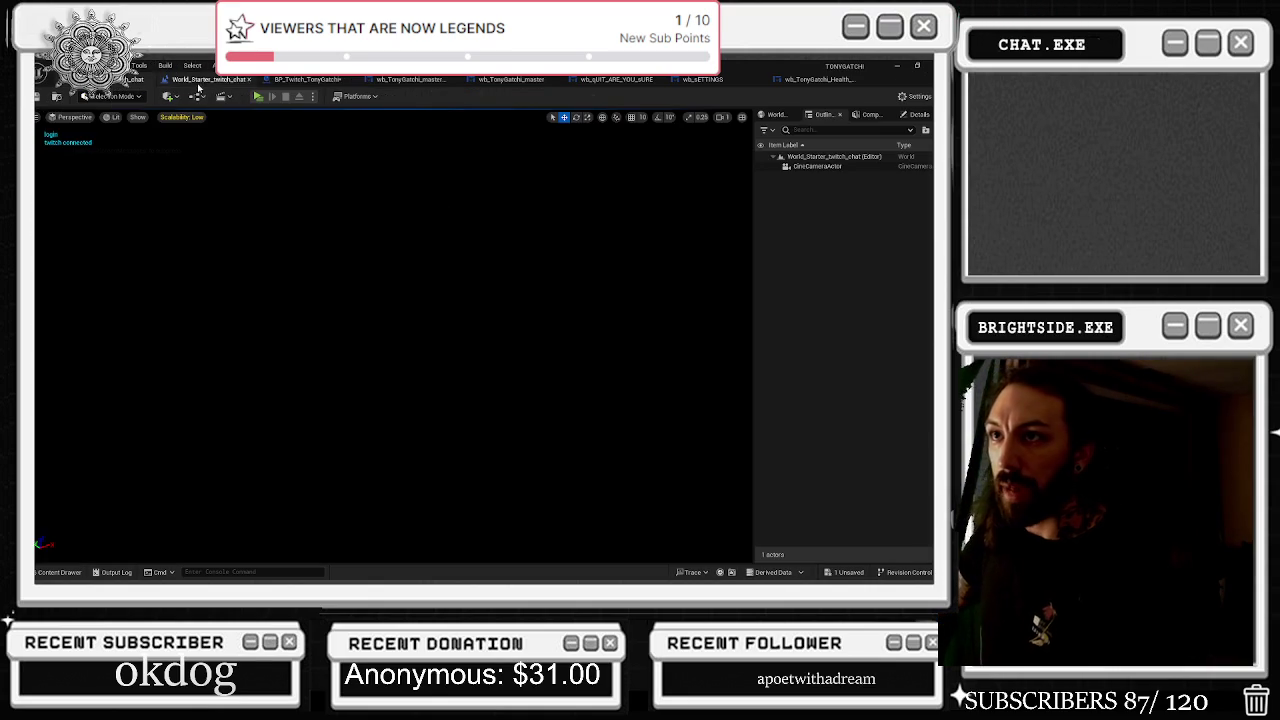
Go through the level blueprint, wb_TonyGatchi_master graph and level editor, ending on BP_Twitch_TonyGatchi's Event Graph
left_click(208, 79)
left_click(295, 80)
left_click(410, 79)
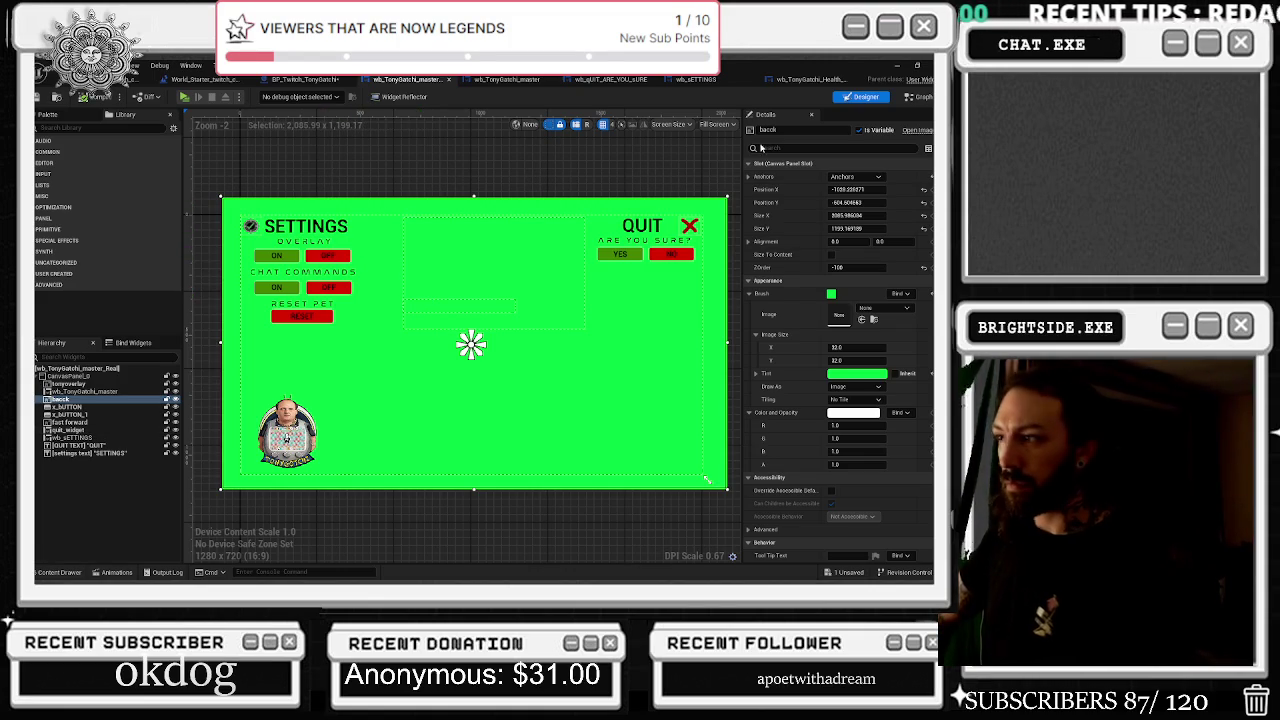
left_click(912, 97)
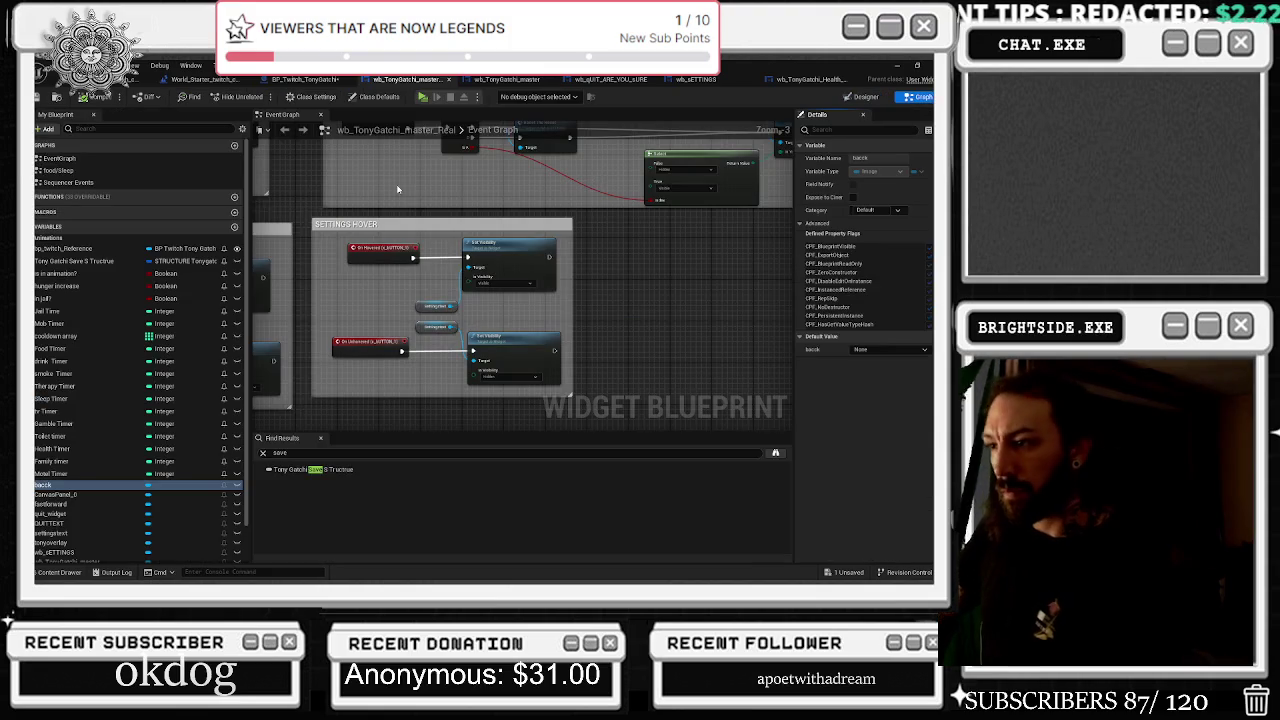
left_click(205, 79)
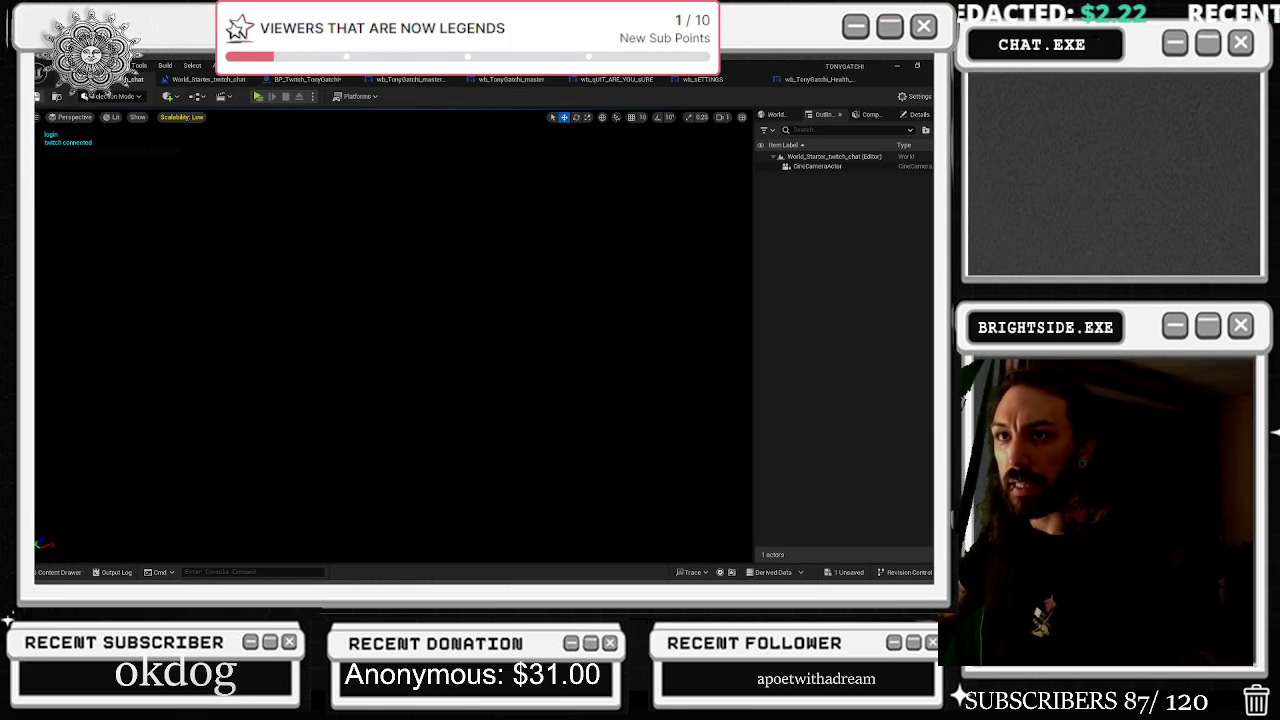
left_click(307, 79)
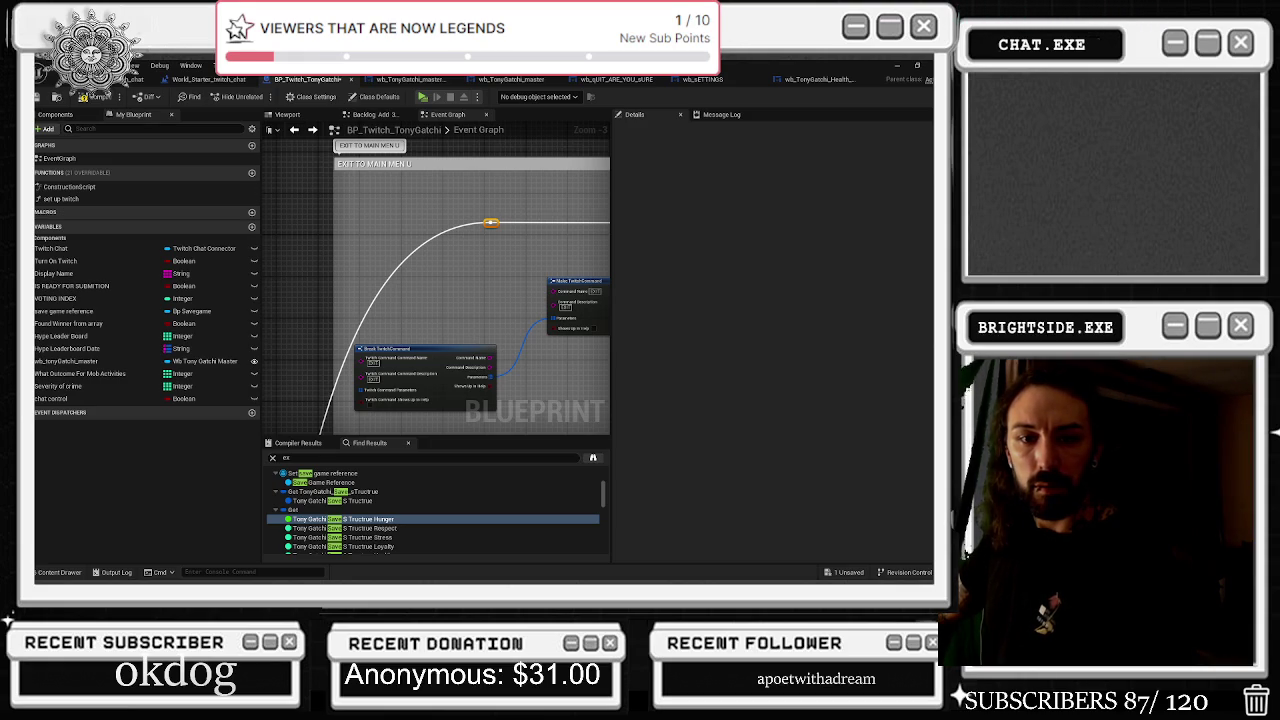
Move the TONYGATCHI web page, put it away, and go through the editor tabs to wb_TonyGatchi_master's graph
left_click_drag(398, 67, 398, 117)
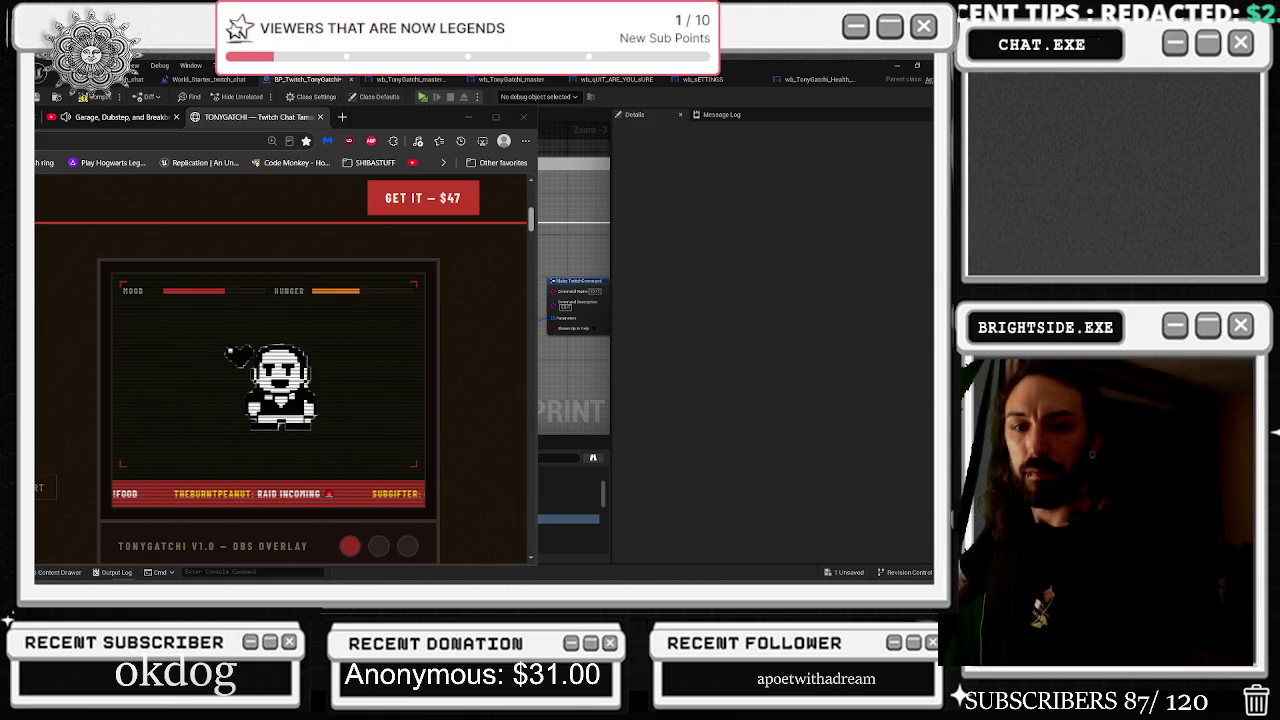
key("alt+Tab")
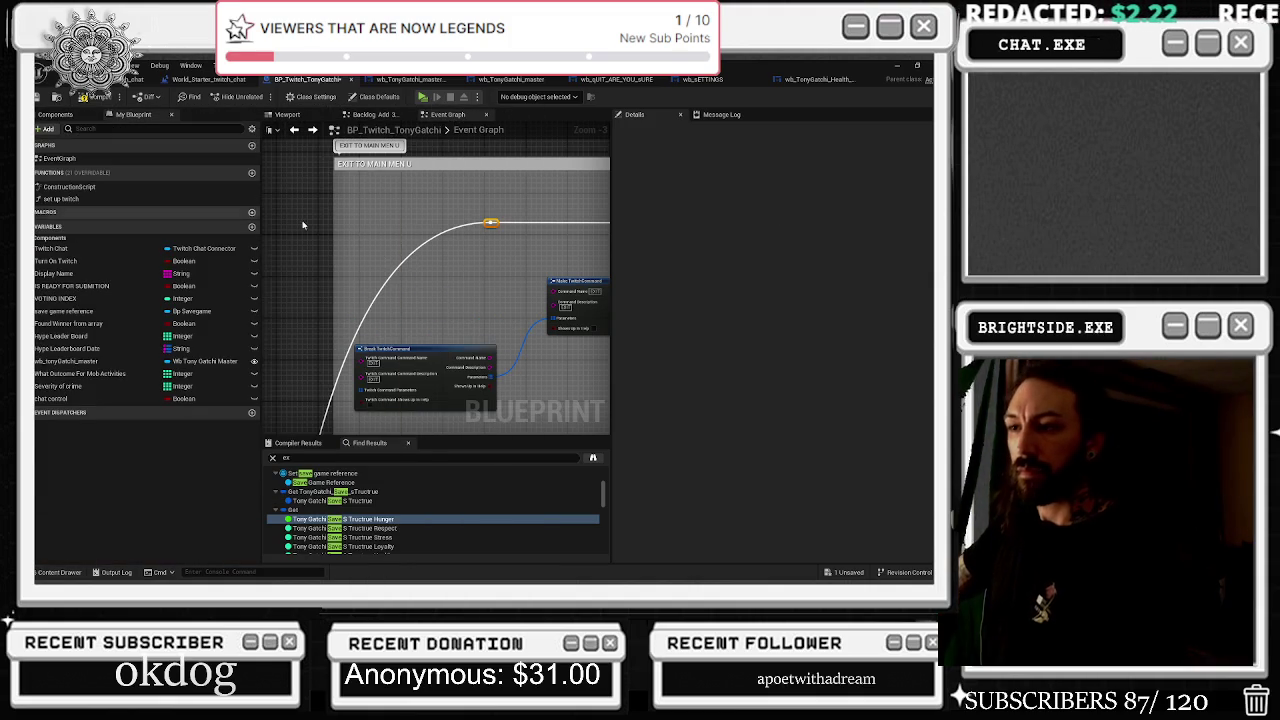
left_click(208, 79)
left_click(135, 79)
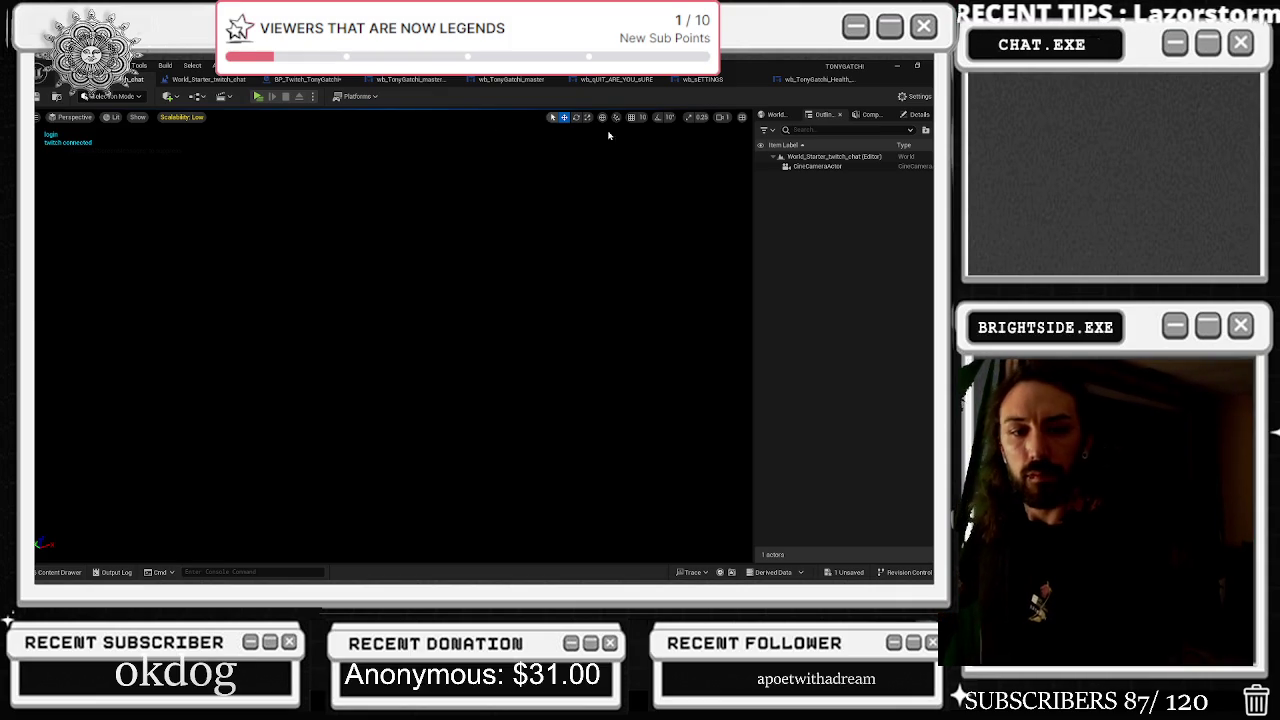
left_click(307, 79)
left_click(510, 79)
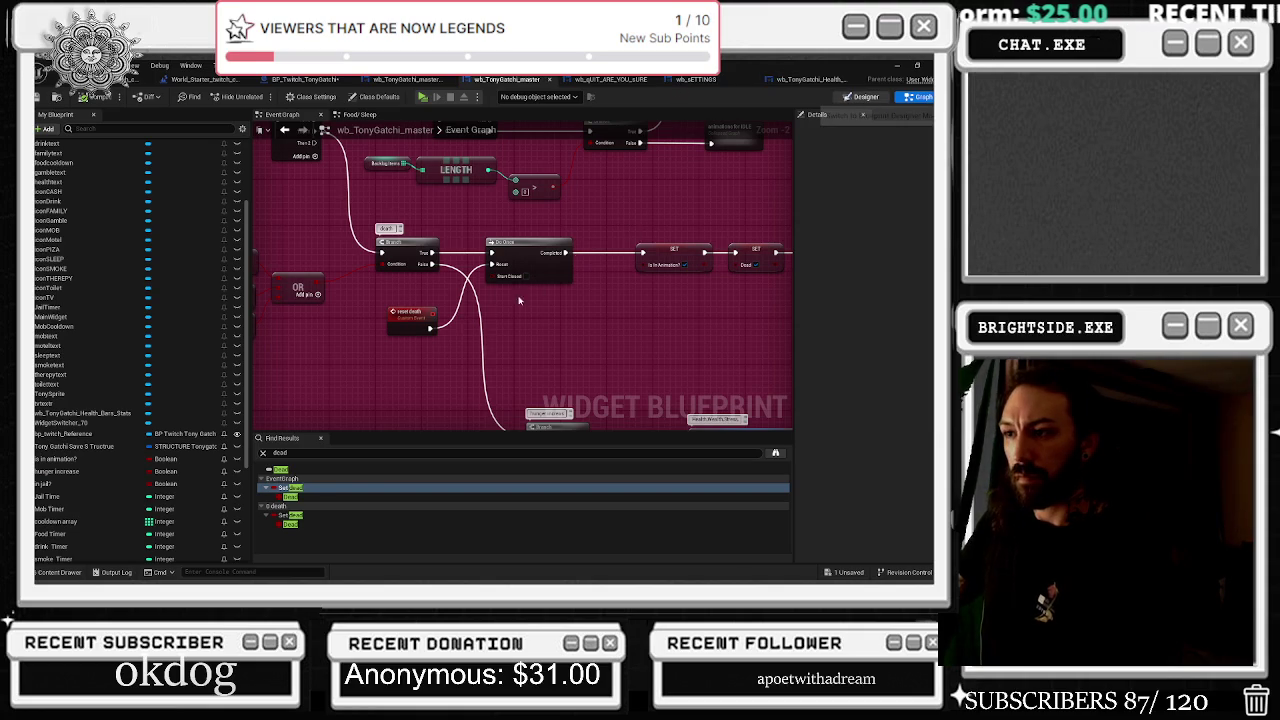
Switch between the widget tabs' Graph and Designer views, then select and center the Tonygotchi device image
left_click(866, 96)
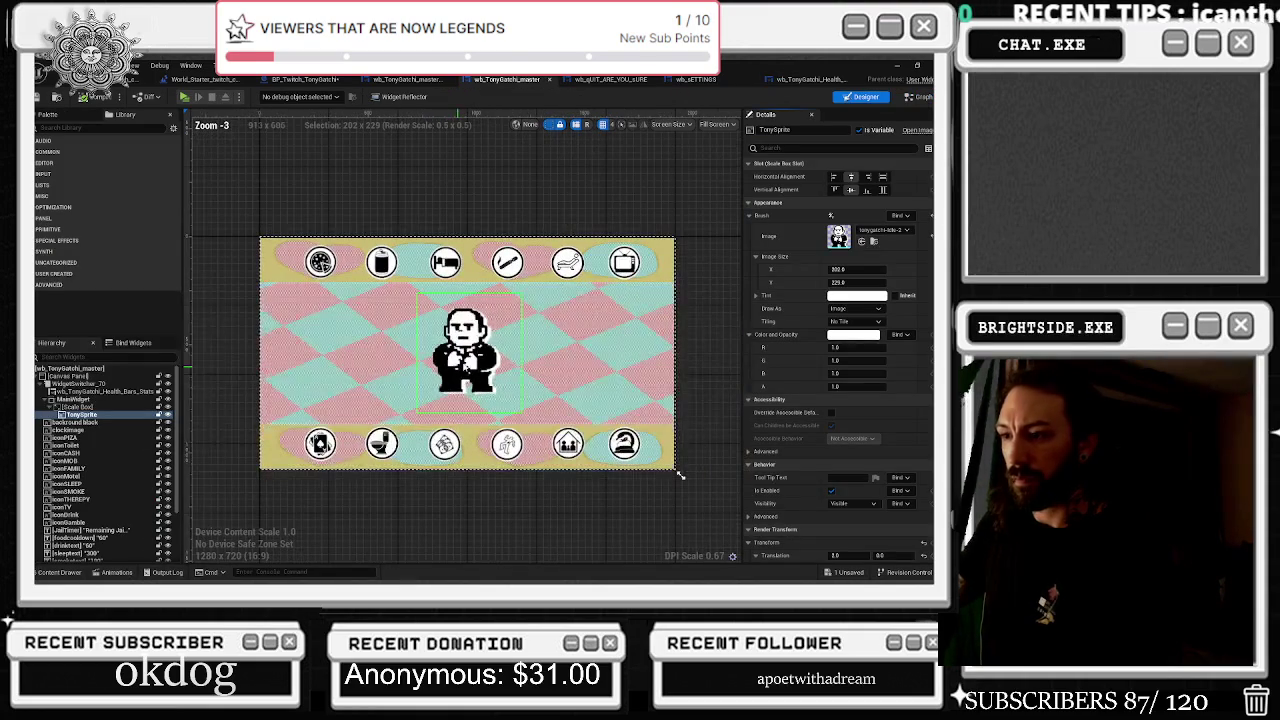
scroll(491, 311, "down", 1)
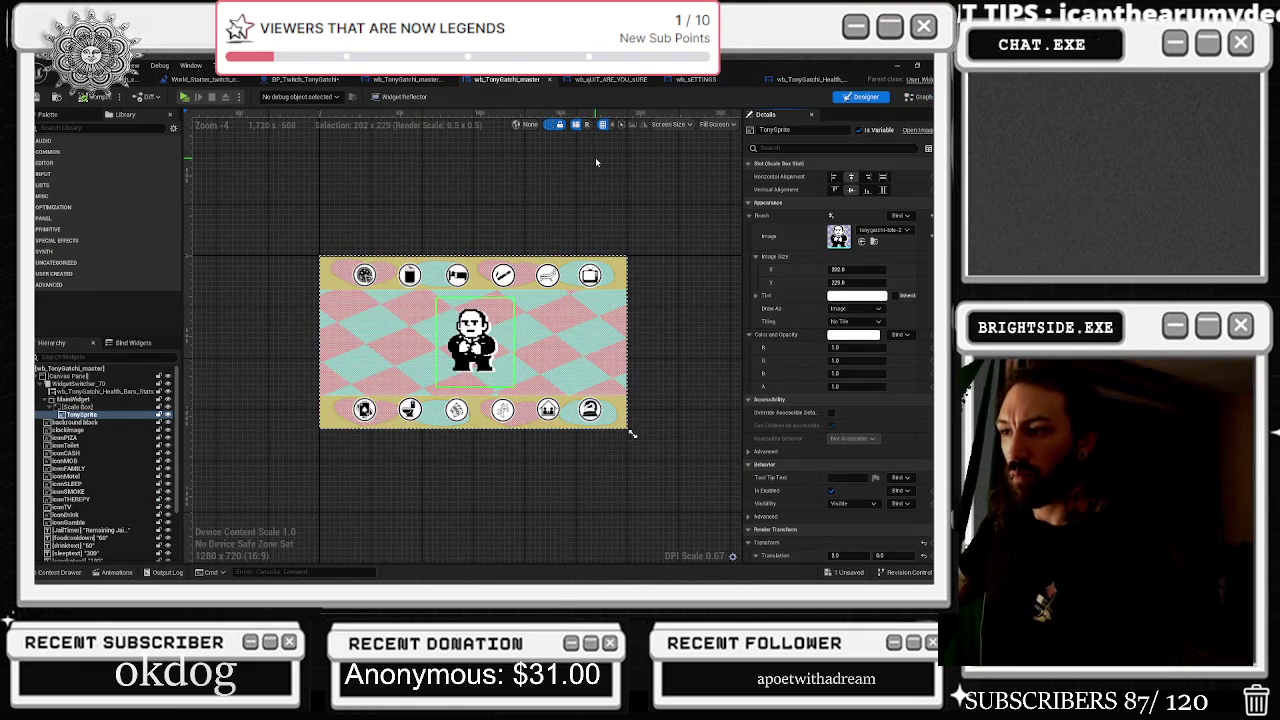
left_click(400, 79)
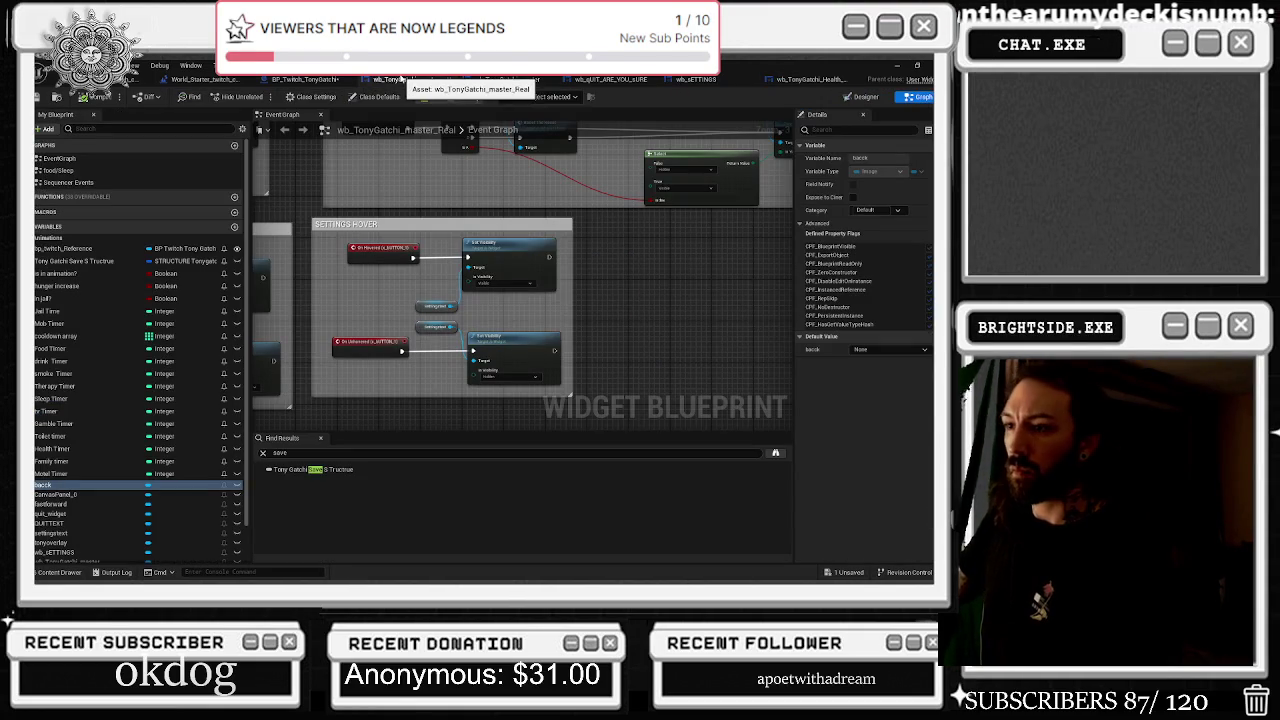
left_click(507, 79)
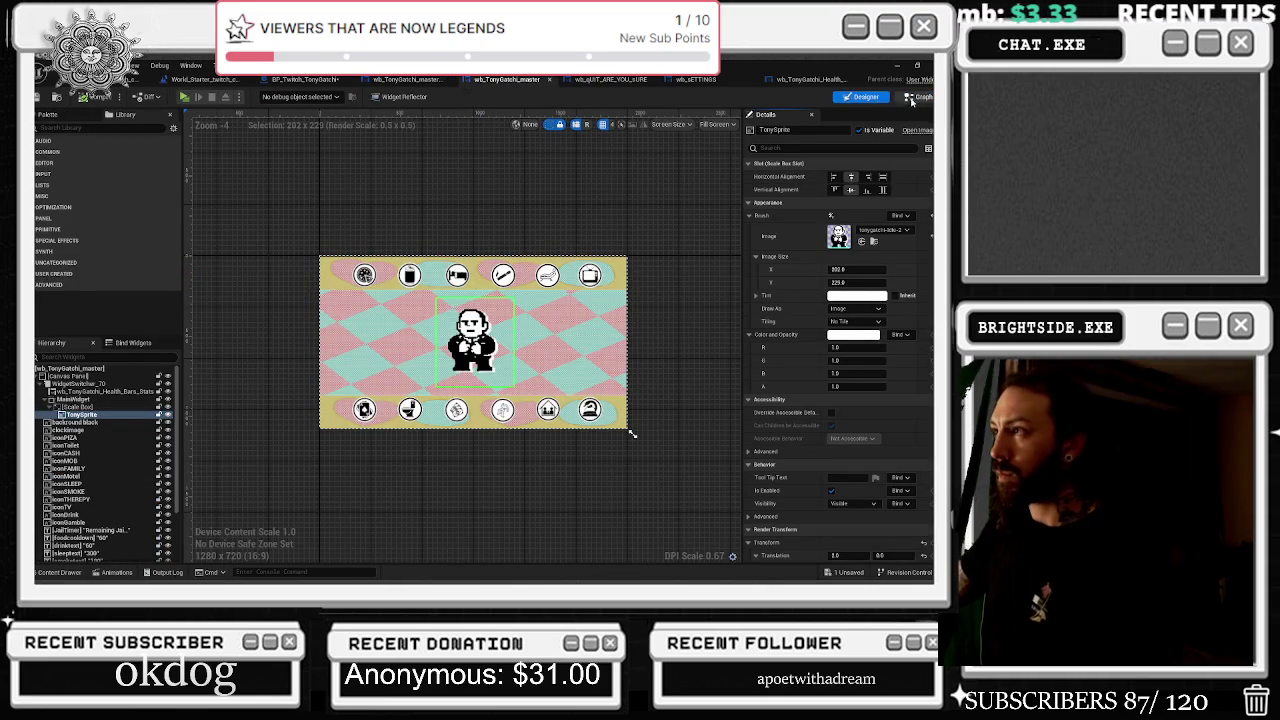
left_click(916, 97)
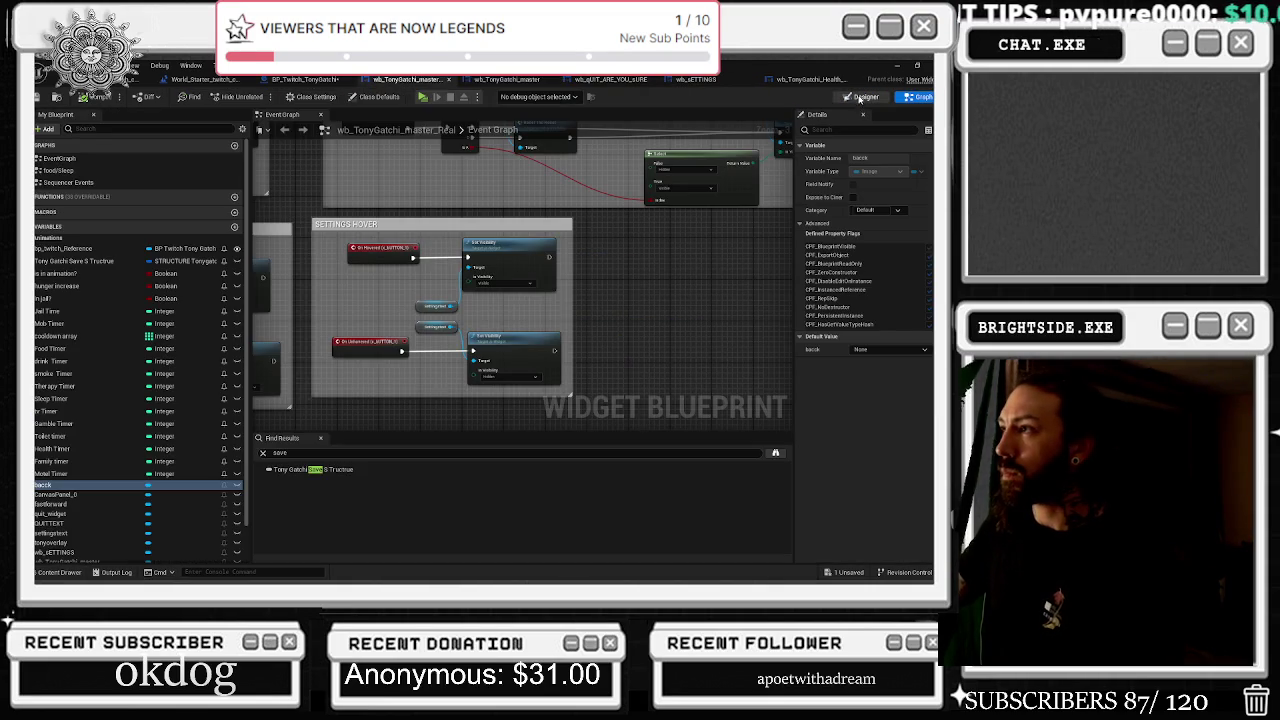
left_click(864, 97)
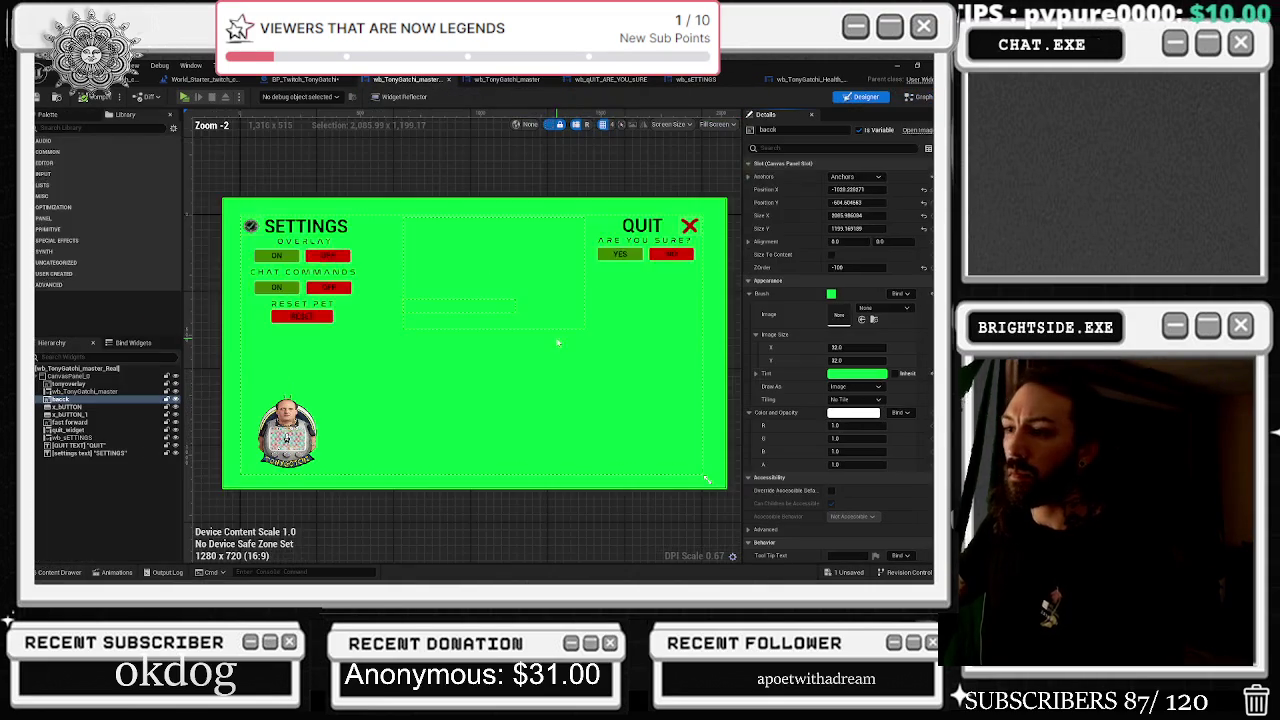
left_click(300, 432)
scroll(295, 455, "up", 5)
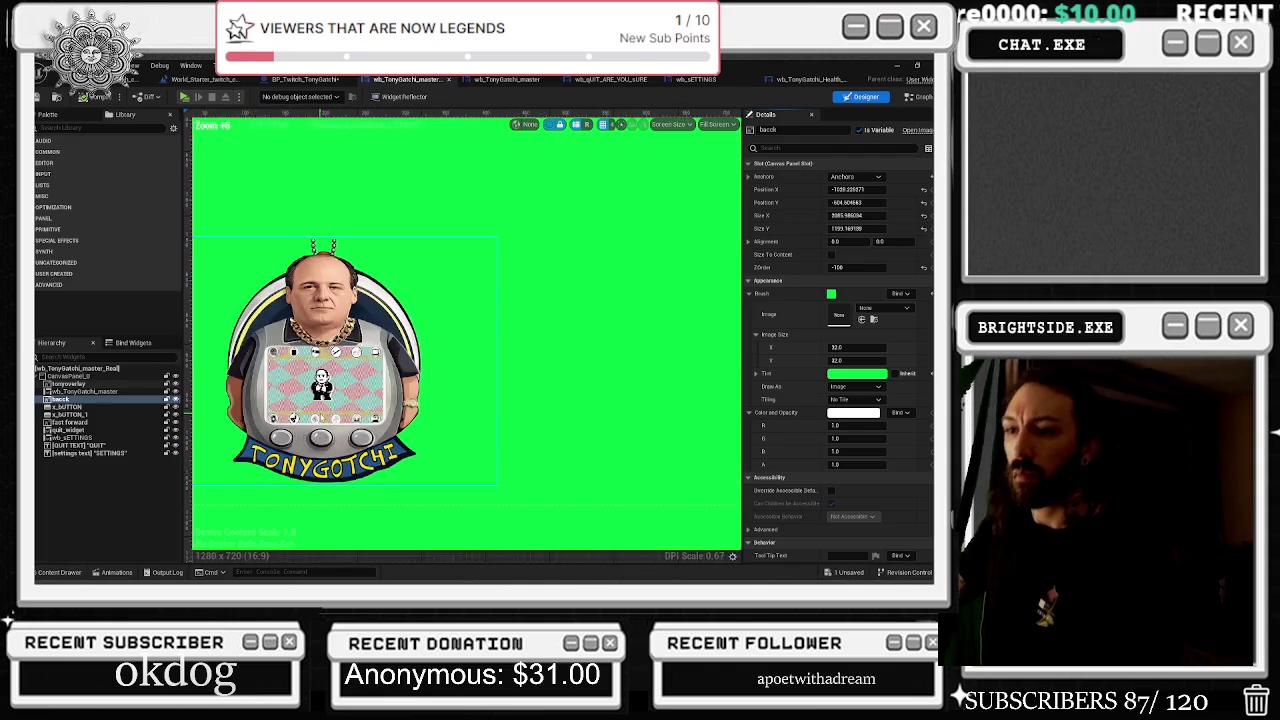
scroll(350, 450, "up", 2)
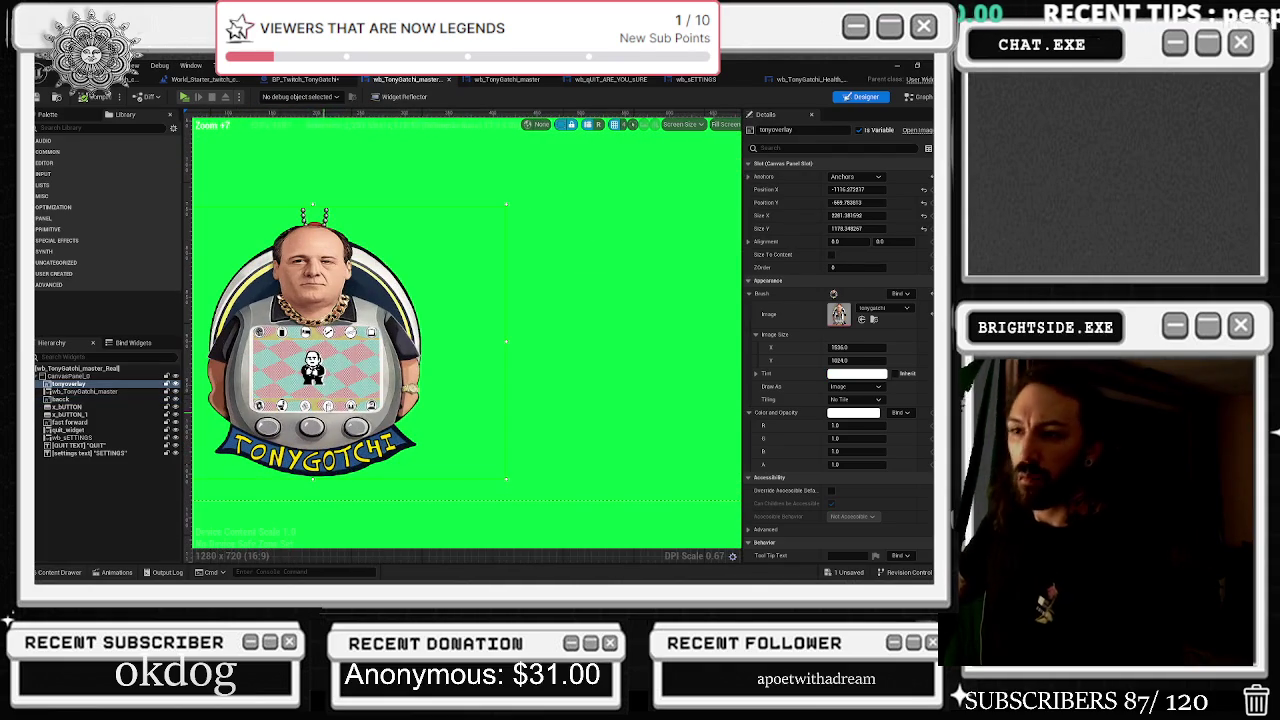
scroll(340, 380, "down", 1)
left_click_drag(340, 380, 458, 360)
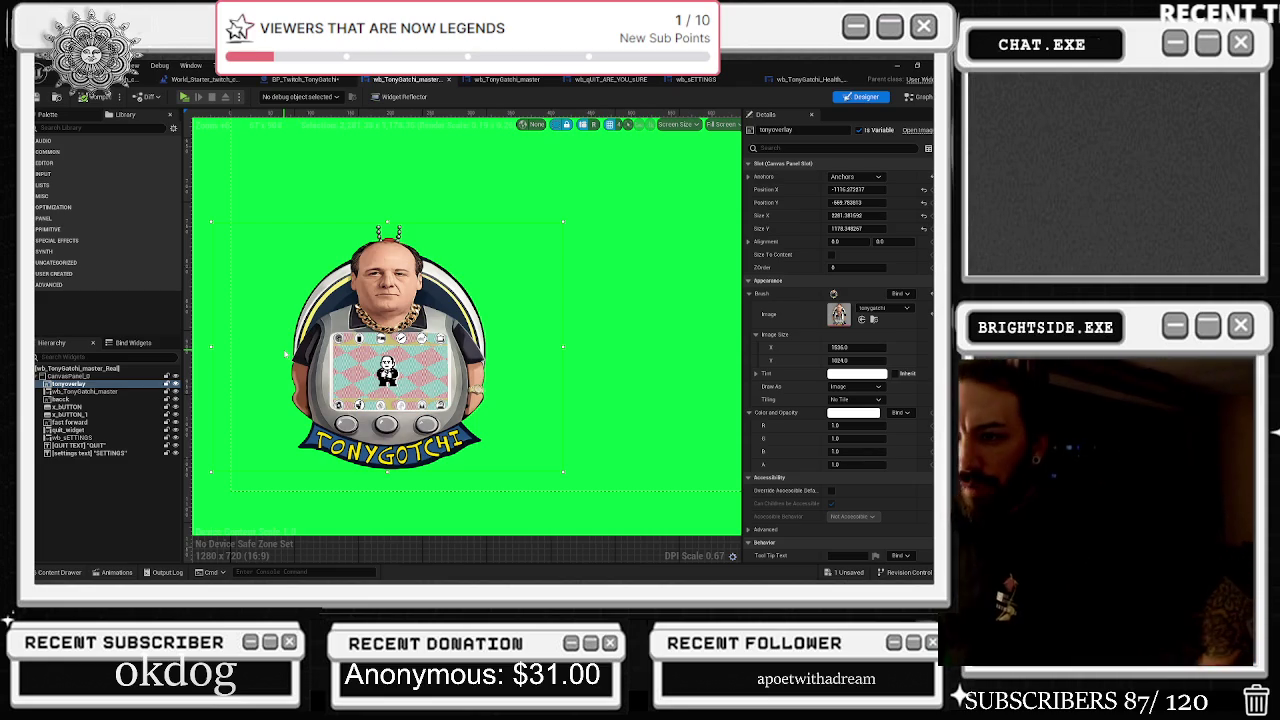
Turn off tonyoverlay's editor visibility, leaving only the inner screen on green
left_click(174, 383)
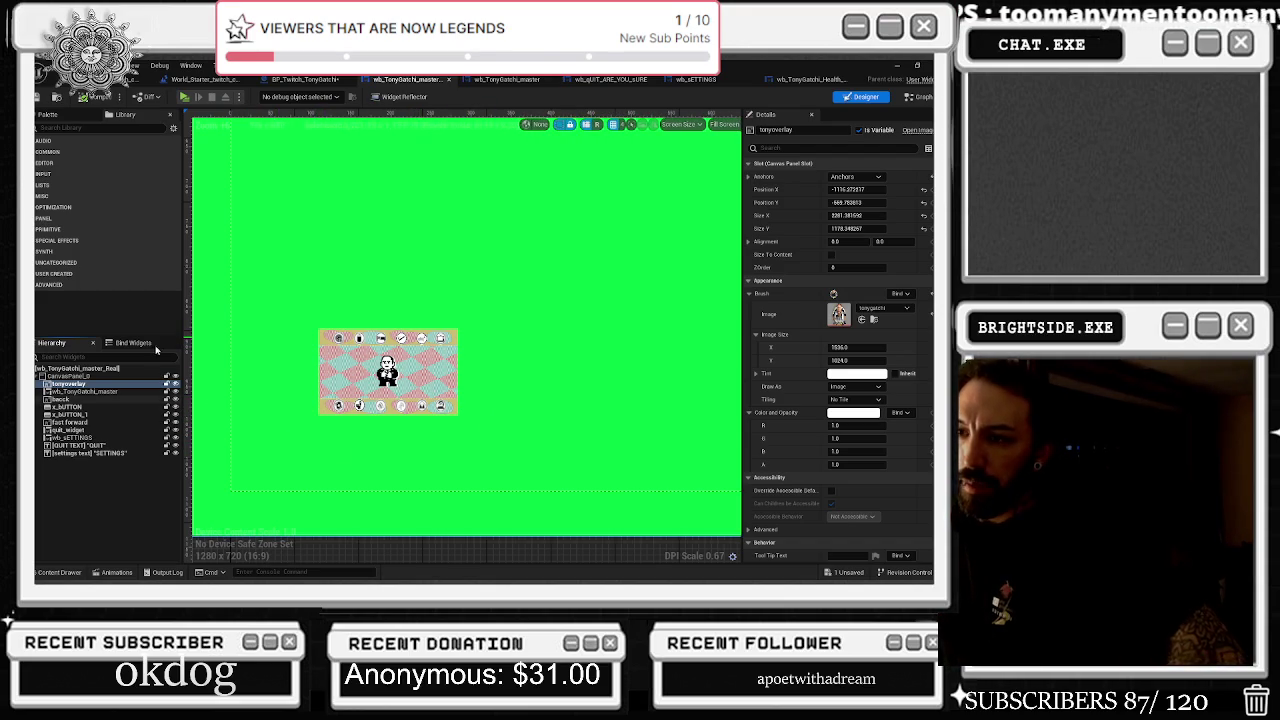
left_click(176, 385)
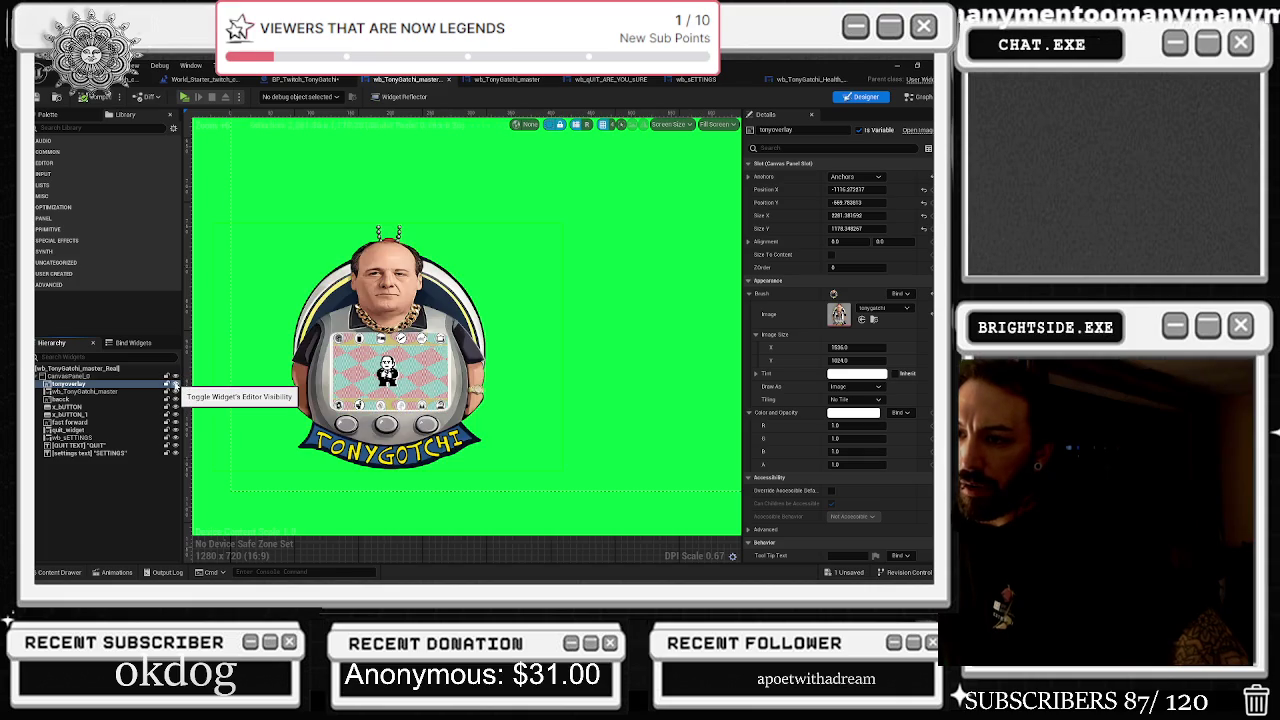
left_click(176, 385)
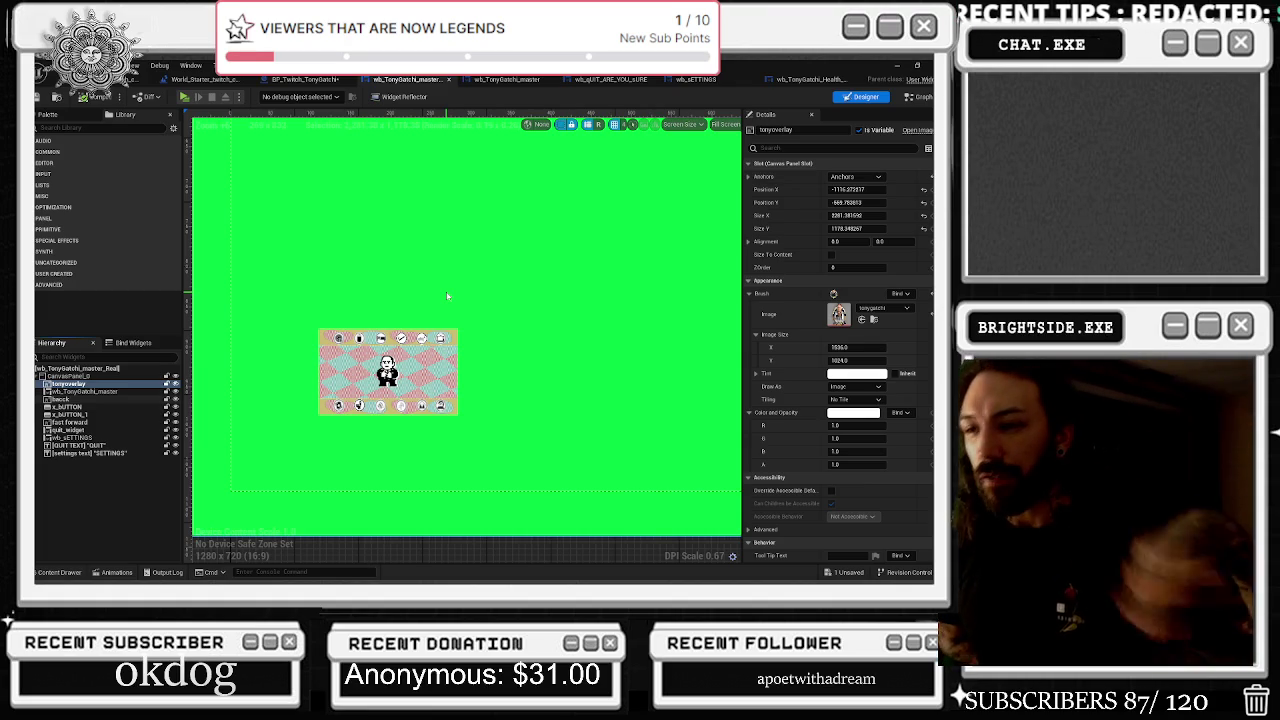
Glance at the TONYGATCHI browser window, then return to the widget editor preview
key("alt+Tab")
key("Tab")
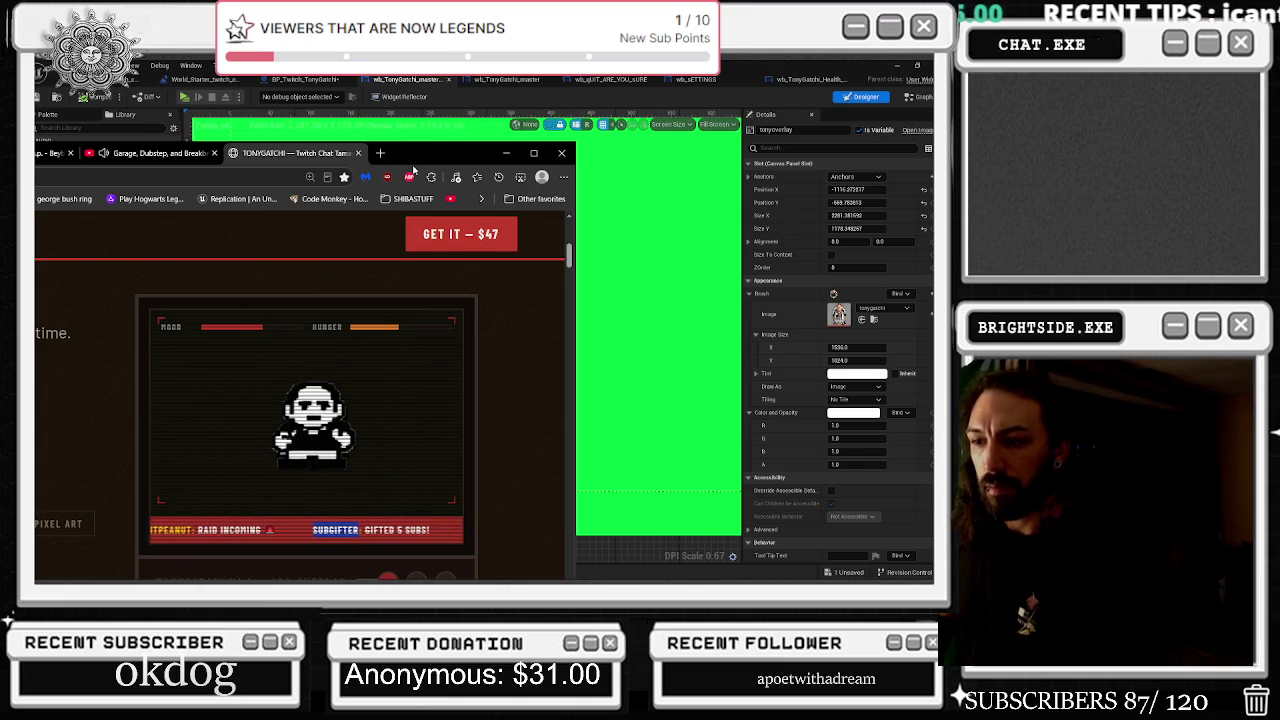
key("alt+Tab")
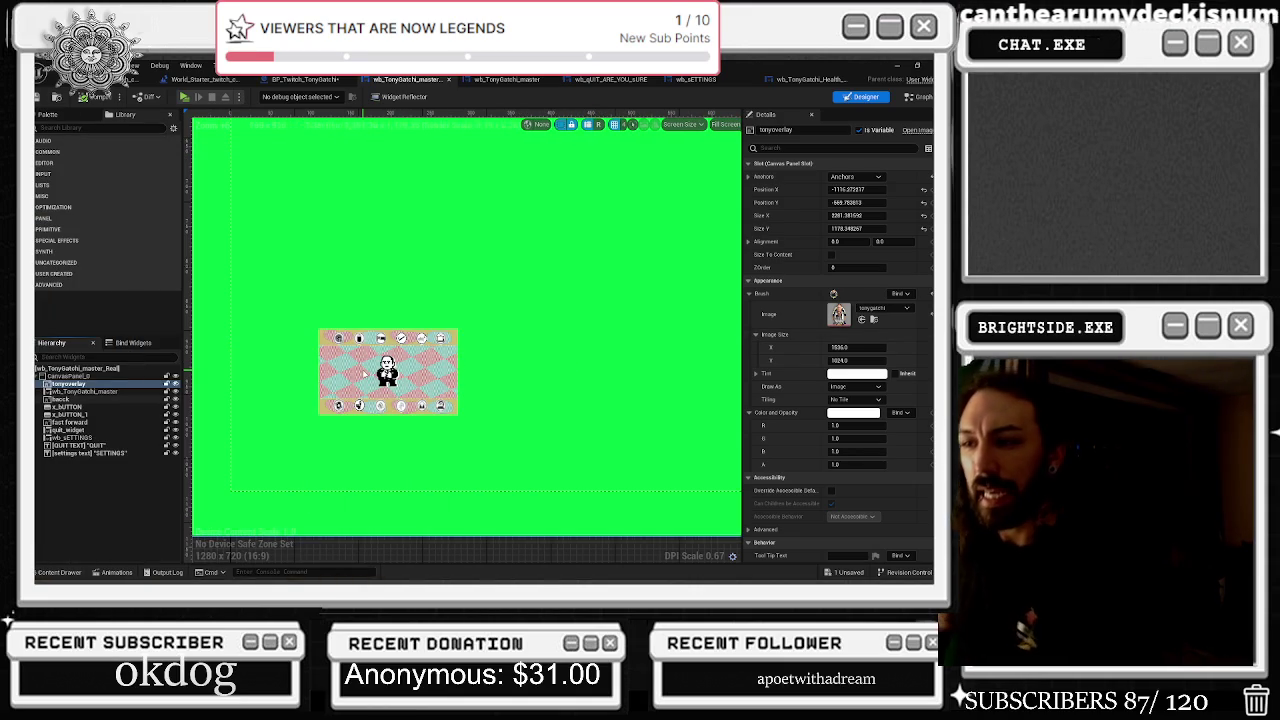
scroll(365, 388, "up", 1)
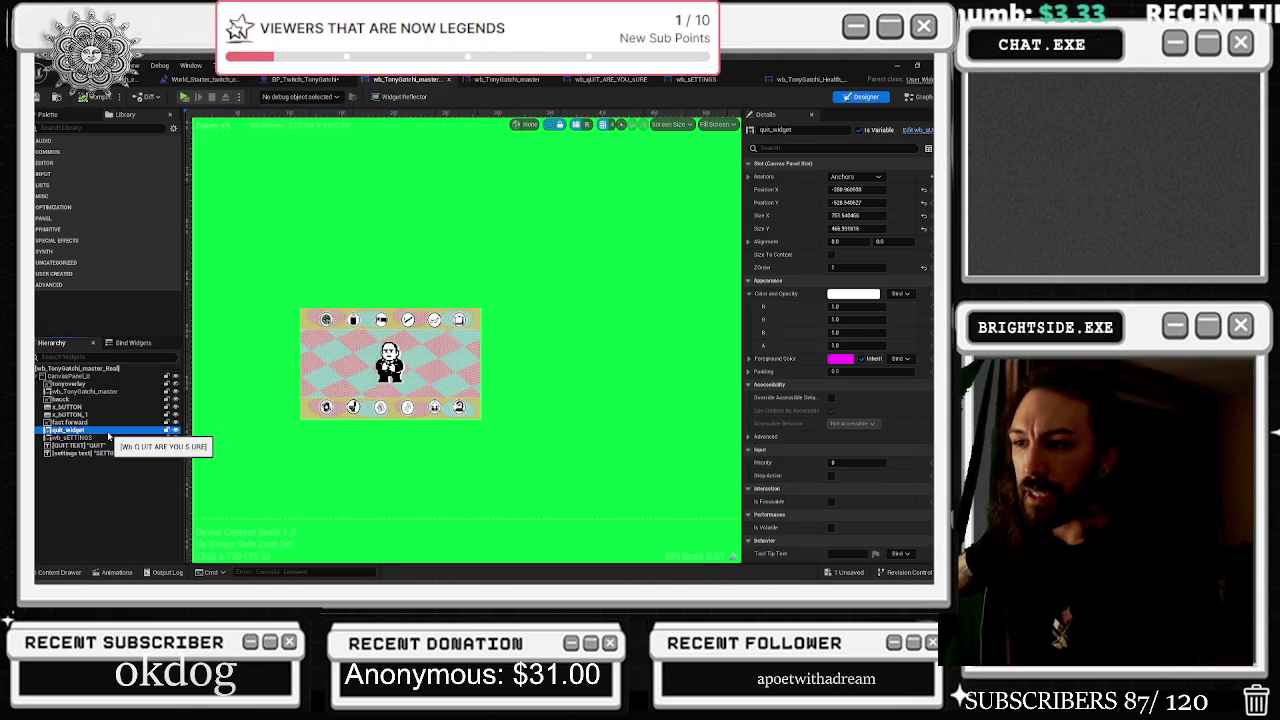
scroll(556, 296, "down", 1)
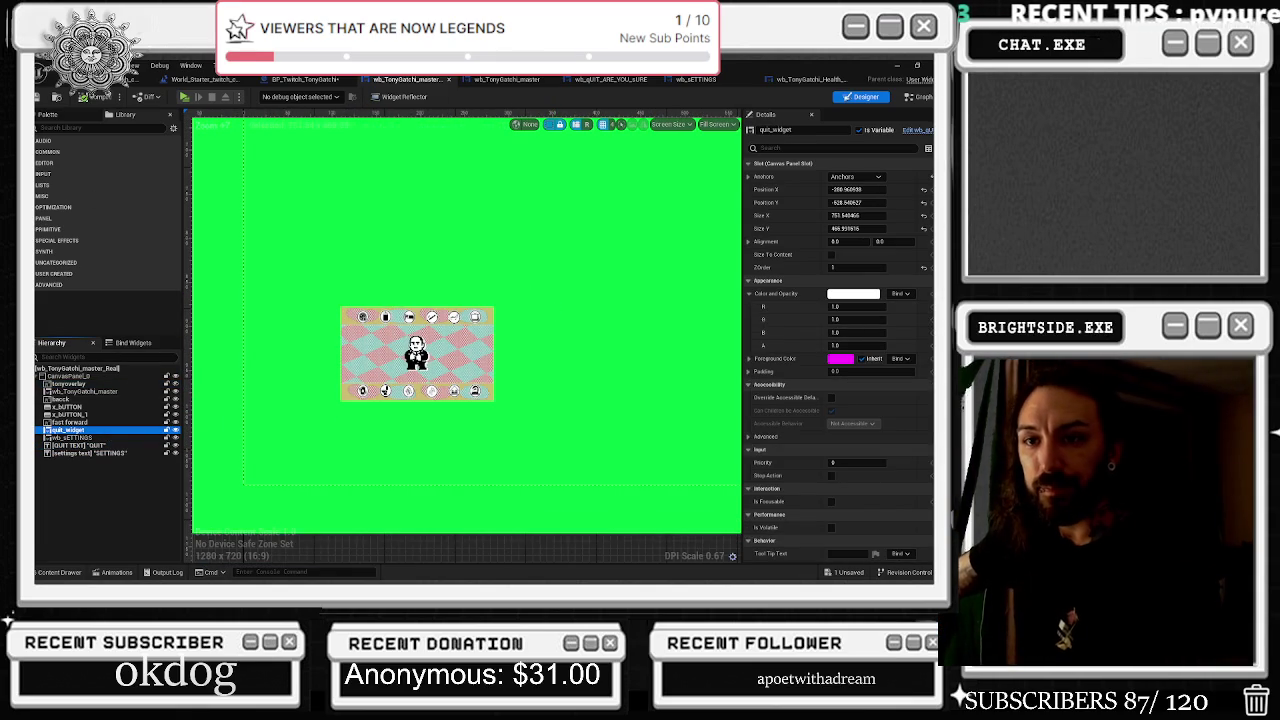